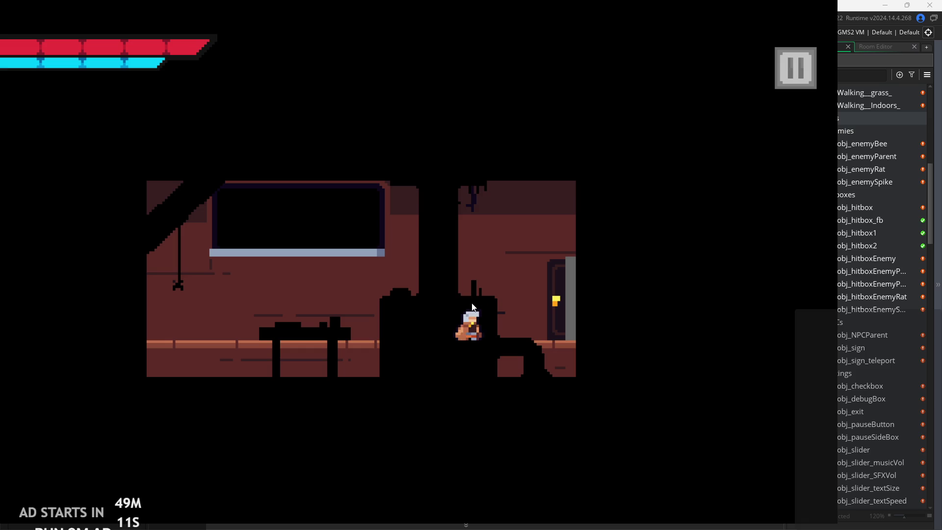
- Swing the sword a few times and jump around the starting room
{"action": "left_click", "coordinate": [418, 309]}
{"action": "left_click", "coordinate": [428, 293]}
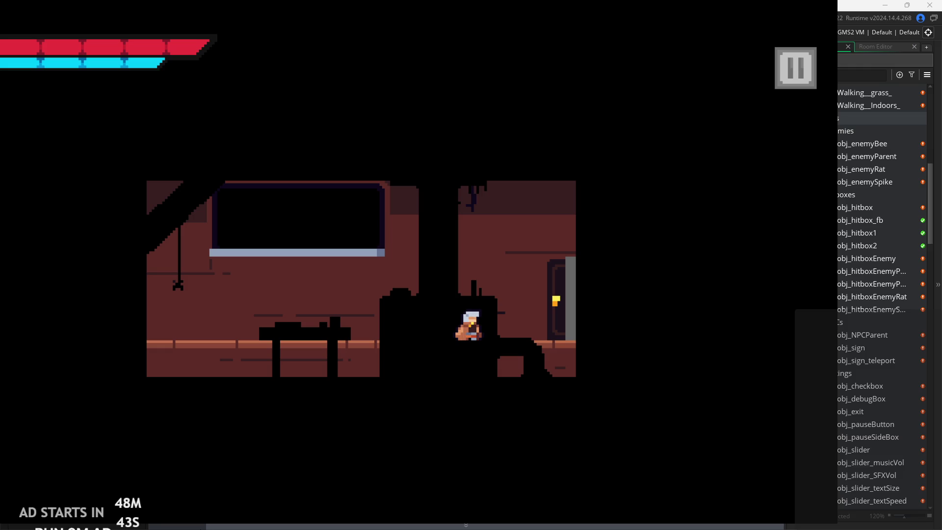
{"action": "key", "text": "x"}
{"action": "key", "text": "Left"}
{"action": "key", "text": "space"}
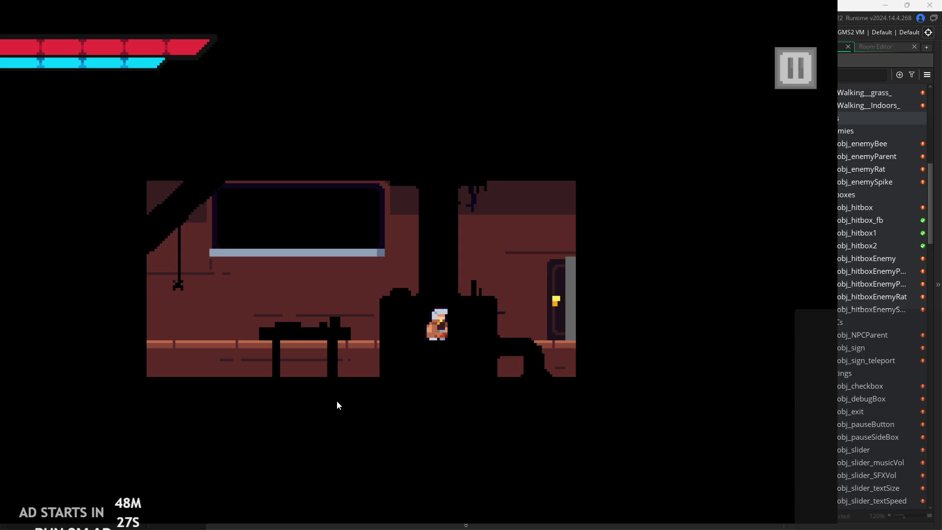
{"action": "left_click", "coordinate": [286, 325]}
{"action": "left_click", "coordinate": [380, 295]}
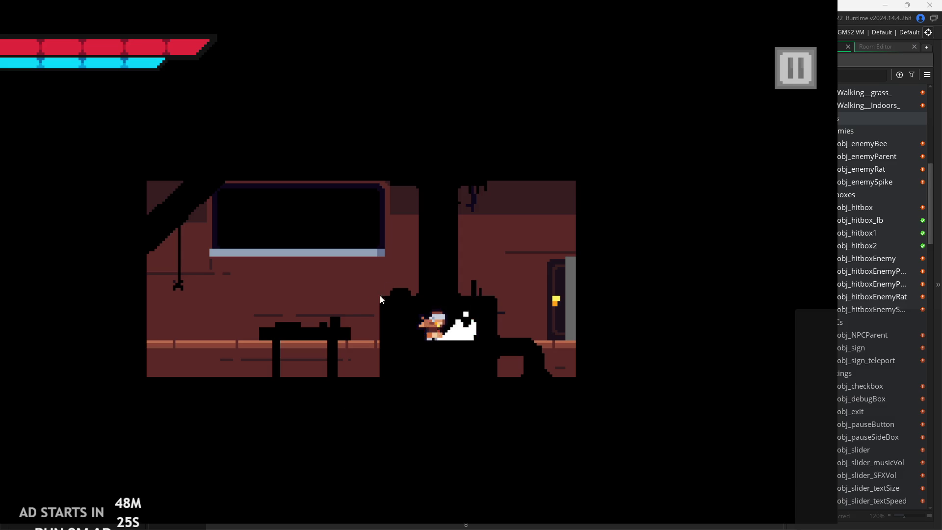
- Run right across the room and through the door into the castle room
{"action": "key", "text": "Right"}
{"action": "key", "text": "space"}
{"action": "key", "text": "Left"}
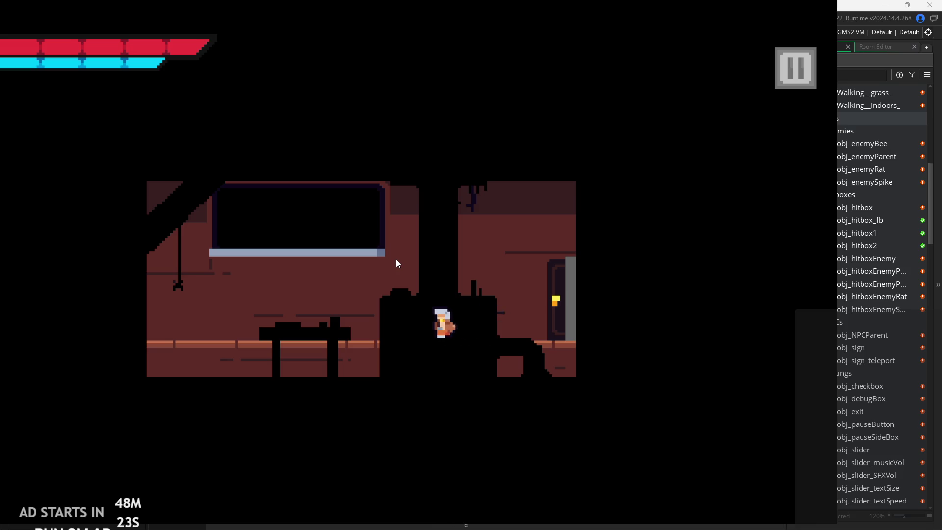
{"action": "key", "text": "Right"}
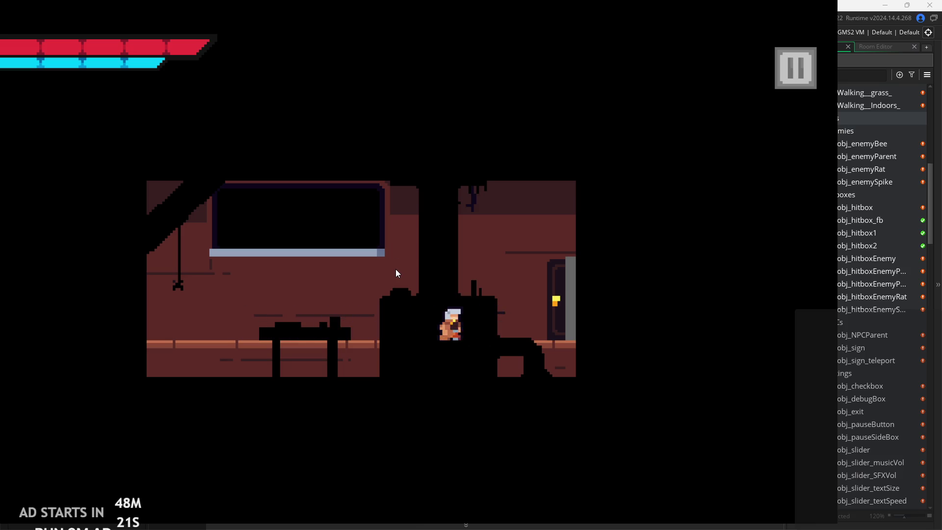
{"action": "key", "text": "Right"}
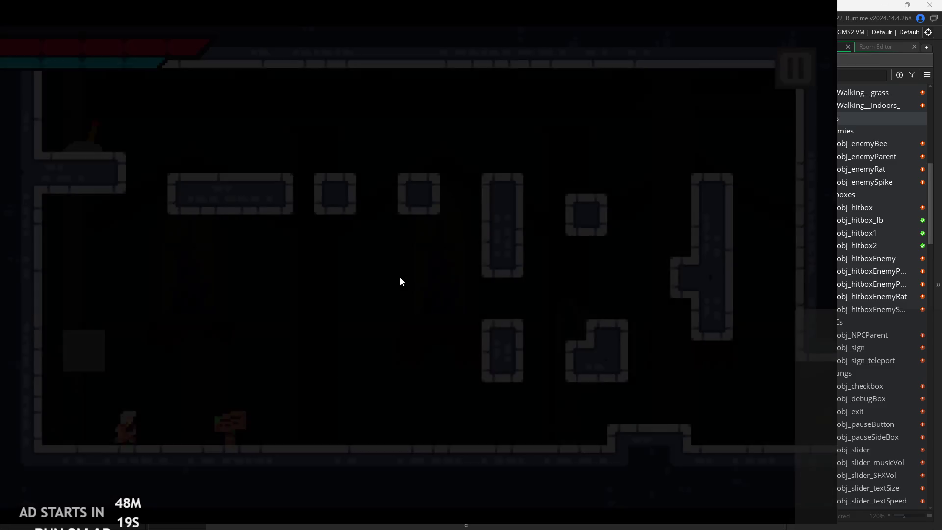
- Read both pages of the sign's welcome message and dismiss the playtesting thank-you note
{"action": "key", "text": "Right"}
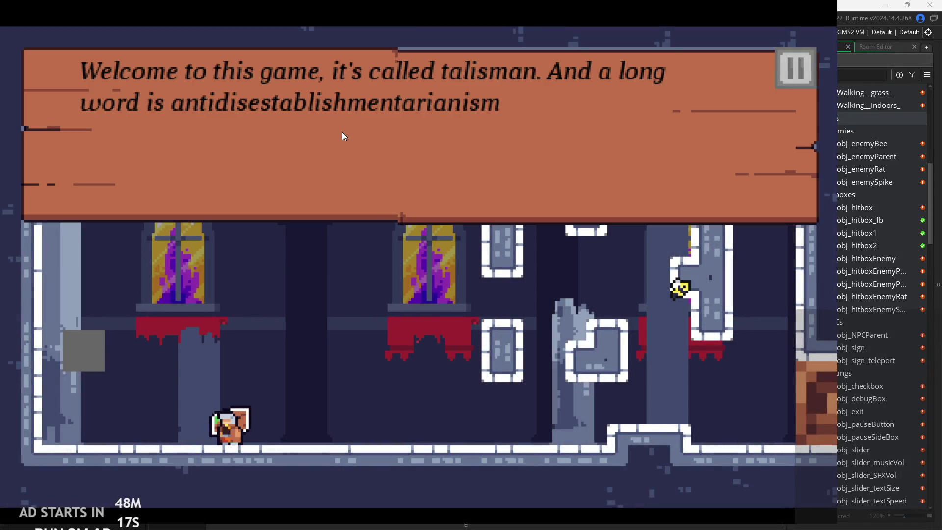
{"action": "left_click", "coordinate": [358, 137]}
{"action": "left_click", "coordinate": [358, 138]}
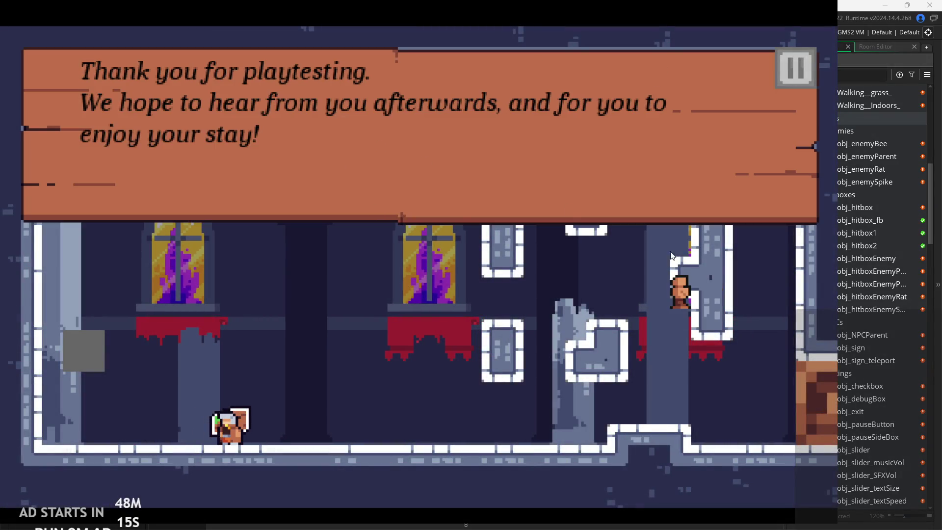
{"action": "left_click", "coordinate": [669, 146]}
- Climb the right pillar and leap between the castle room's upper platforms
{"action": "key", "text": "Right"}
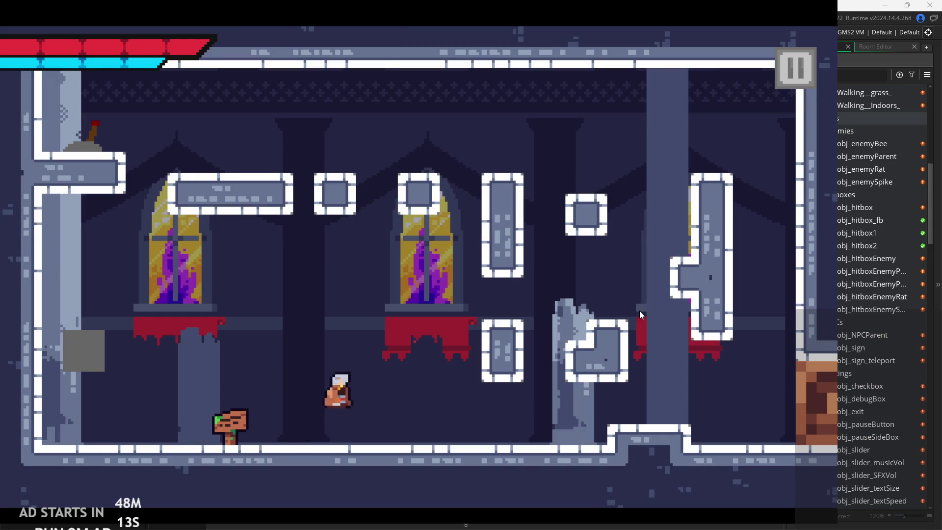
{"action": "key", "text": "Right"}
{"action": "key", "text": "space"}
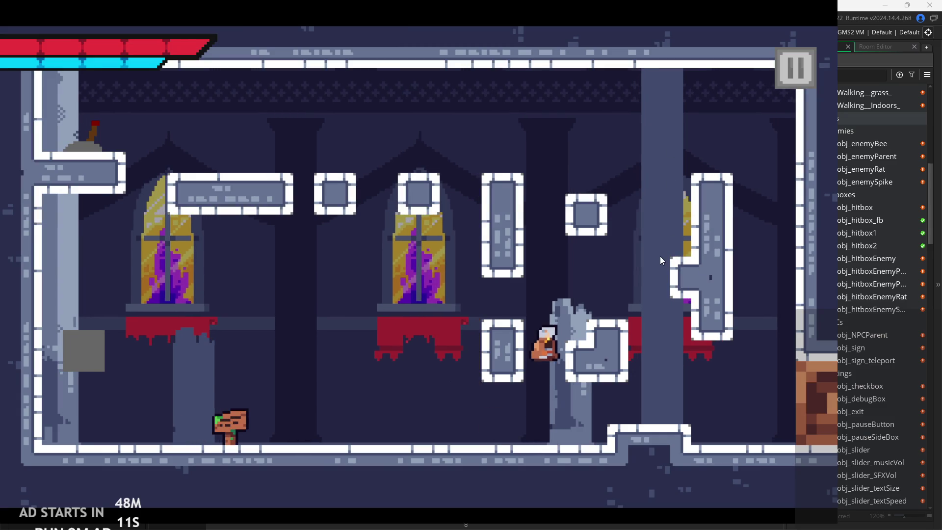
{"action": "key", "text": "space"}
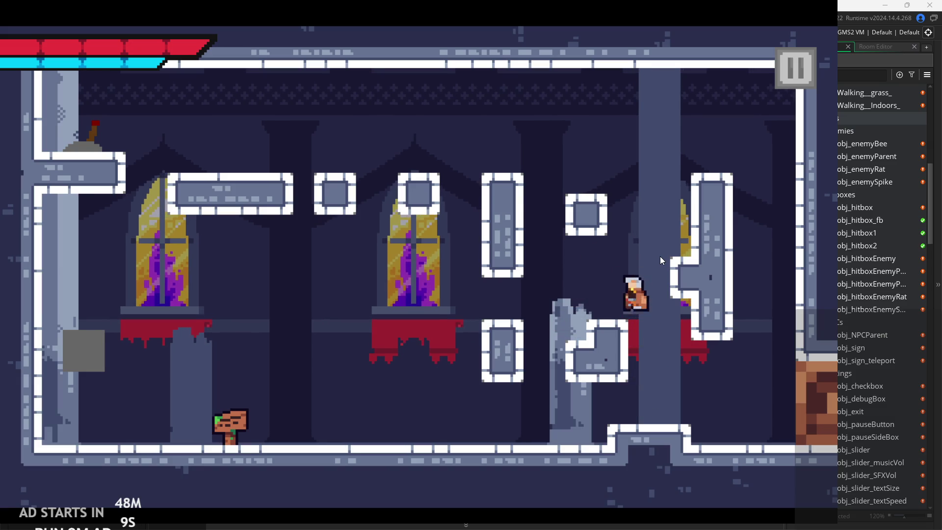
{"action": "key", "text": "Left"}
{"action": "key", "text": "space"}
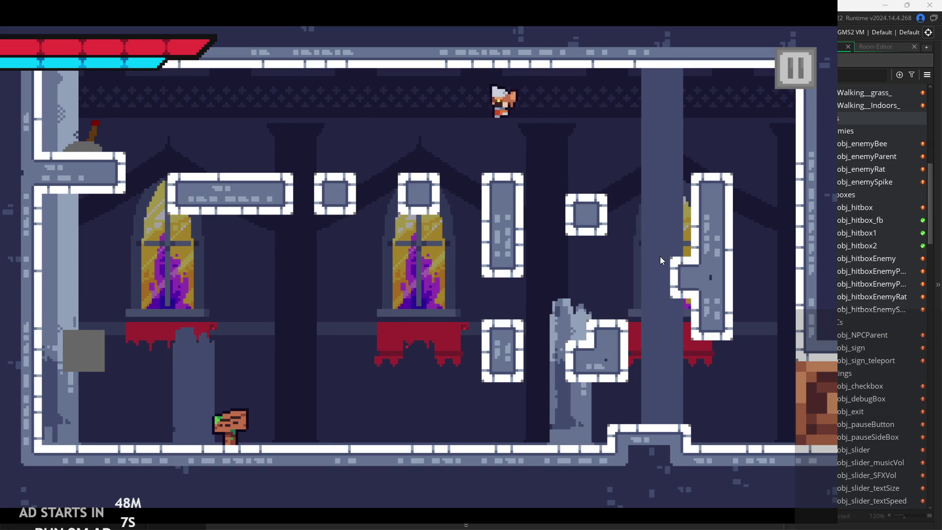
{"action": "key", "text": "Right"}
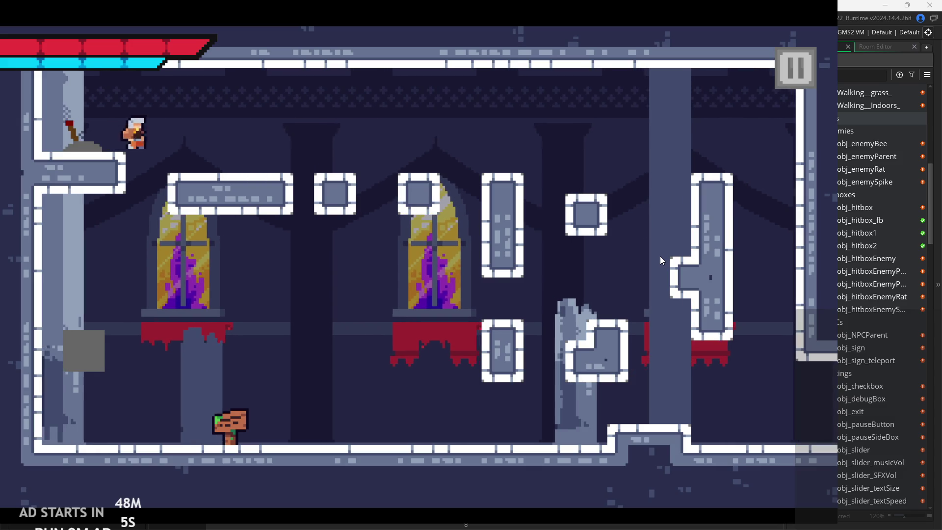
{"action": "key", "text": "space"}
{"action": "key", "text": "Right"}
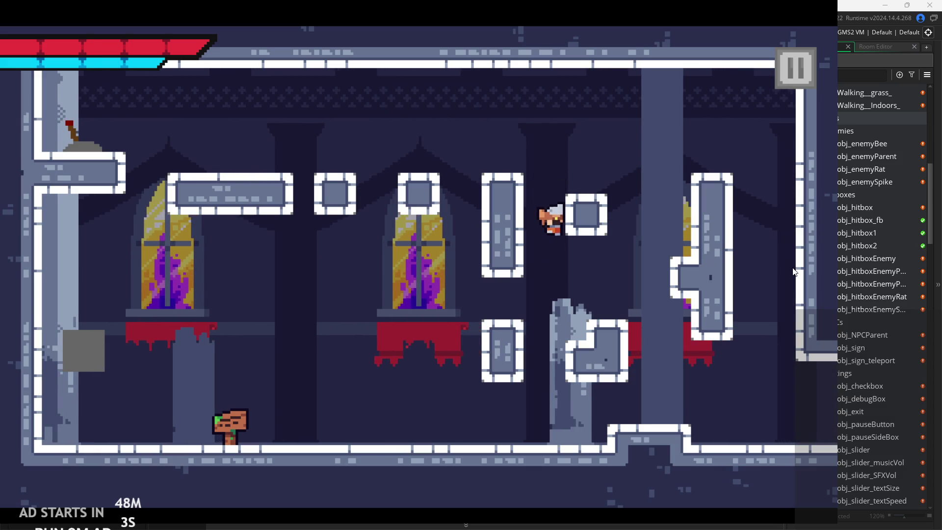
{"action": "key", "text": "space"}
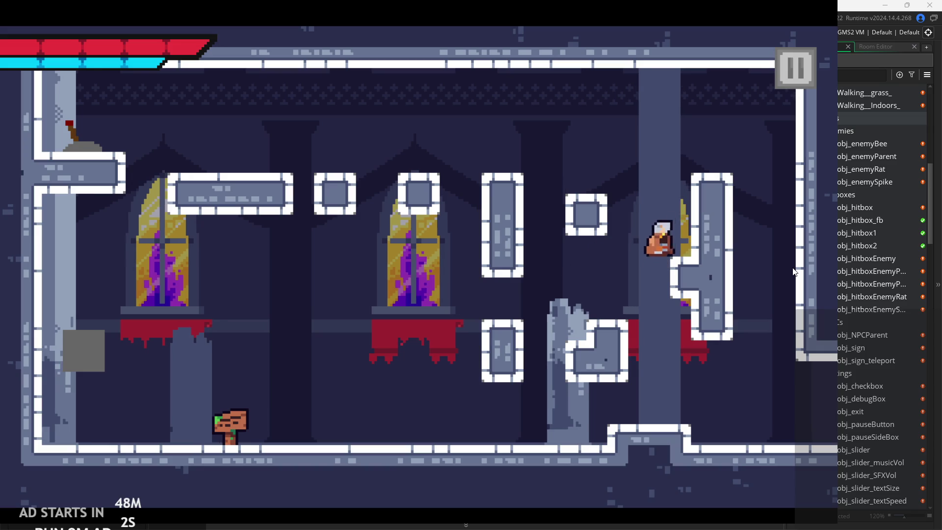
{"action": "key", "text": "space"}
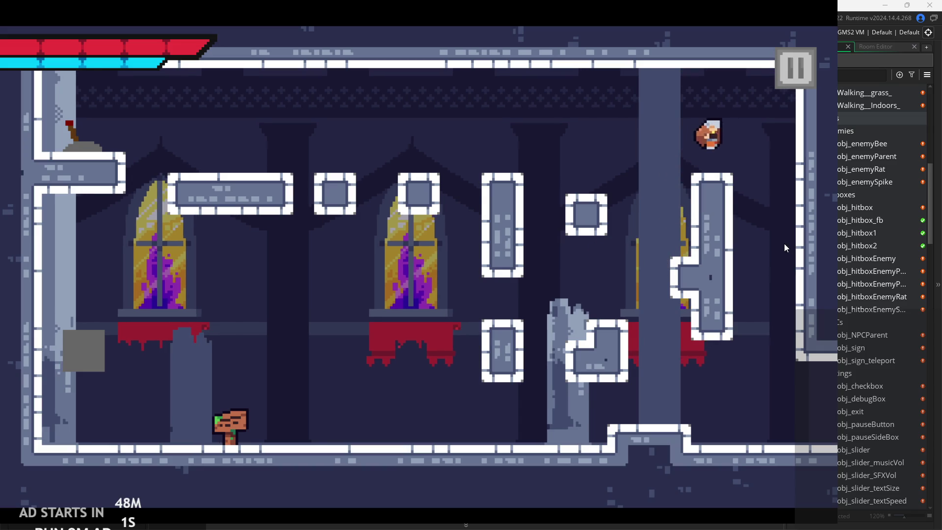
- Pause and resume the game, then run right into the next room onto the rock
{"action": "left_click", "coordinate": [787, 59]}
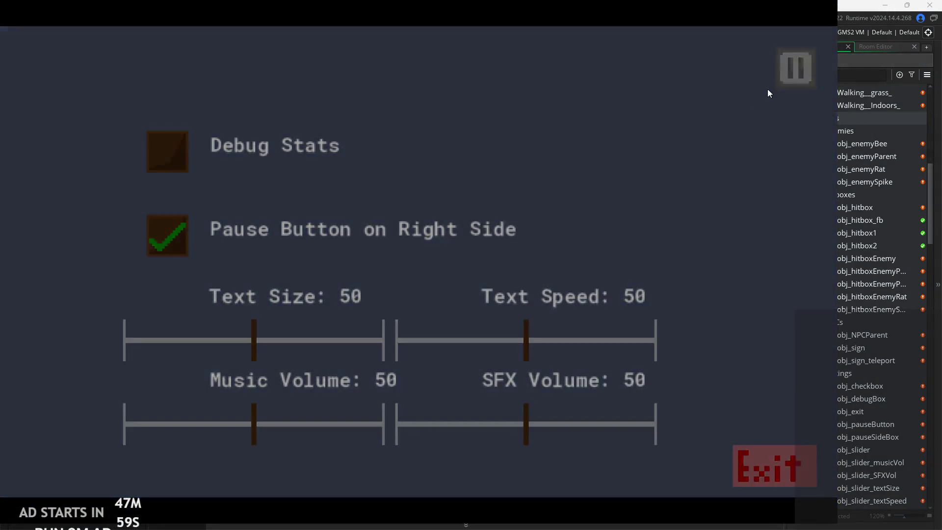
{"action": "left_click", "coordinate": [785, 71]}
{"action": "key", "text": "Right"}
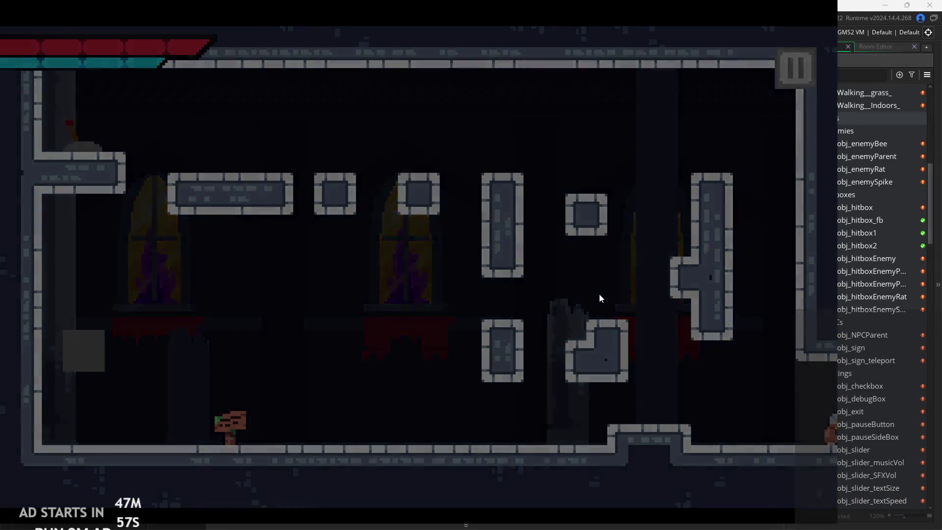
{"action": "key", "text": "Right"}
{"action": "key", "text": "space"}
{"action": "key", "text": "Left"}
- Jump between platforms up to the block top beneath the stained-glass window
{"action": "key", "text": "space"}
{"action": "key", "text": "Left"}
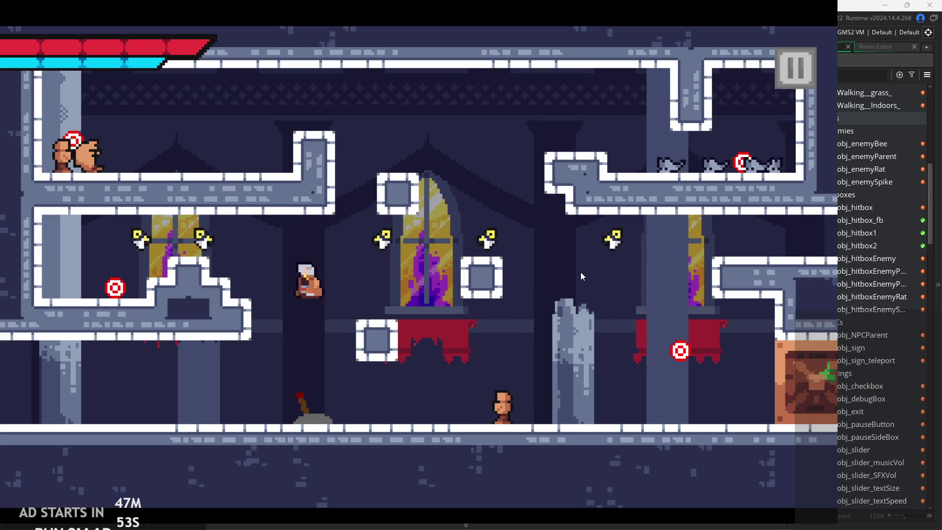
{"action": "key", "text": "Left"}
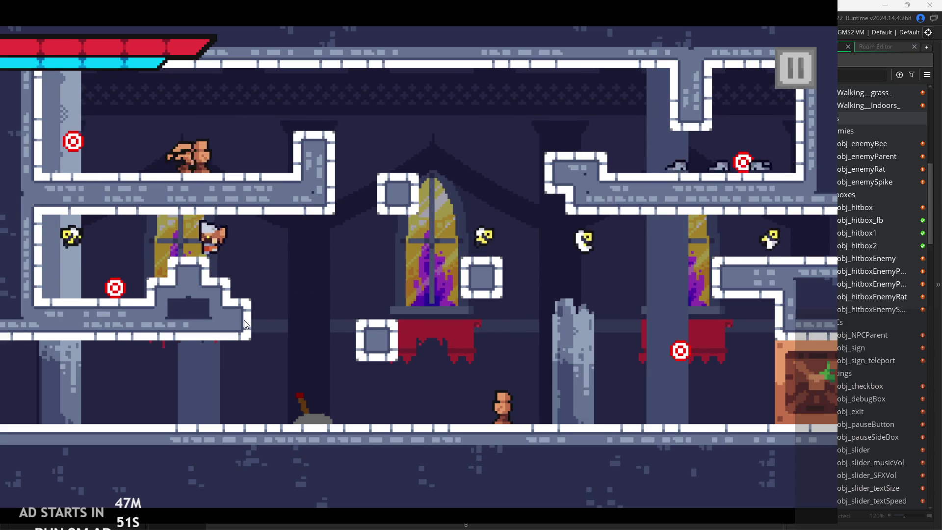
{"action": "key", "text": "space"}
{"action": "key", "text": "Right"}
{"action": "key", "text": "space"}
{"action": "key", "text": "Right"}
{"action": "key", "text": "space"}
{"action": "key", "text": "Left"}
{"action": "key", "text": "space"}
{"action": "key", "text": "space"}
{"action": "key", "text": "Left"}
{"action": "key", "text": "space"}
- Jump onto the upper-left platform and slash the enemies there
{"action": "key", "text": "Left"}
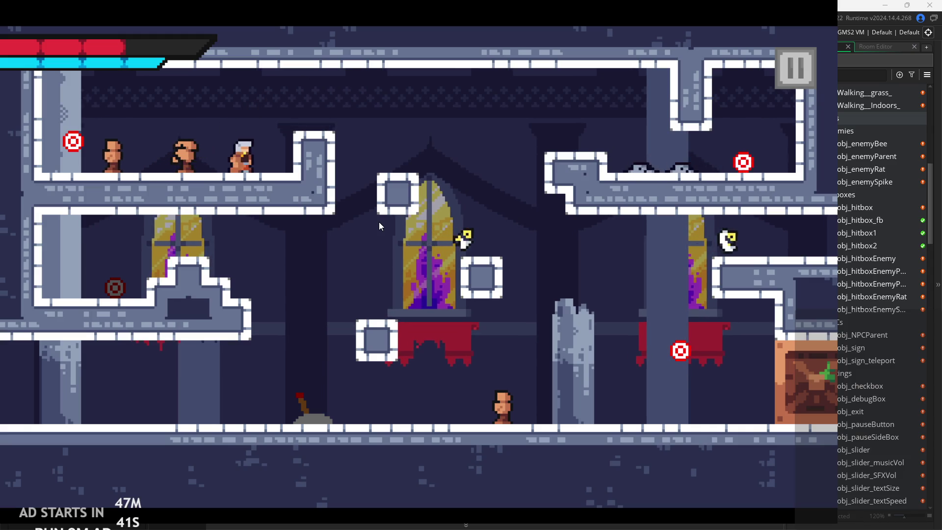
{"action": "key", "text": "x"}
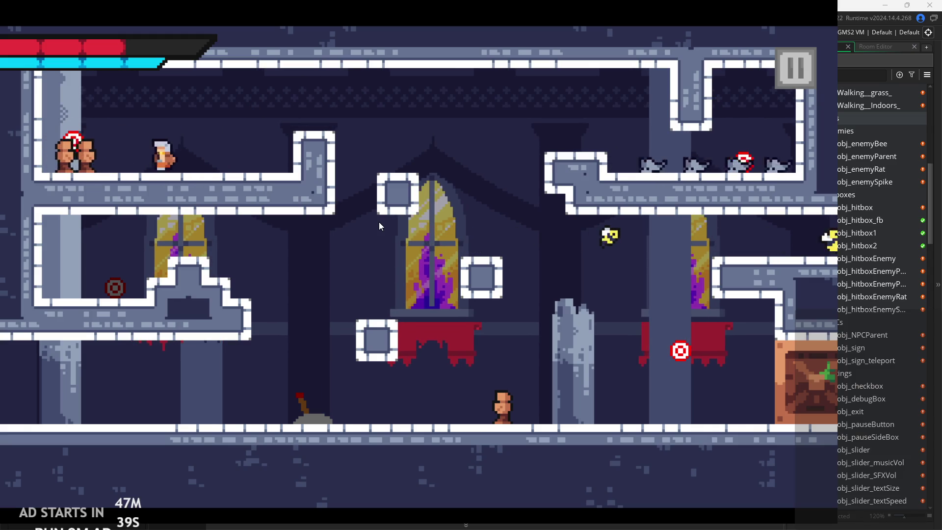
{"action": "key", "text": "x"}
{"action": "key", "text": "Left"}
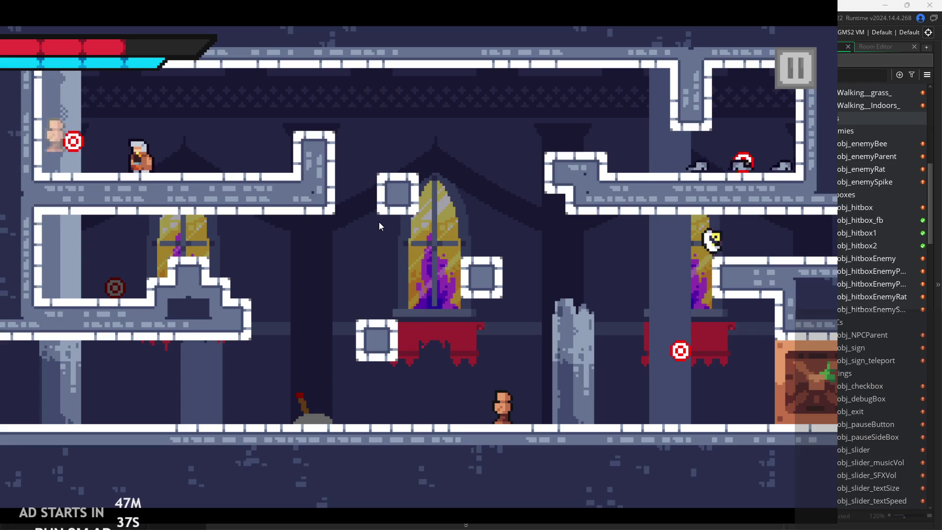
{"action": "key", "text": "x"}
- Leap to the upper-right platform, slash the rats, and pause the game
{"action": "key", "text": "Right"}
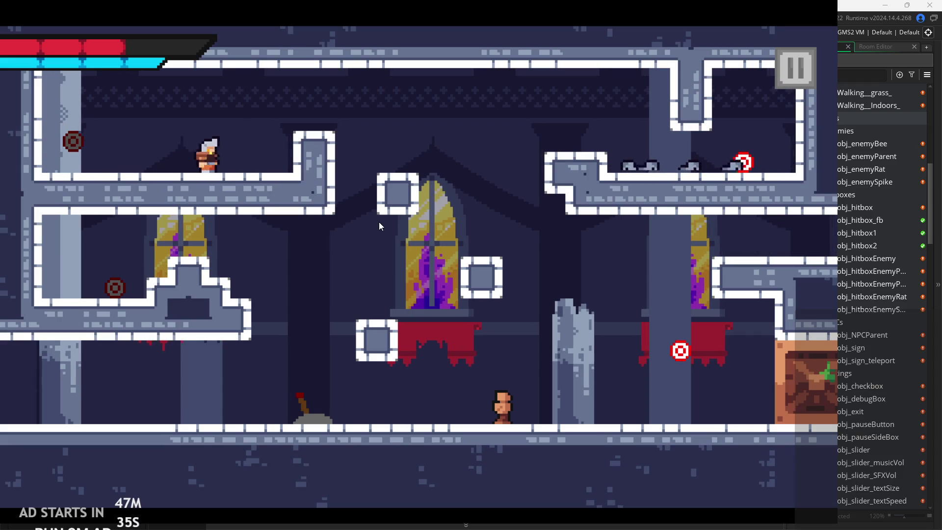
{"action": "key", "text": "space"}
{"action": "key", "text": "Right"}
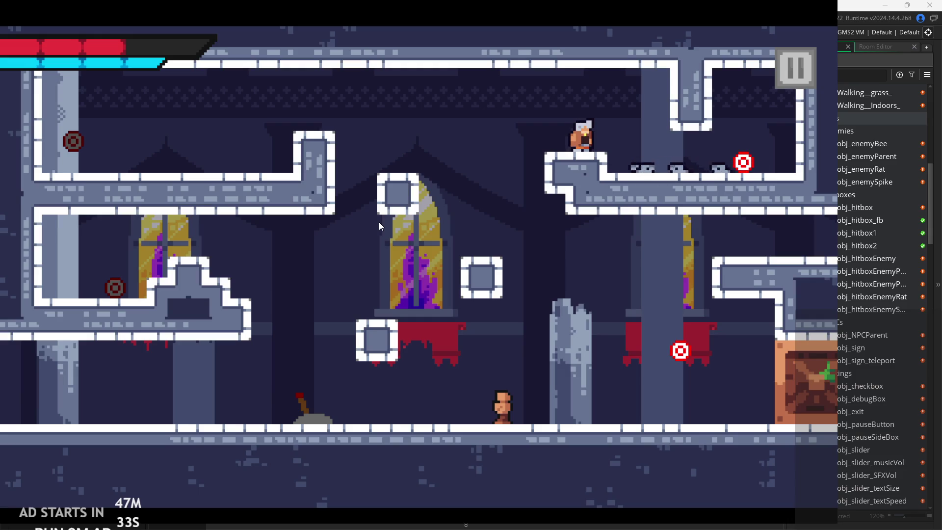
{"action": "key", "text": "Right"}
{"action": "key", "text": "x"}
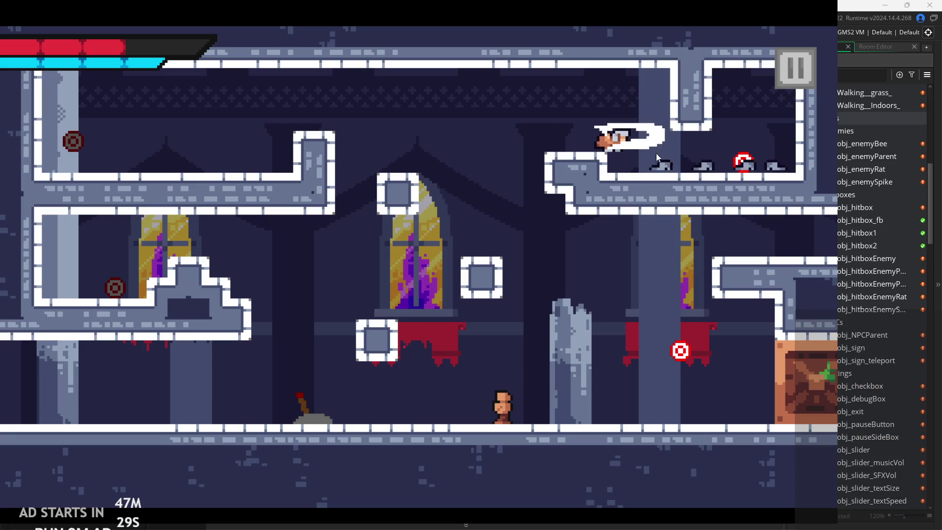
{"action": "left_click", "coordinate": [809, 68]}
- Quit the playtest and open the spr_hitbox_2 sprite from the asset browser
{"action": "left_click", "coordinate": [784, 454]}
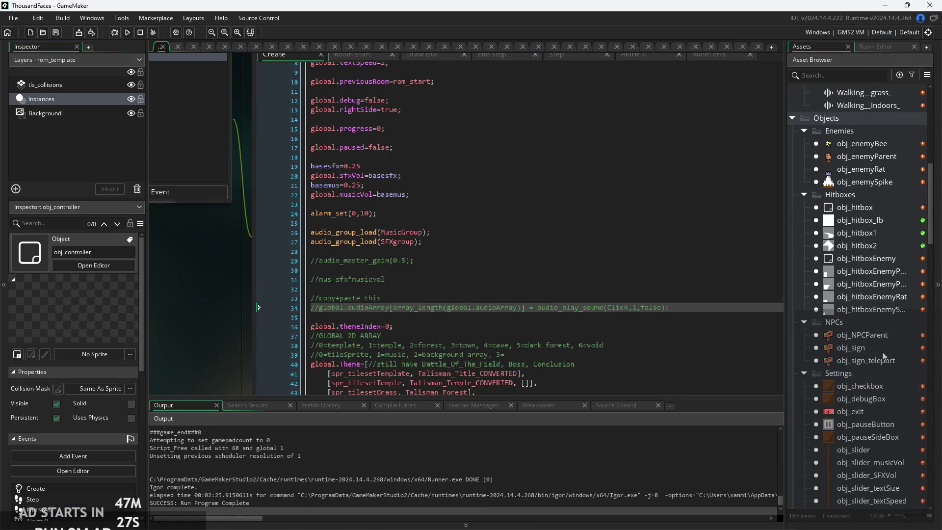
{"action": "left_click", "coordinate": [855, 284]}
{"action": "scroll", "coordinate": [857, 319], "scroll_direction": "down", "scroll_amount": 15}
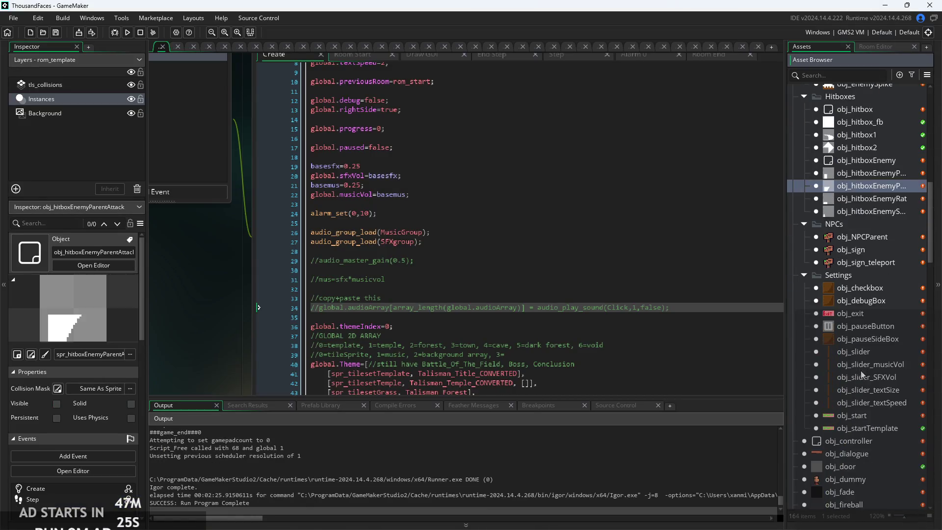
{"action": "scroll", "coordinate": [860, 384], "scroll_direction": "down", "scroll_amount": 10}
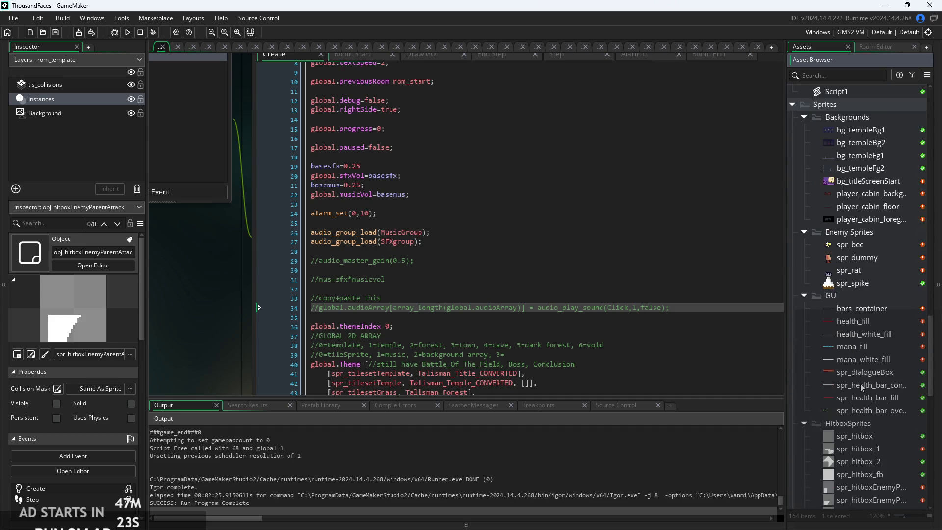
{"action": "double_click", "coordinate": [851, 305]}
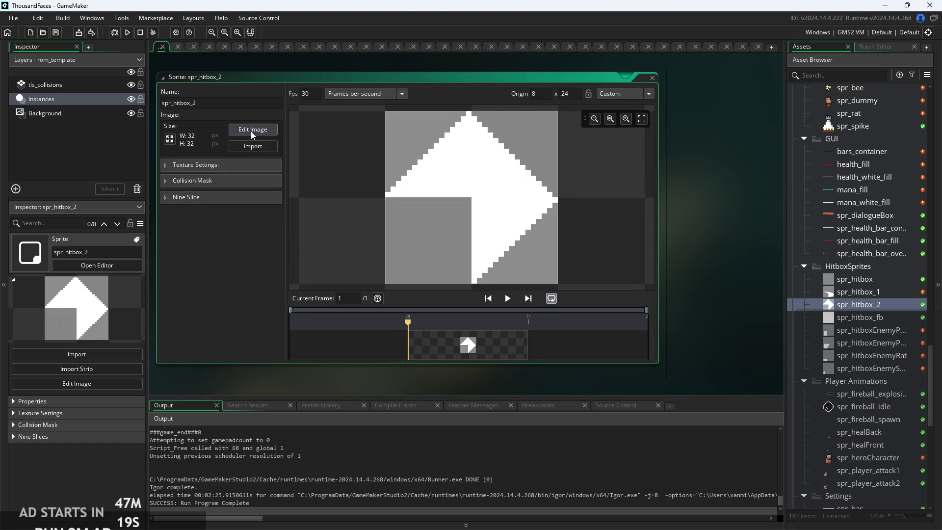
- Open spr_hitbox_2 in the image editor and bring up its 32 × 32 Resize Properties
{"action": "left_click", "coordinate": [251, 131]}
{"action": "scroll", "coordinate": [571, 248], "scroll_direction": "down", "scroll_amount": 3}
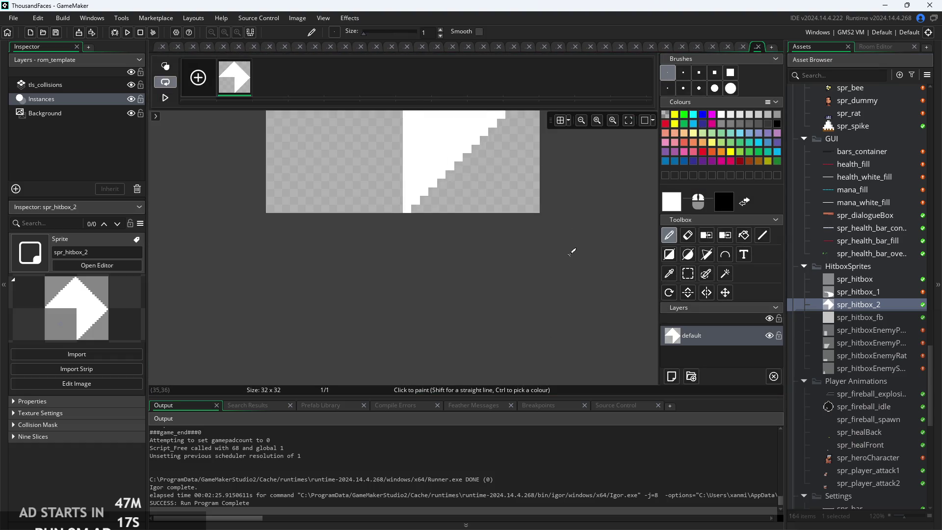
{"action": "scroll", "coordinate": [570, 248], "scroll_direction": "up", "scroll_amount": 3}
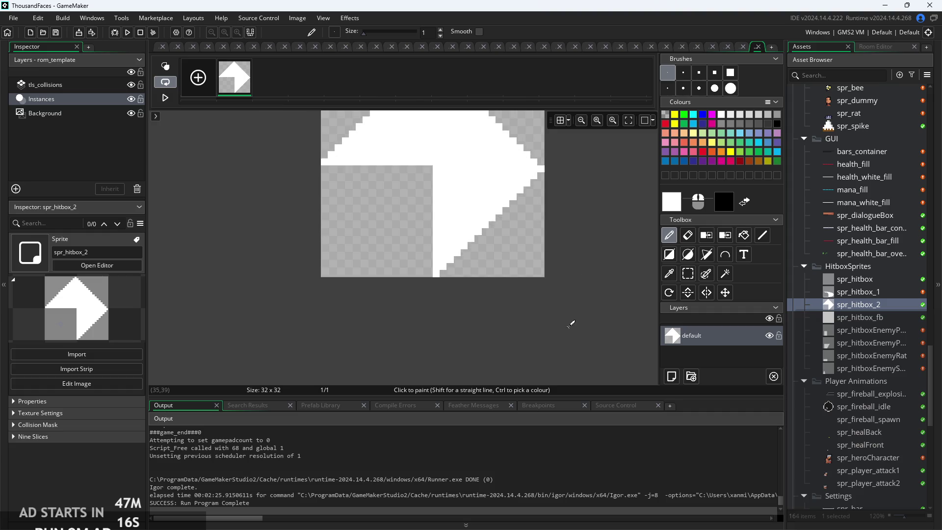
{"action": "left_click", "coordinate": [156, 51]}
{"action": "left_click", "coordinate": [170, 139]}
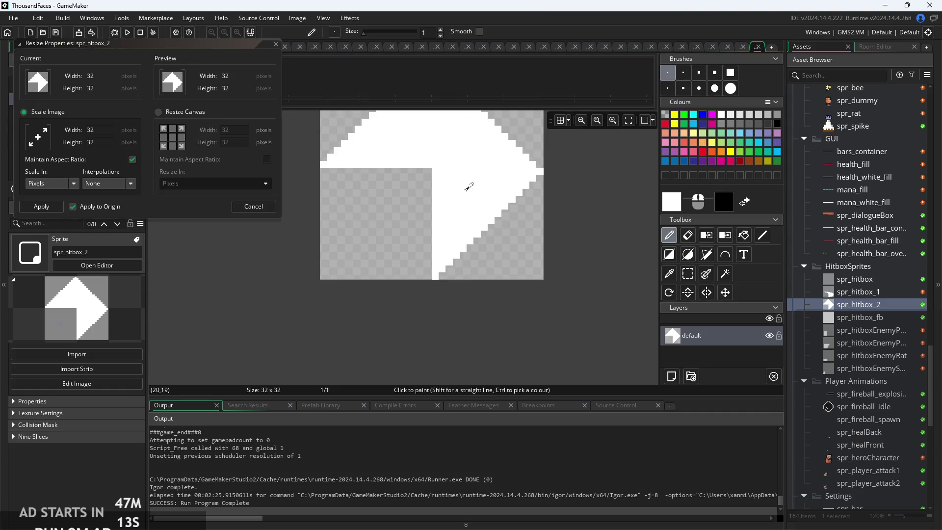
- Use Resize Canvas to make spr_hitbox_2 32 × 40, keeping the width at 32
{"action": "left_click", "coordinate": [160, 116]}
{"action": "type", "text": "40"}
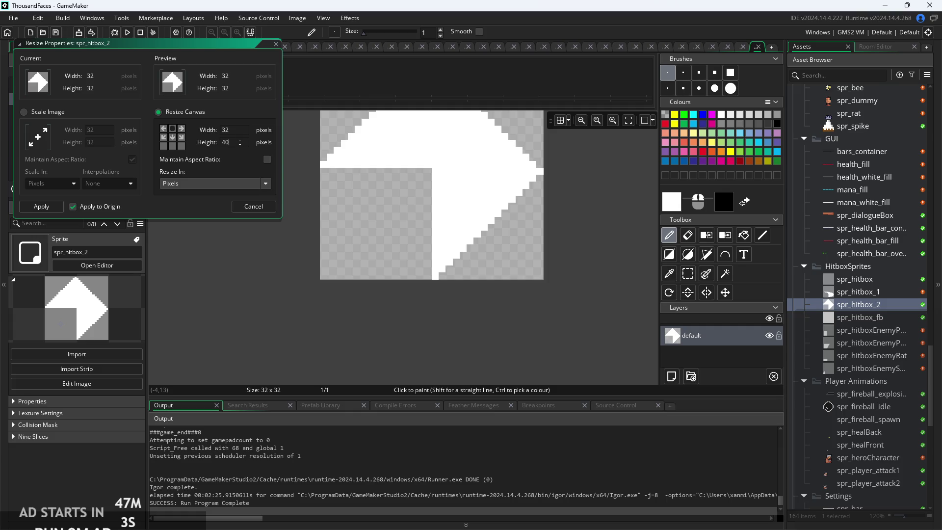
{"action": "key", "text": "Return"}
{"action": "scroll", "coordinate": [563, 279], "scroll_direction": "down", "scroll_amount": 2}
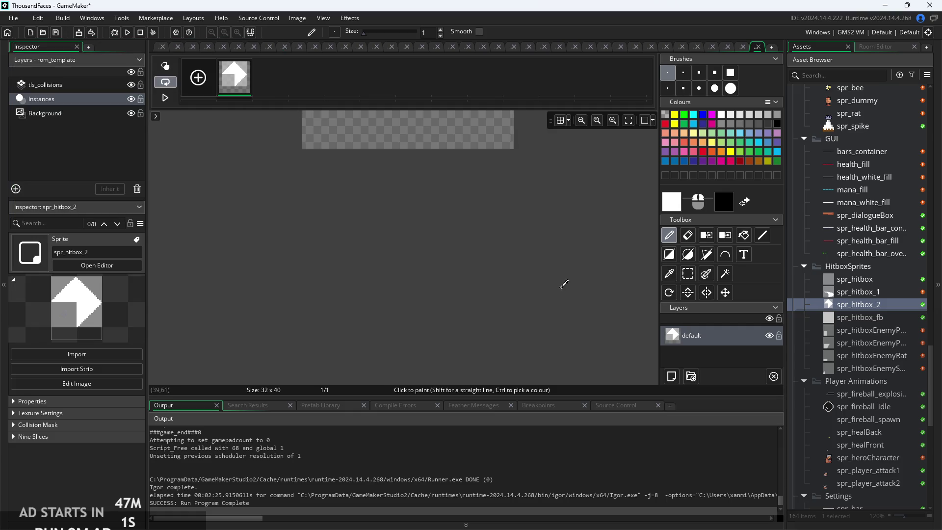
- Set the secondary colour to transparent and select the filled Polygon tool
{"action": "scroll", "coordinate": [568, 374], "scroll_direction": "up", "scroll_amount": 2}
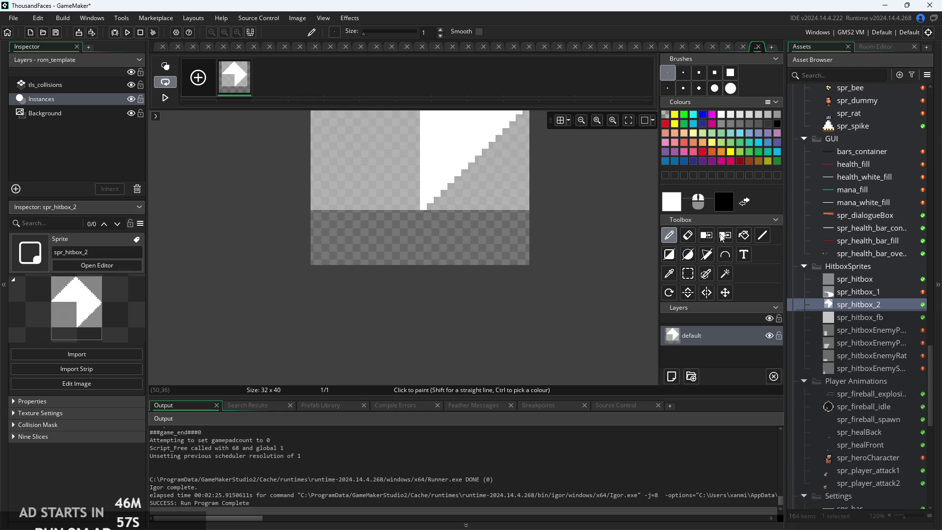
{"action": "left_click", "coordinate": [668, 273]}
{"action": "right_click", "coordinate": [509, 156]}
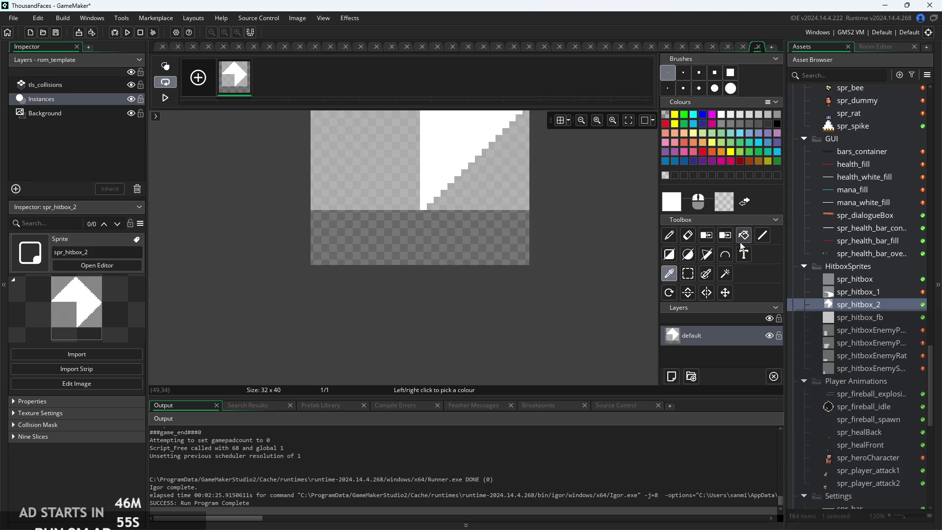
{"action": "scroll", "coordinate": [613, 235], "scroll_direction": "up", "scroll_amount": 2}
{"action": "left_click", "coordinate": [668, 235]}
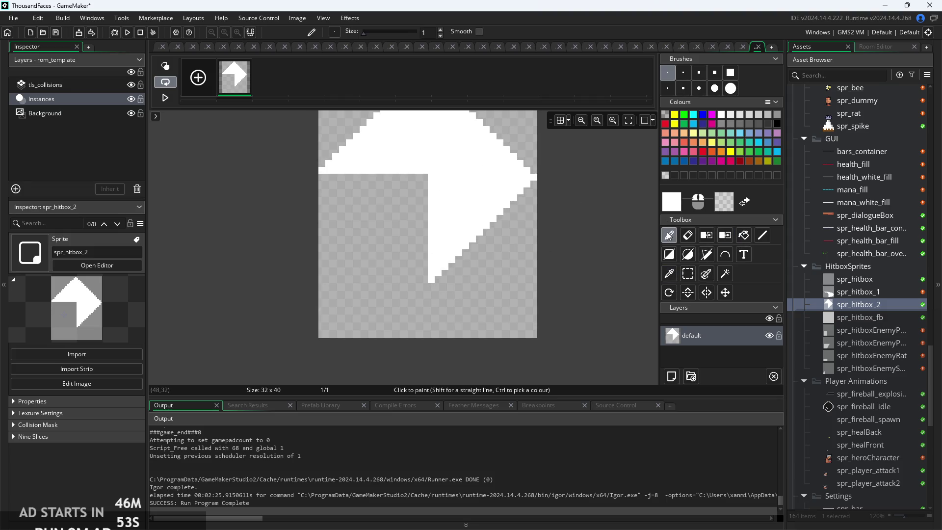
{"action": "scroll", "coordinate": [455, 301], "scroll_direction": "up", "scroll_amount": 2}
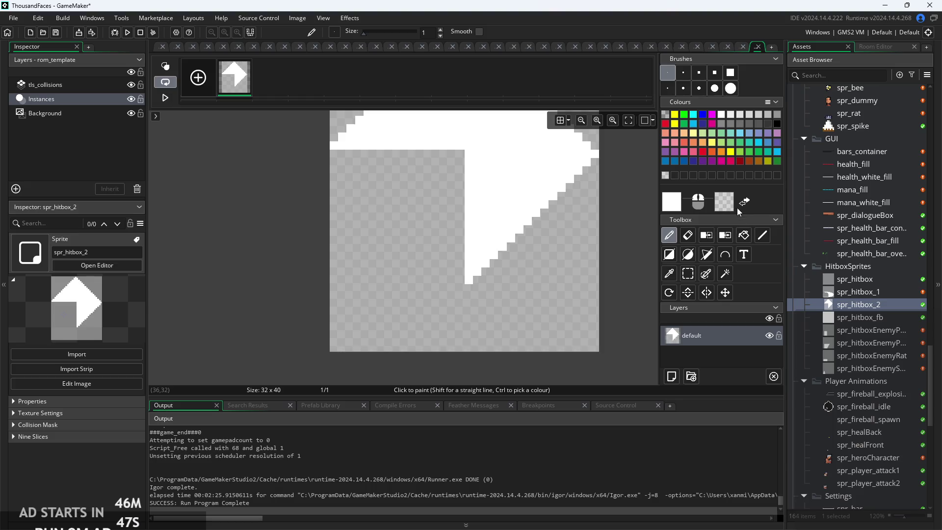
{"action": "left_click", "coordinate": [708, 256]}
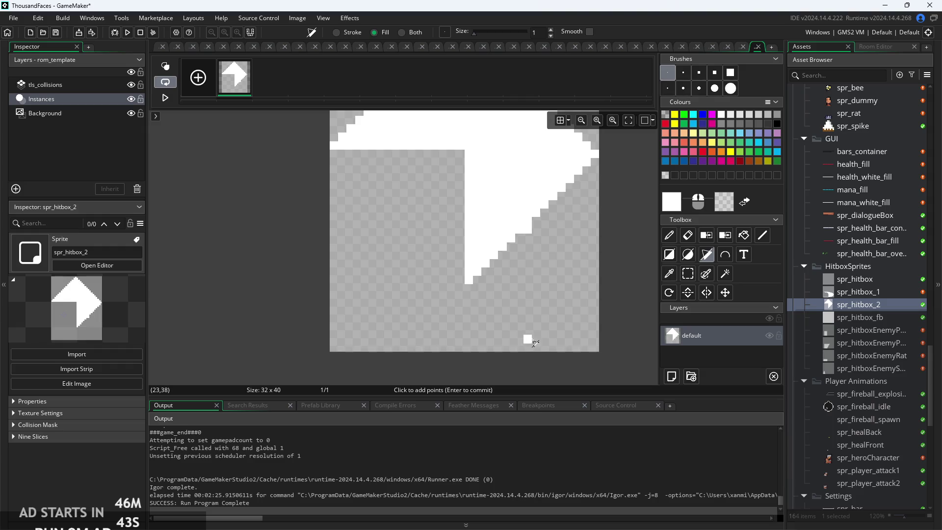
- Try white polygon fills along the arrow's lower edge, undoing the misplaced ones
{"action": "left_click", "coordinate": [529, 349]}
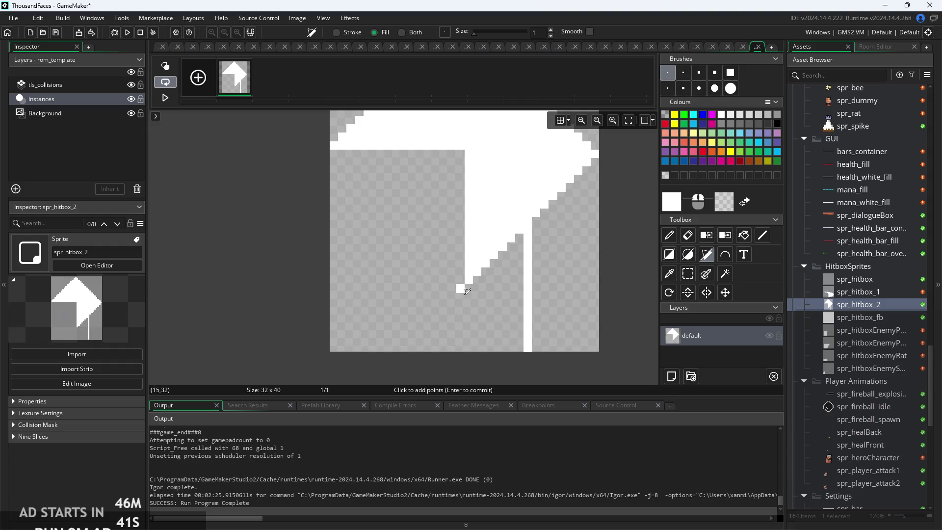
{"action": "left_click", "coordinate": [467, 291]}
{"action": "scroll", "coordinate": [618, 270], "scroll_direction": "down", "scroll_amount": 2}
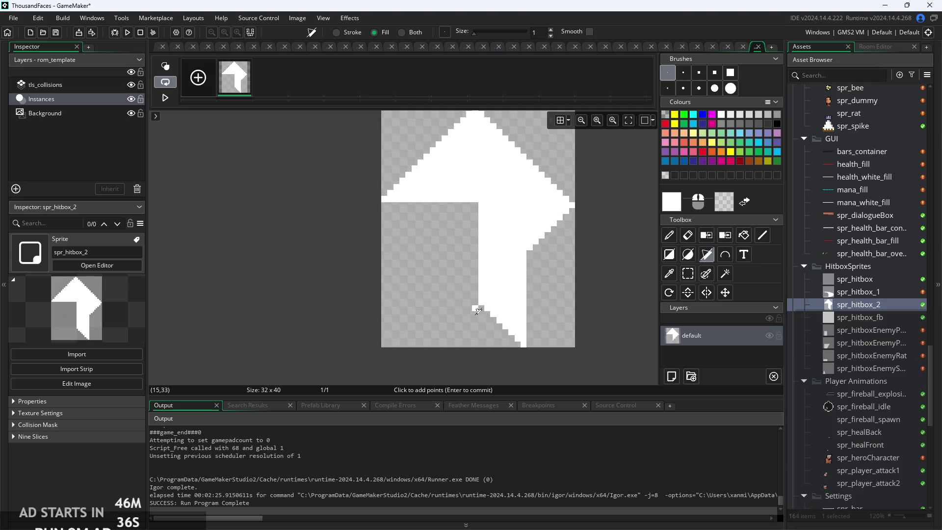
{"action": "key", "text": "ctrl+z"}
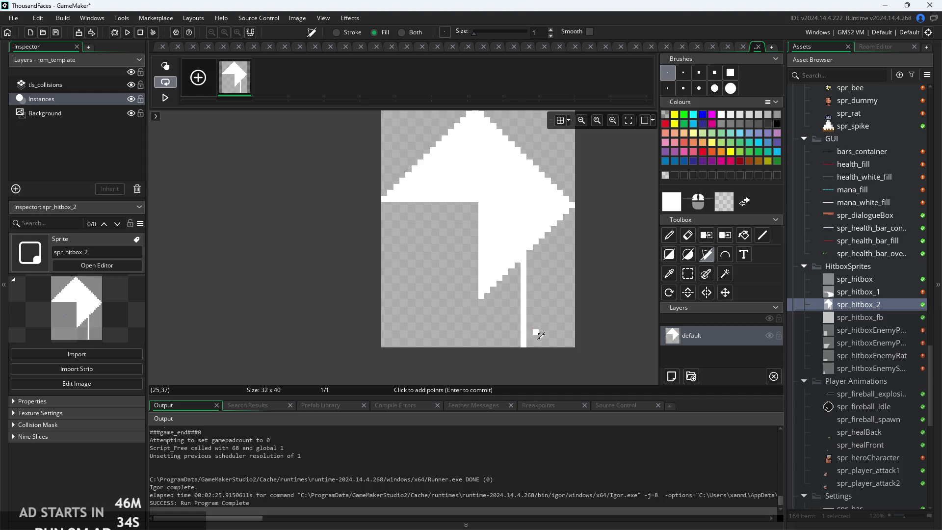
{"action": "key", "text": "ctrl+z"}
{"action": "scroll", "coordinate": [520, 326], "scroll_direction": "up", "scroll_amount": 2}
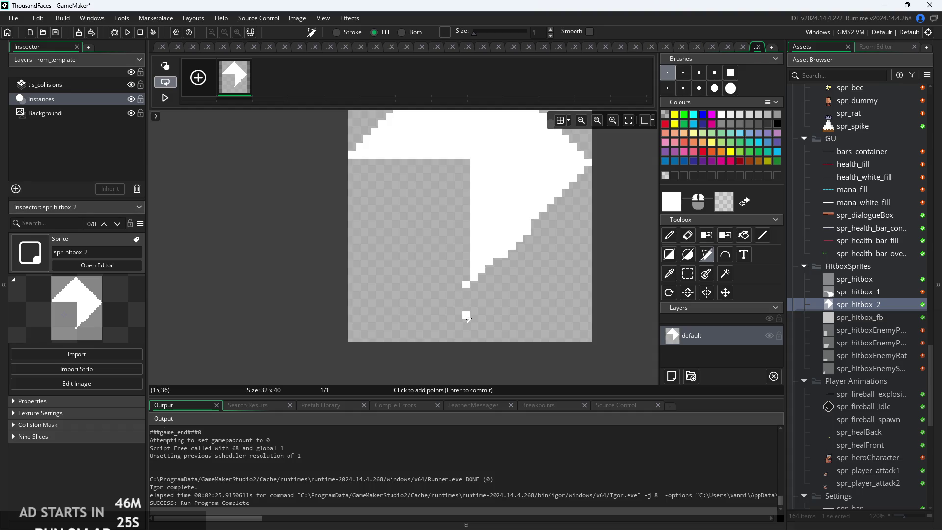
{"action": "left_click", "coordinate": [466, 316]}
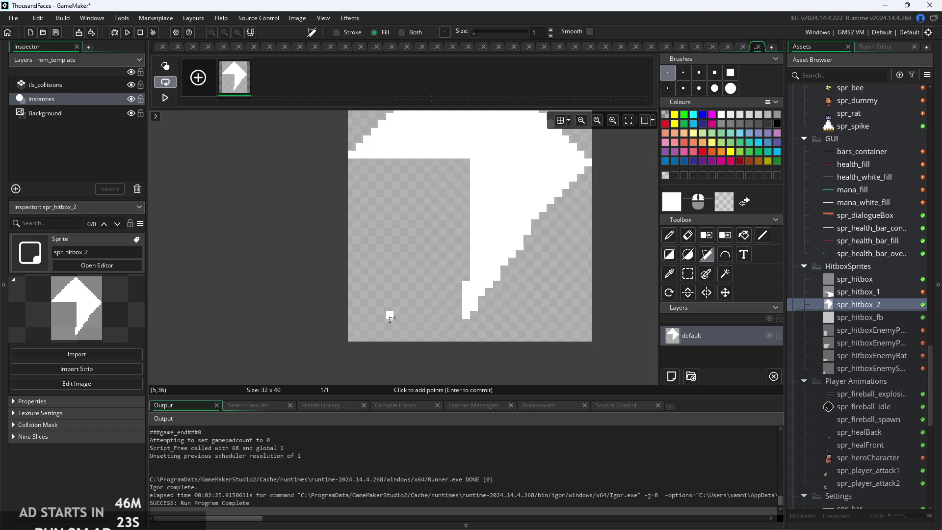
{"action": "left_click", "coordinate": [390, 317]}
{"action": "scroll", "coordinate": [620, 265], "scroll_direction": "down", "scroll_amount": 2}
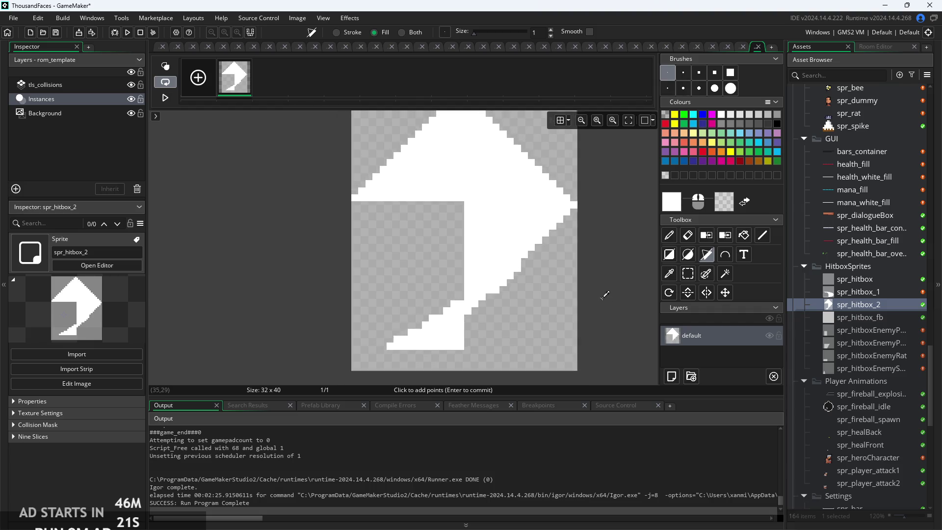
{"action": "key", "text": "ctrl+z"}
{"action": "key", "text": "ctrl+z"}
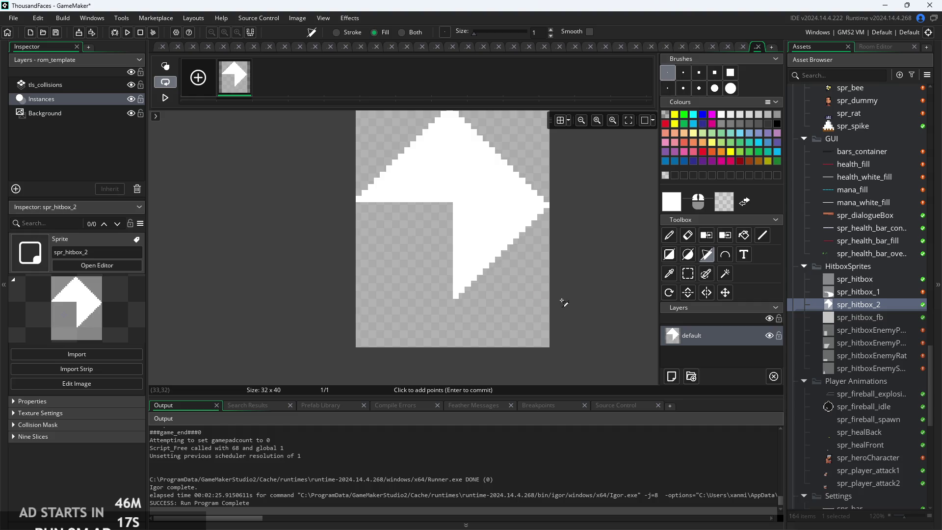
{"action": "scroll", "coordinate": [504, 278], "scroll_direction": "up", "scroll_amount": 2}
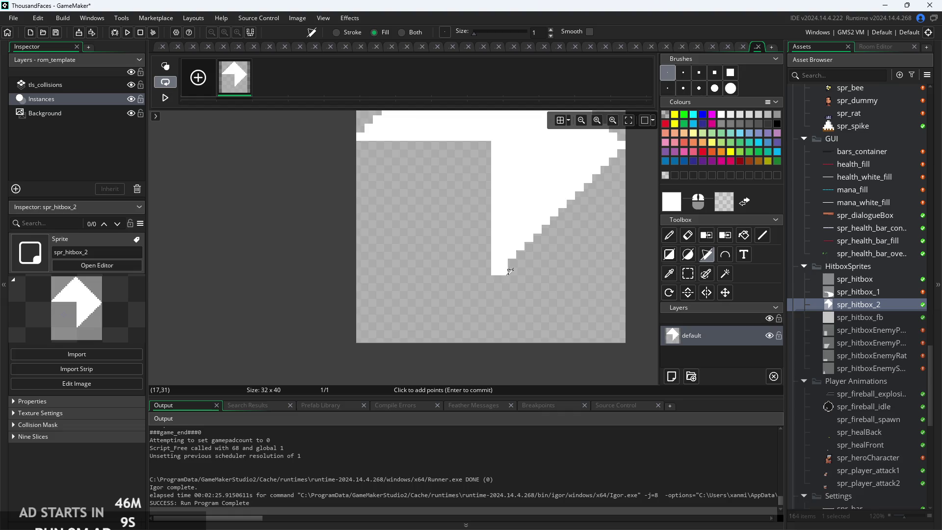
- Fill the stepped white base with a polygon through points 18,35 and 6,35
{"action": "left_click", "coordinate": [512, 307]}
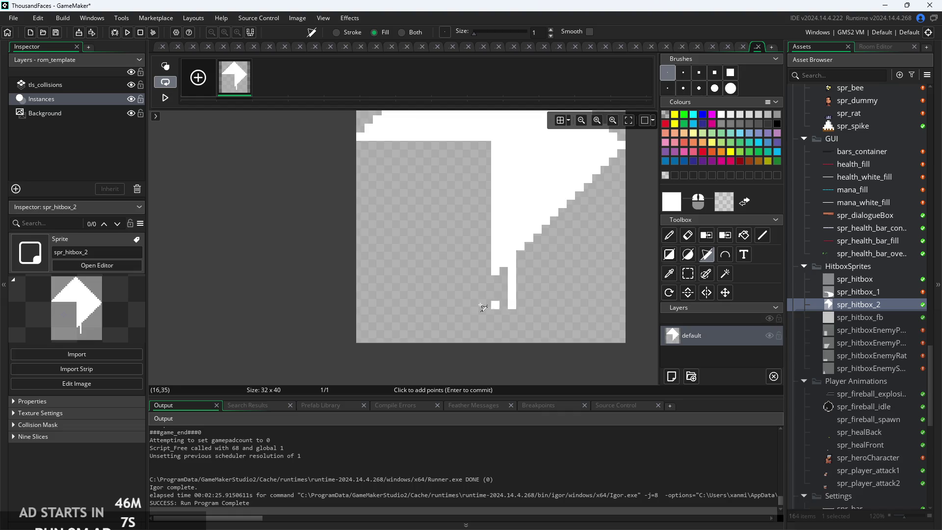
{"action": "left_click", "coordinate": [416, 307]}
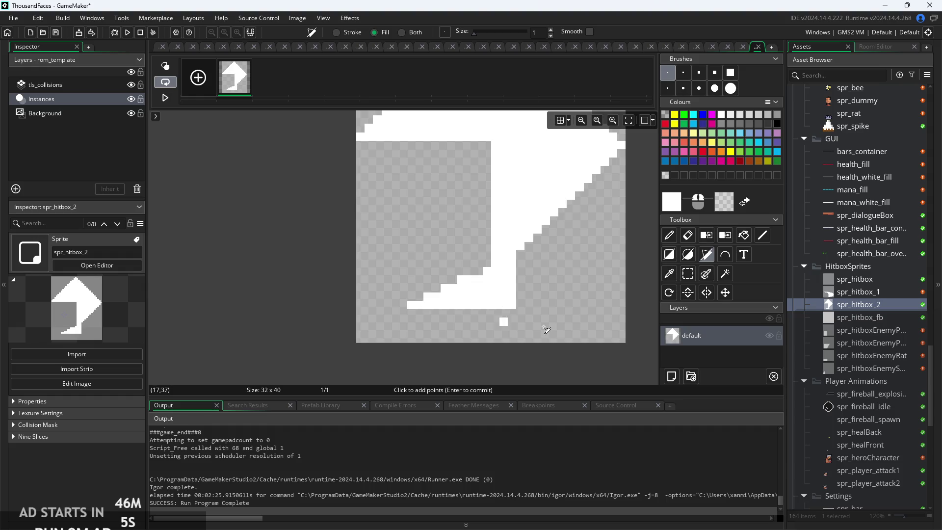
{"action": "scroll", "coordinate": [650, 270], "scroll_direction": "down", "scroll_amount": 1}
{"action": "key", "text": "Escape"}
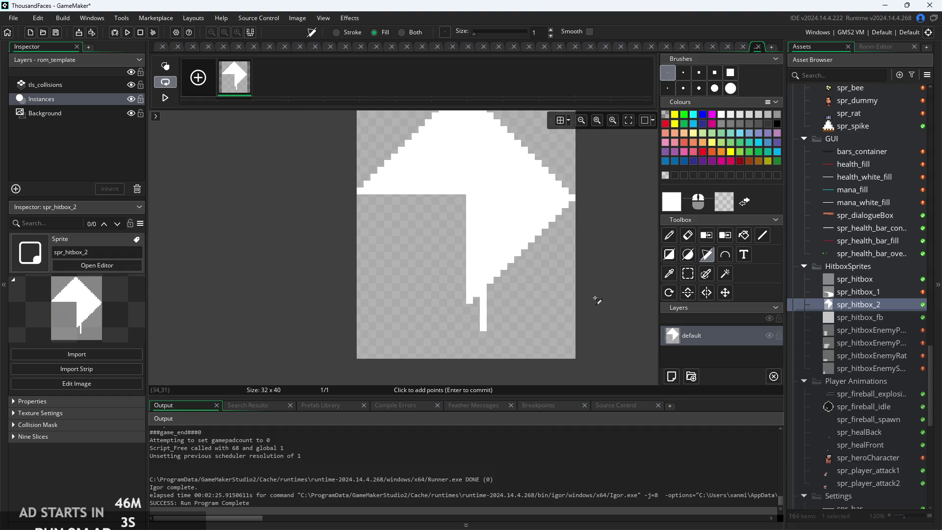
{"action": "key", "text": "Return"}
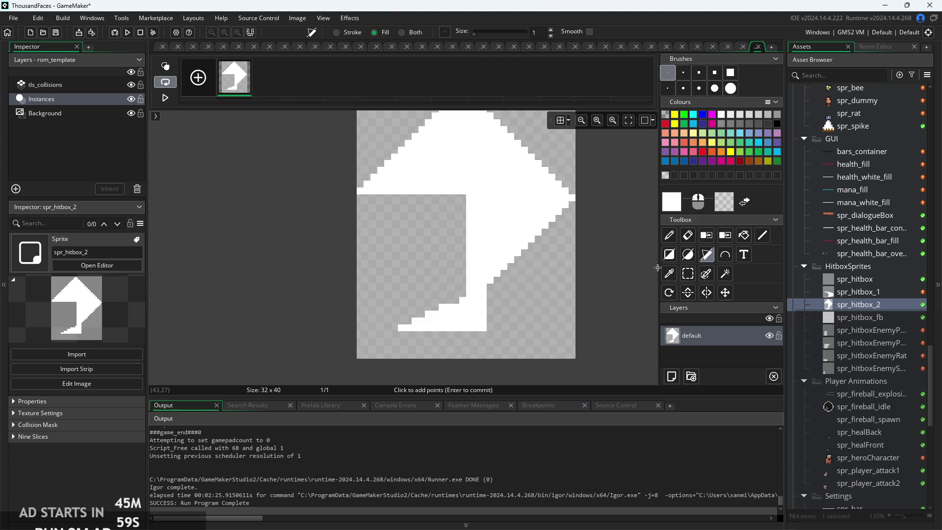
{"action": "scroll", "coordinate": [444, 303], "scroll_direction": "up", "scroll_amount": 1}
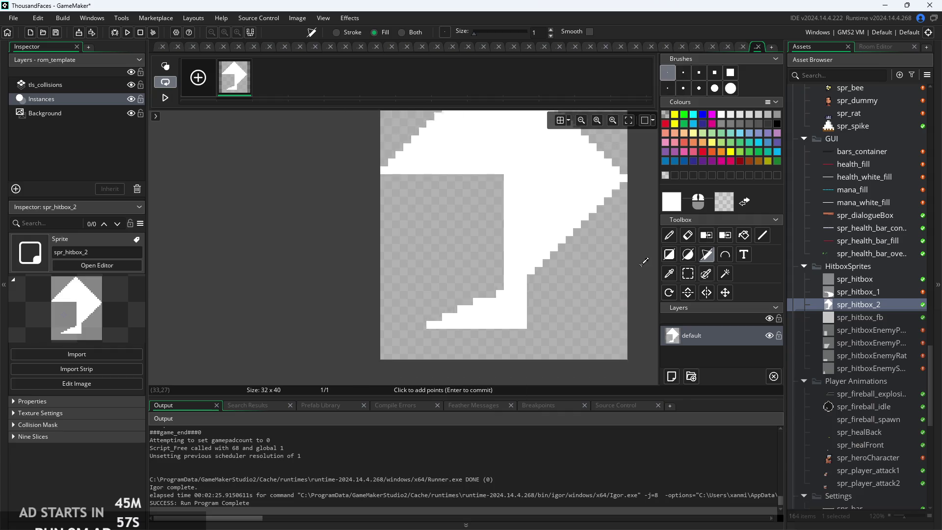
{"action": "left_click", "coordinate": [154, 49]}
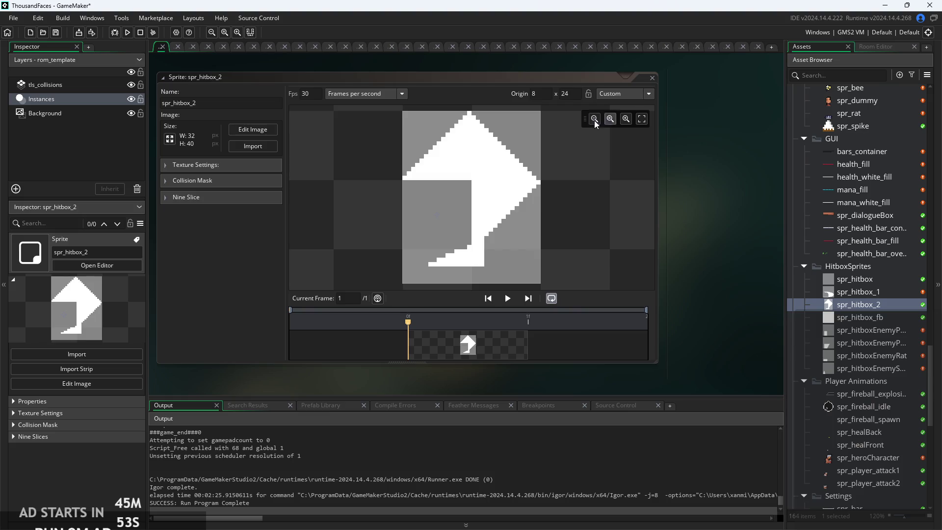
- Check the origin presets without changing them and zoom around the spr_hitbox_2 preview
{"action": "left_click", "coordinate": [641, 96]}
{"action": "left_click", "coordinate": [606, 252]}
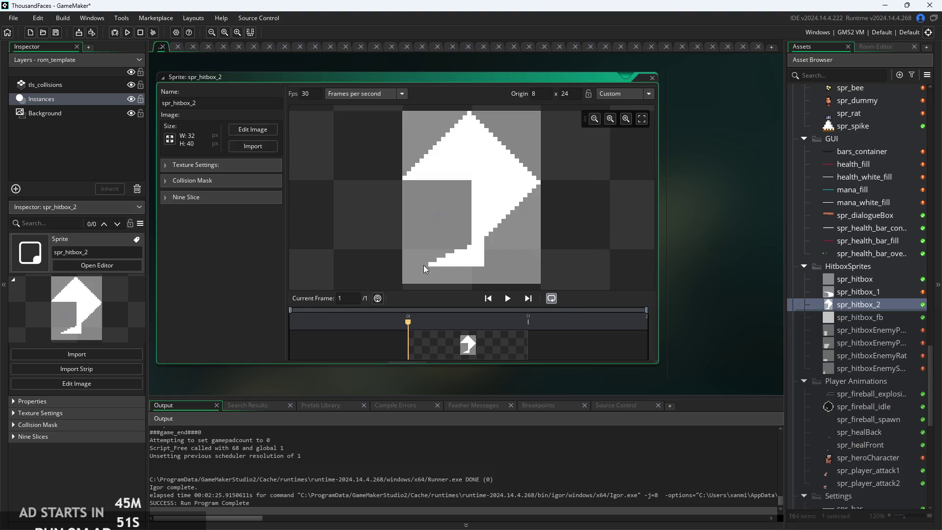
{"action": "scroll", "coordinate": [423, 263], "scroll_direction": "up", "scroll_amount": 2}
{"action": "scroll", "coordinate": [441, 187], "scroll_direction": "left", "scroll_amount": 1}
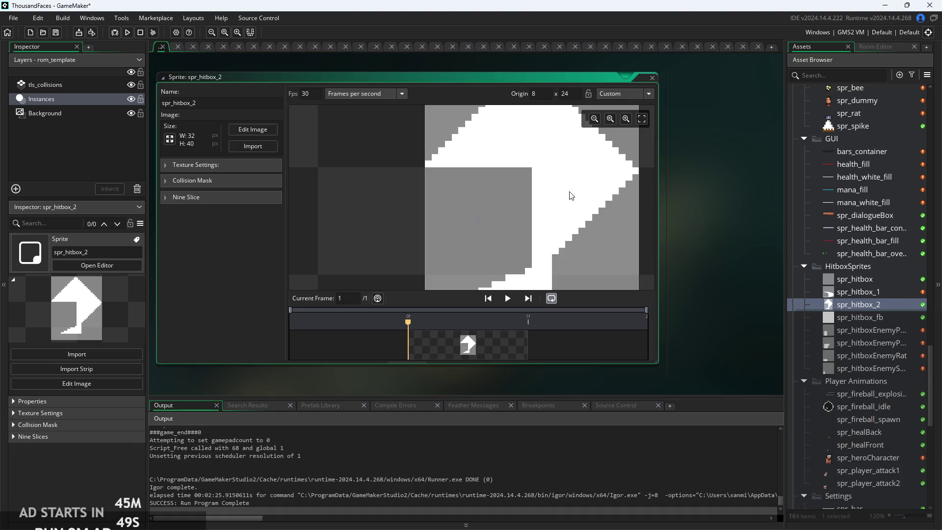
{"action": "scroll", "coordinate": [480, 189], "scroll_direction": "down", "scroll_amount": 3}
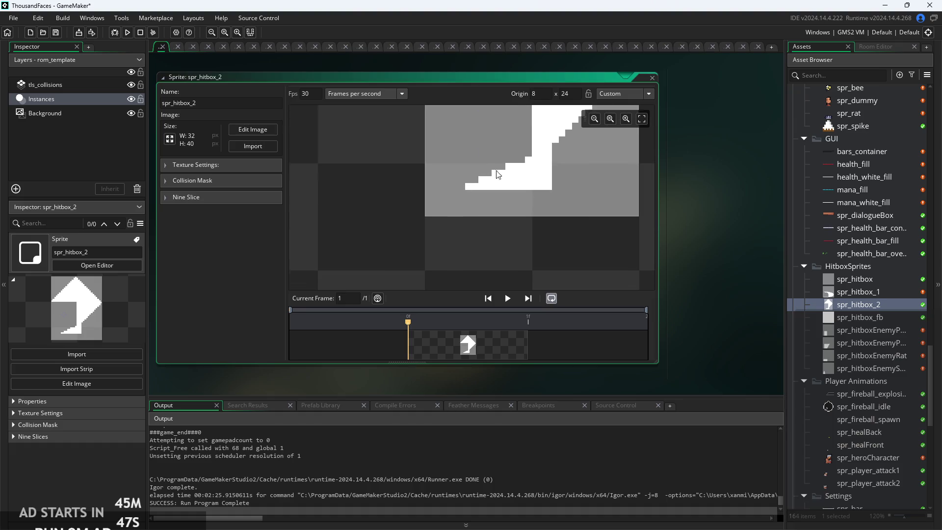
{"action": "scroll", "coordinate": [486, 247], "scroll_direction": "up", "scroll_amount": 3}
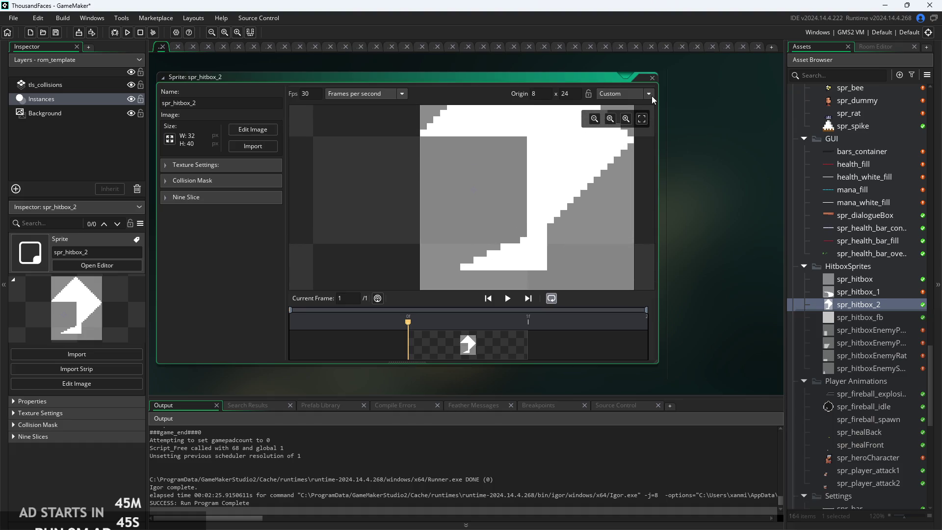
{"action": "scroll", "coordinate": [468, 222], "scroll_direction": "up", "scroll_amount": 3}
{"action": "scroll", "coordinate": [469, 206], "scroll_direction": "down", "scroll_amount": 3}
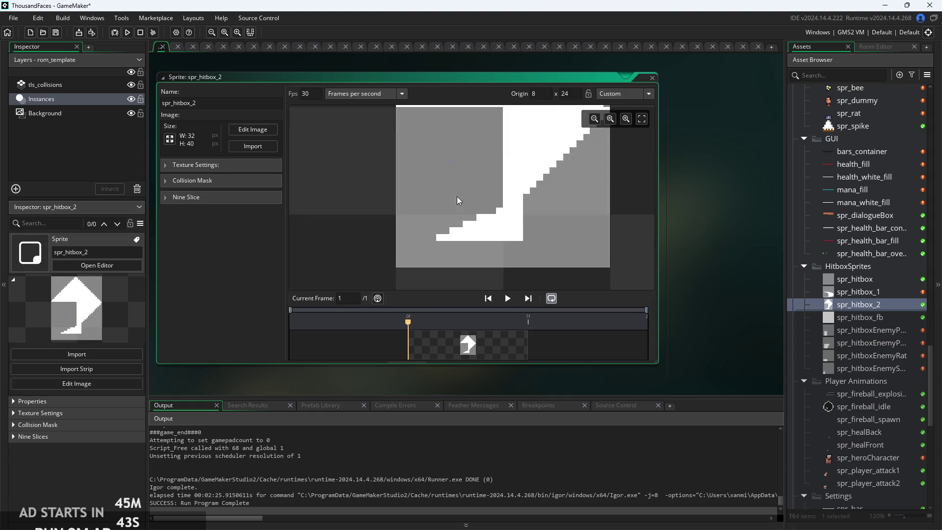
{"action": "scroll", "coordinate": [457, 196], "scroll_direction": "down", "scroll_amount": 1}
{"action": "scroll", "coordinate": [449, 250], "scroll_direction": "up", "scroll_amount": 1}
{"action": "scroll", "coordinate": [449, 250], "scroll_direction": "right", "scroll_amount": 1}
{"action": "scroll", "coordinate": [513, 89], "scroll_direction": "right", "scroll_amount": 1}
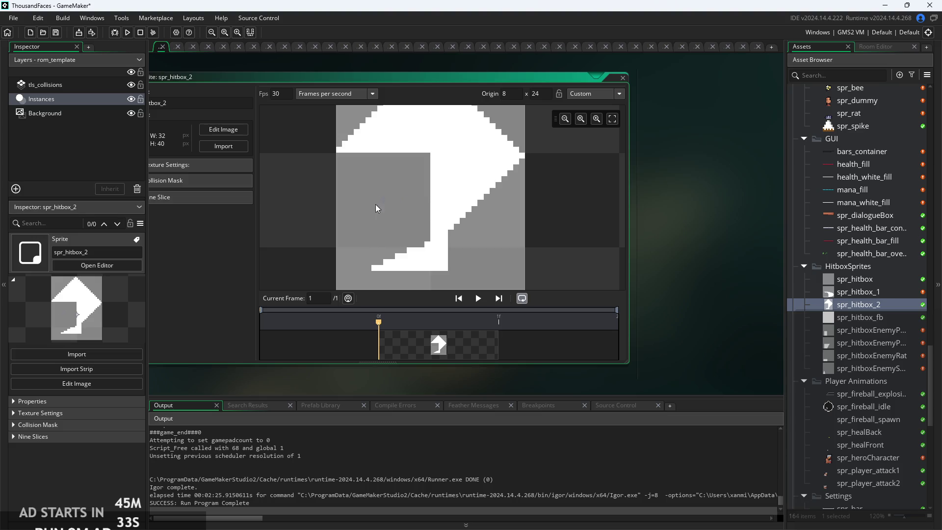
- Zoom the preview once more, then build and run the game
{"action": "scroll", "coordinate": [425, 224], "scroll_direction": "up", "scroll_amount": 2}
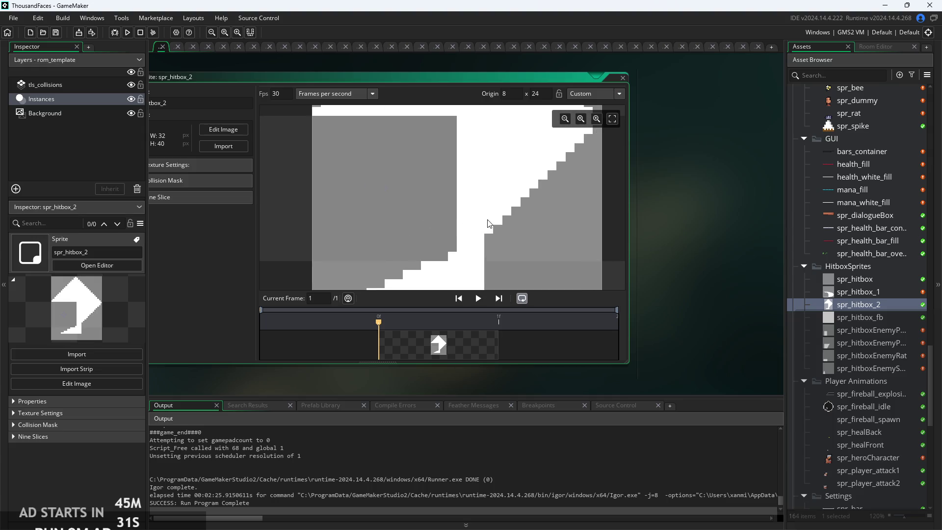
{"action": "scroll", "coordinate": [491, 225], "scroll_direction": "down", "scroll_amount": 1}
{"action": "scroll", "coordinate": [530, 226], "scroll_direction": "down", "scroll_amount": 2}
{"action": "scroll", "coordinate": [837, 290], "scroll_direction": "up", "scroll_amount": 3}
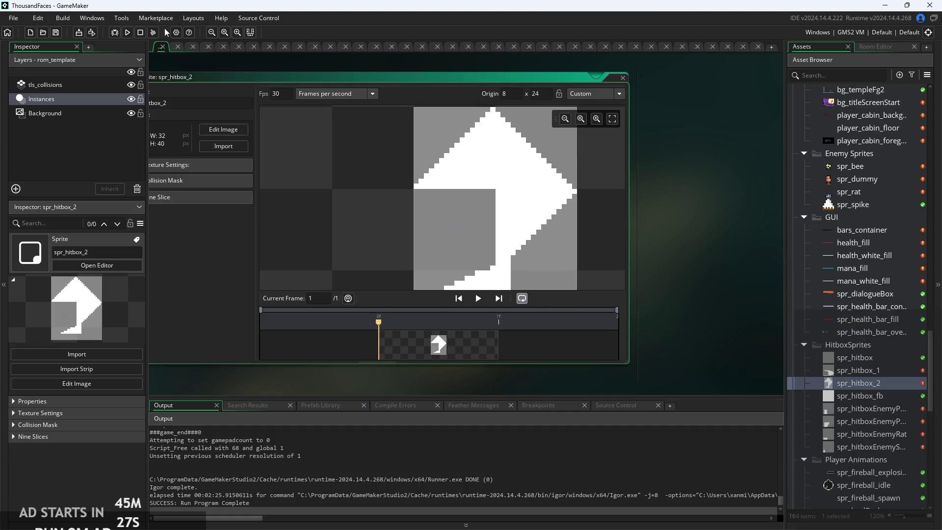
{"action": "left_click", "coordinate": [127, 32]}
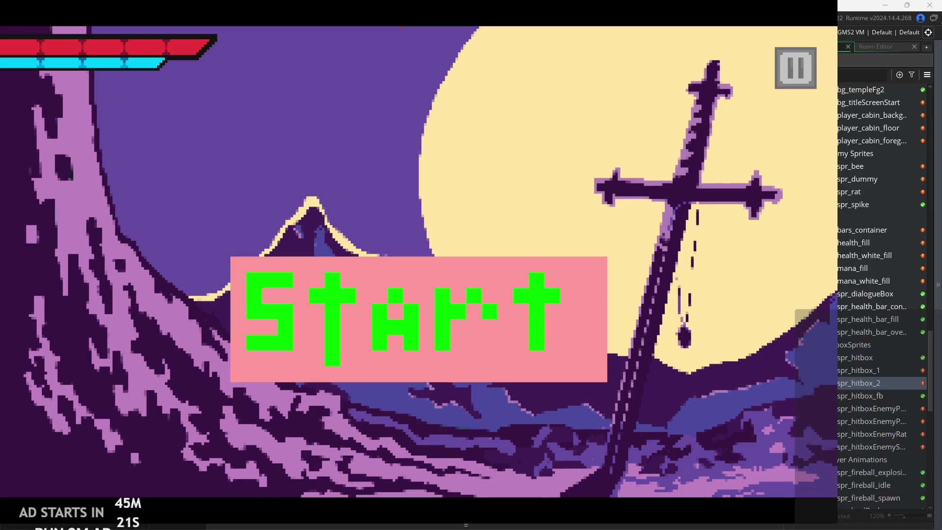
- Enable Debug Stats, set Text Size 0 and SFX Volume 27, then resume and start
{"action": "left_click", "coordinate": [809, 47]}
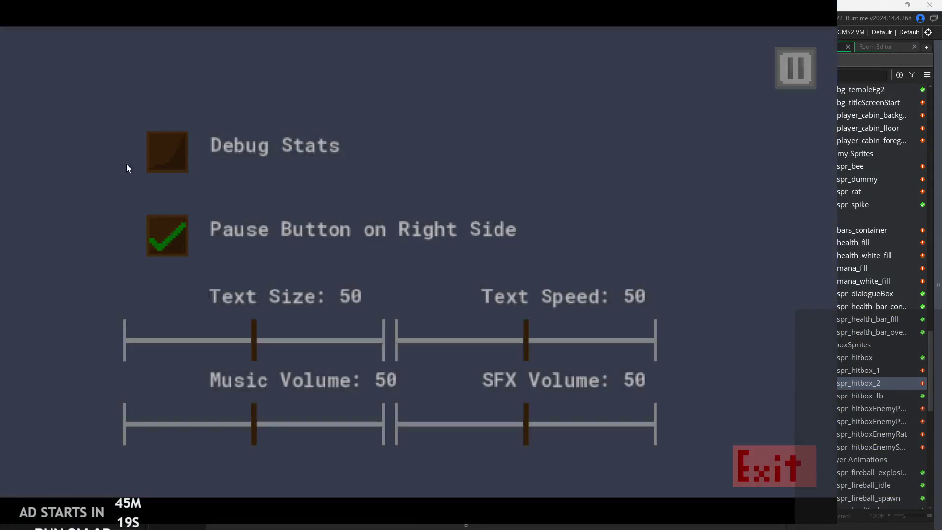
{"action": "left_click", "coordinate": [167, 151]}
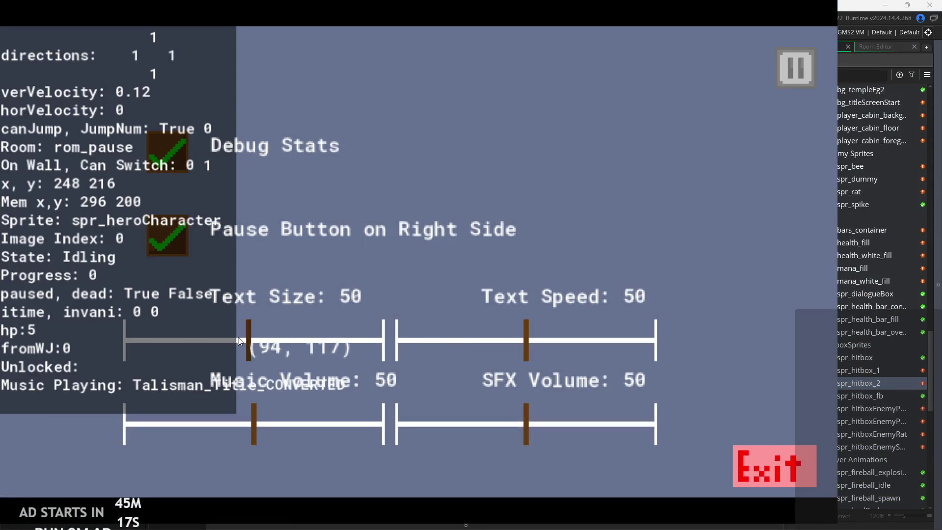
{"action": "left_click_drag", "start_coordinate": [238, 337], "coordinate": [123, 339]}
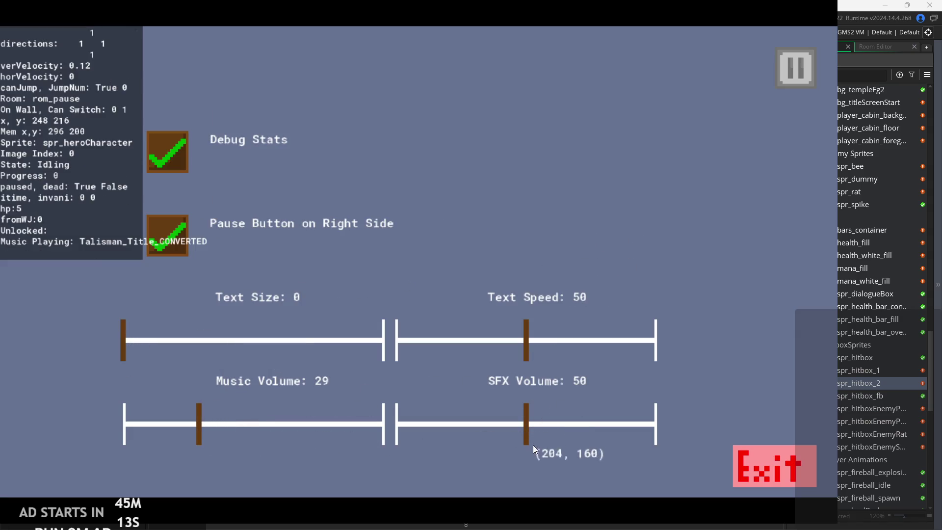
{"action": "left_click_drag", "start_coordinate": [525, 439], "coordinate": [466, 439]}
{"action": "left_click", "coordinate": [784, 58]}
{"action": "left_click", "coordinate": [367, 308]}
- Run and jump the hero out of the cabin to the right, attacking mid-air
{"action": "key", "text": "Right"}
{"action": "key", "text": "Right"}
{"action": "key", "text": "space"}
{"action": "key", "text": "x"}
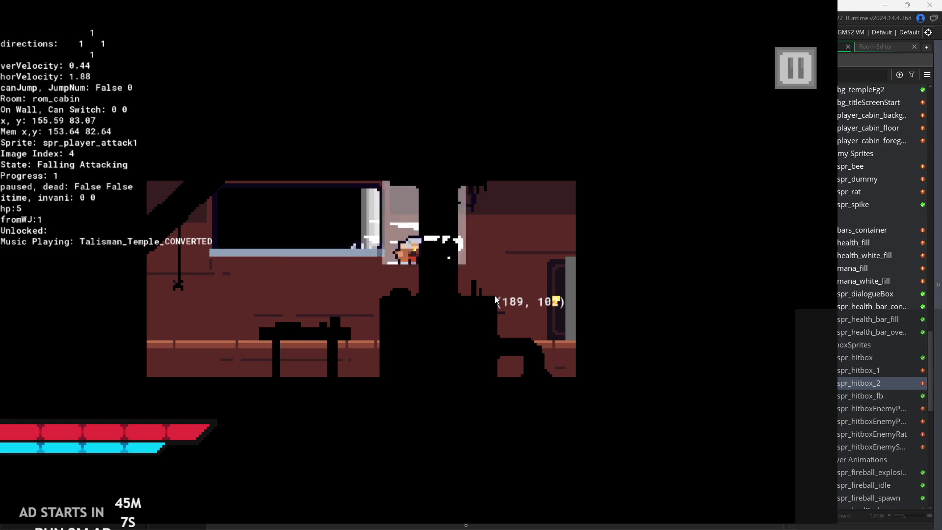
{"action": "key", "text": "Right"}
{"action": "key", "text": "space"}
{"action": "key", "text": "x"}
{"action": "key", "text": "Right"}
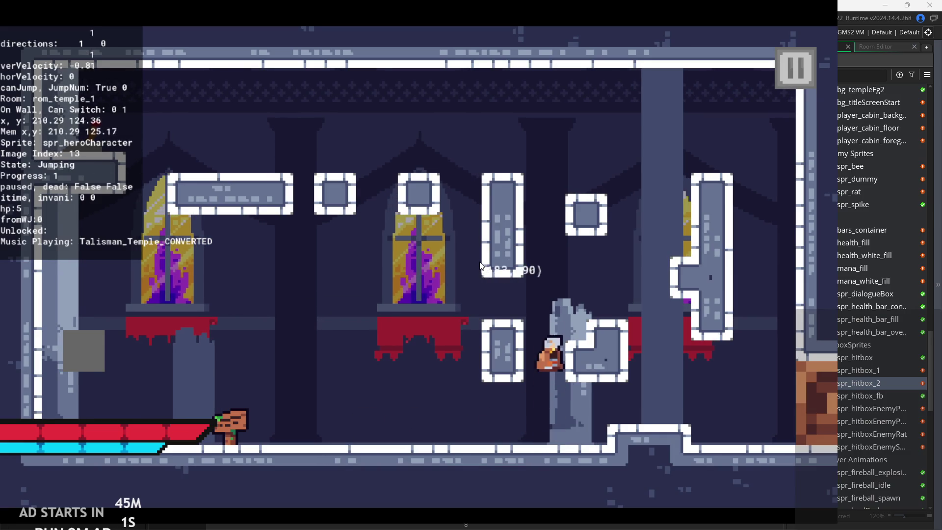
- Jump onto the block, attack twice, then climb to the top-left block in rom_temple_1
{"action": "key", "text": "Right"}
{"action": "key", "text": "space"}
{"action": "key", "text": "x"}
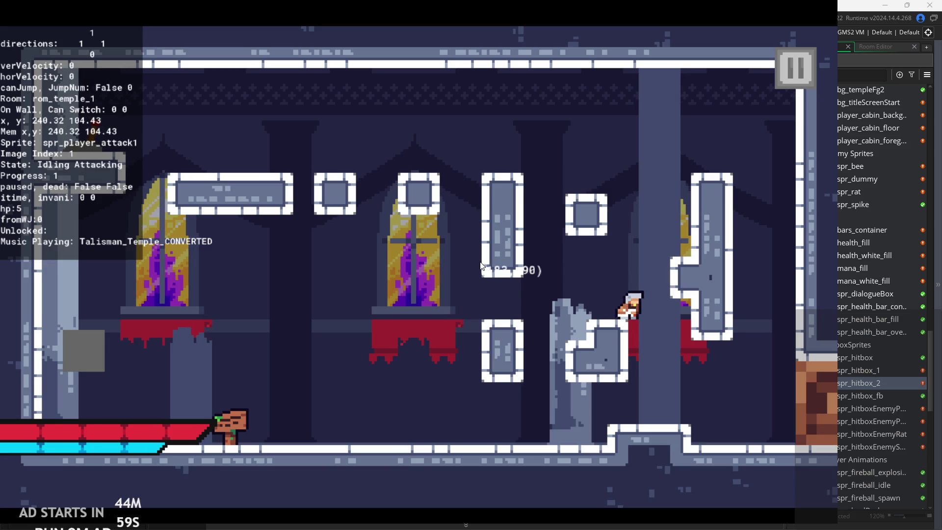
{"action": "key", "text": "x"}
{"action": "key", "text": "x"}
{"action": "key", "text": "space"}
{"action": "key", "text": "Left"}
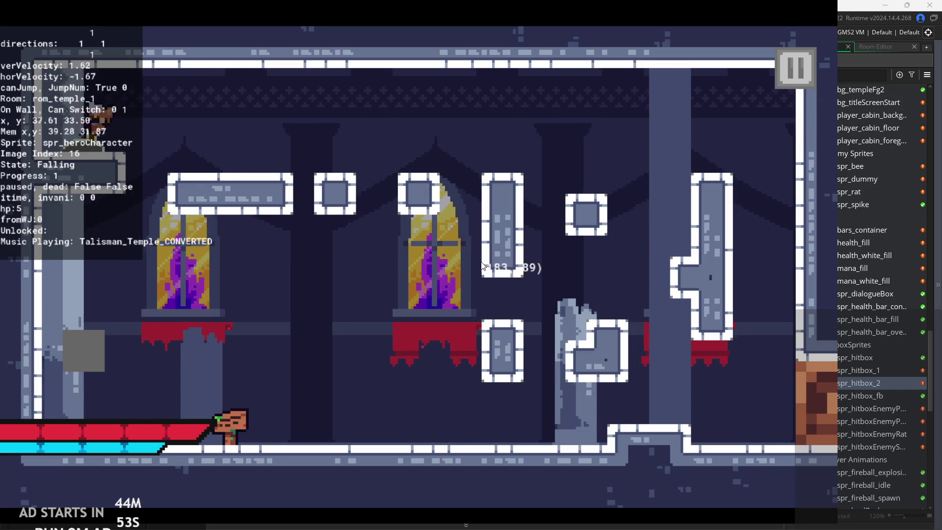
{"action": "key", "text": "Right"}
{"action": "key", "text": "space"}
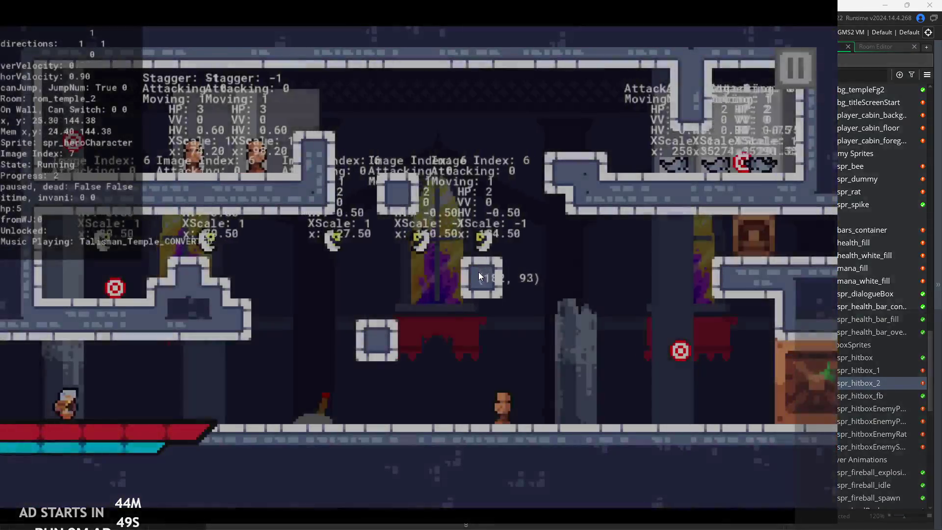
- Run right, jump up onto the upper-left platform and step onto the raised step
{"action": "key", "text": "Right"}
{"action": "key", "text": "space"}
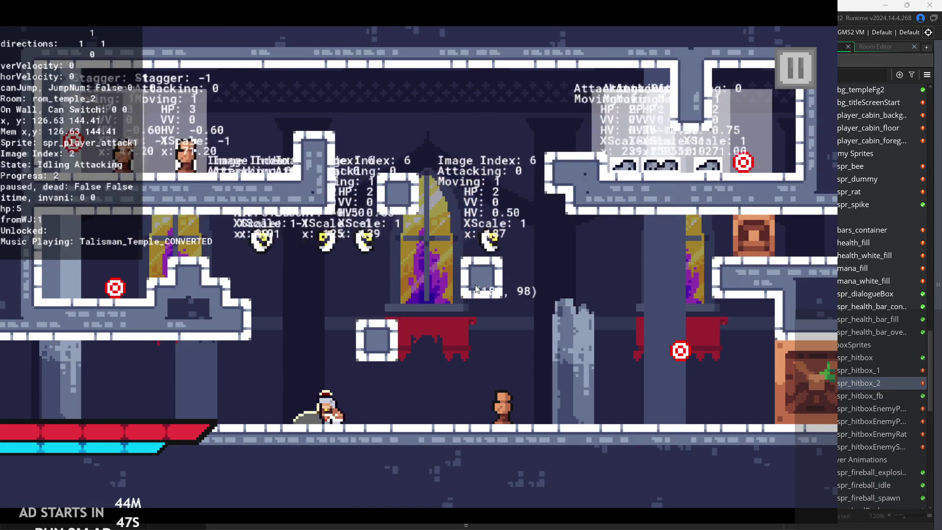
{"action": "key", "text": "space"}
{"action": "key", "text": "Left"}
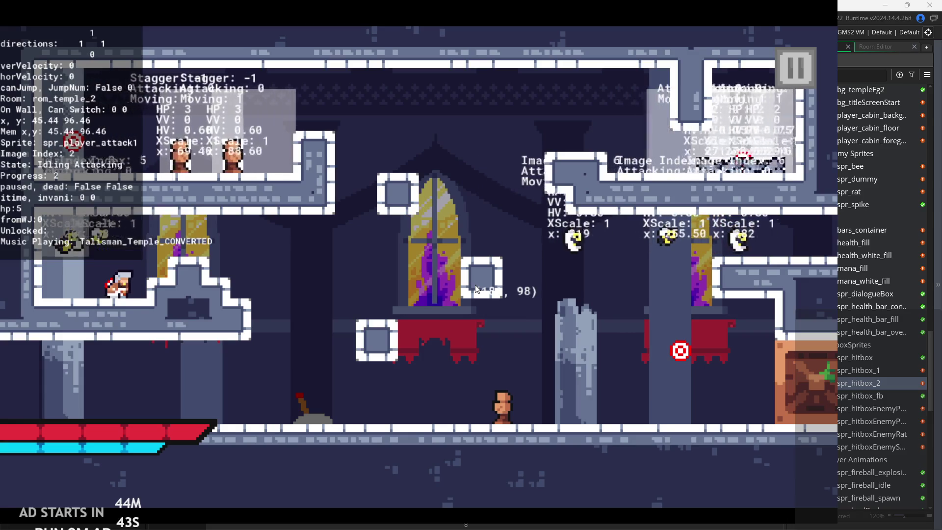
{"action": "key", "text": "Left"}
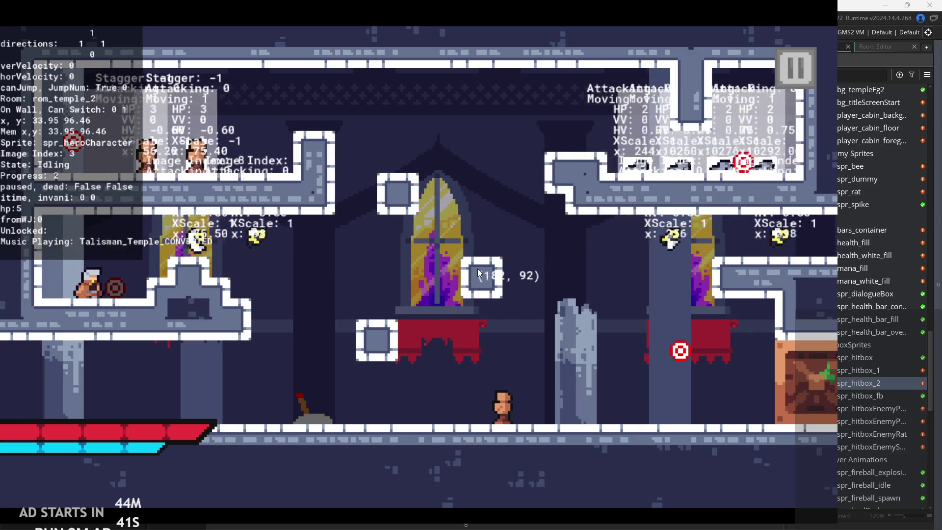
{"action": "key", "text": "Right"}
{"action": "key", "text": "Right"}
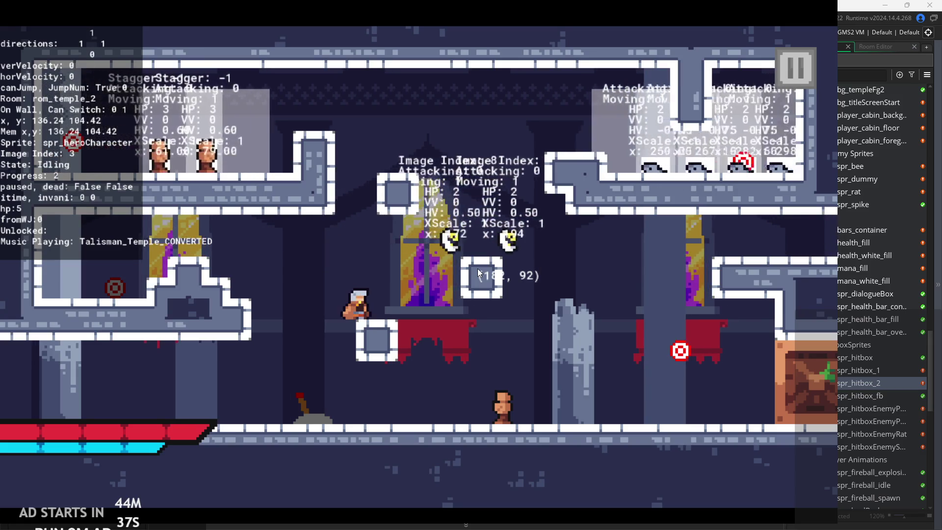
- Jump onto the upper-right platform and attack the enemies along it
{"action": "key", "text": "Right"}
{"action": "key", "text": "space"}
{"action": "key", "text": "Right"}
{"action": "key", "text": "space"}
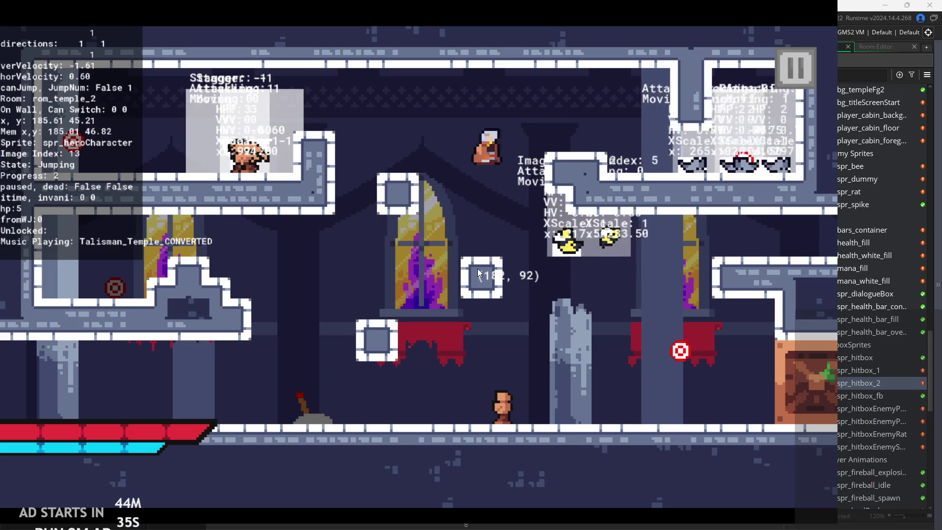
{"action": "key", "text": "x"}
{"action": "key", "text": "Right"}
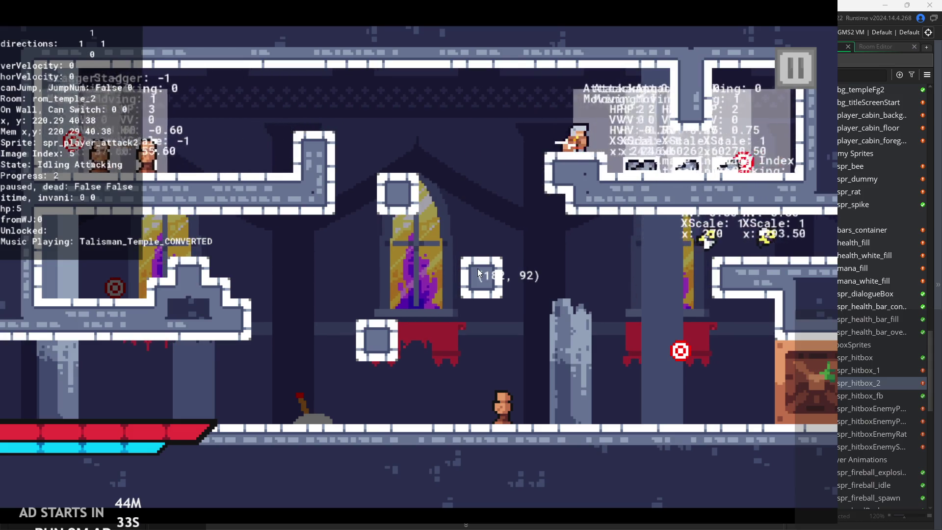
{"action": "key", "text": "x"}
{"action": "key", "text": "x"}
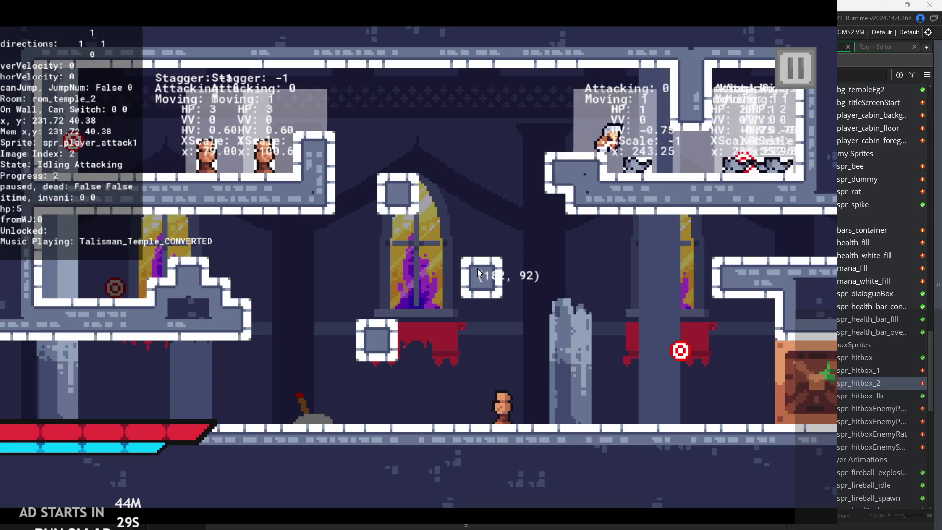
{"action": "key", "text": "x"}
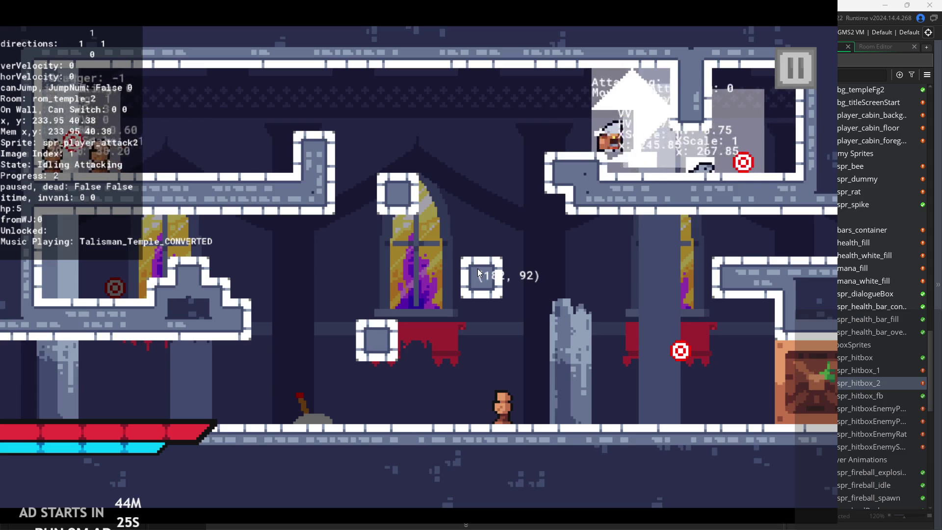
{"action": "key", "text": "Right"}
{"action": "key", "text": "x"}
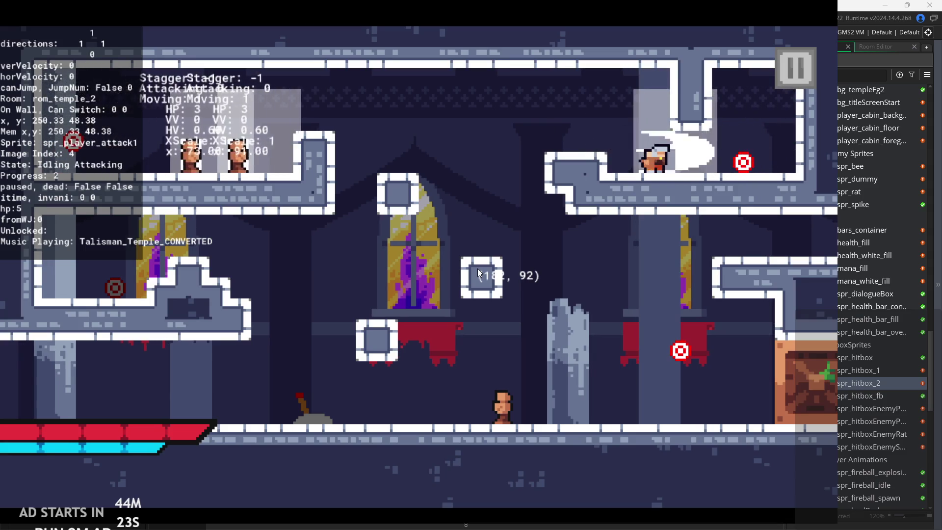
- Run back left and attack the enemies on the upper-left ledge
{"action": "key", "text": "Left"}
{"action": "key", "text": "z"}
{"action": "key", "text": "Left"}
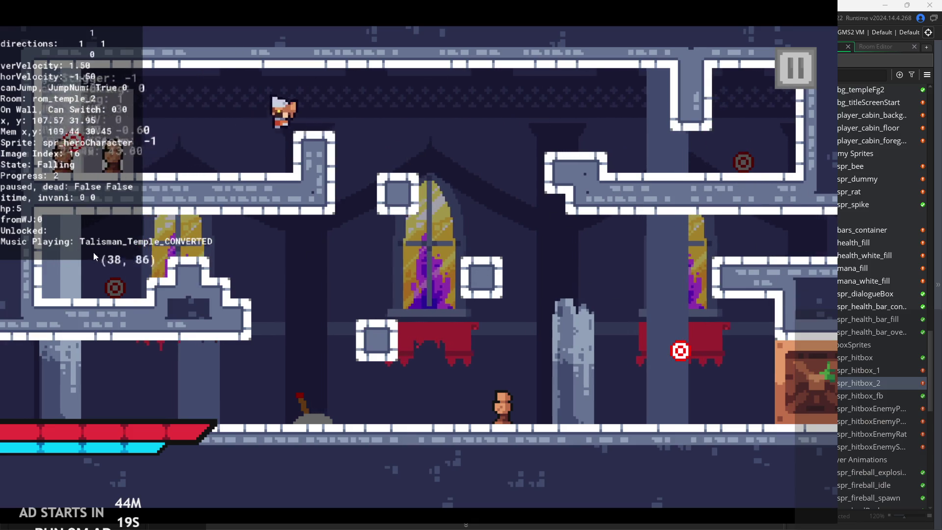
{"action": "key", "text": "x"}
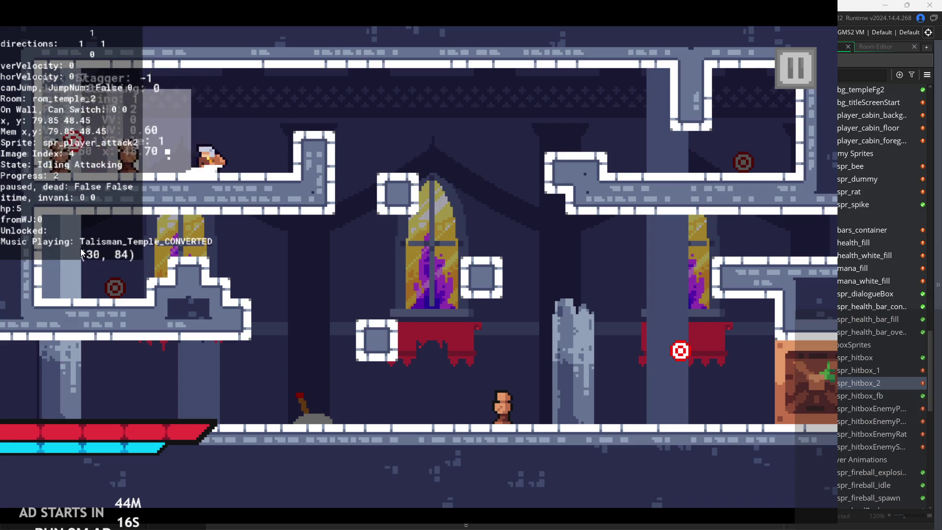
{"action": "key", "text": "Left"}
{"action": "key", "text": "x"}
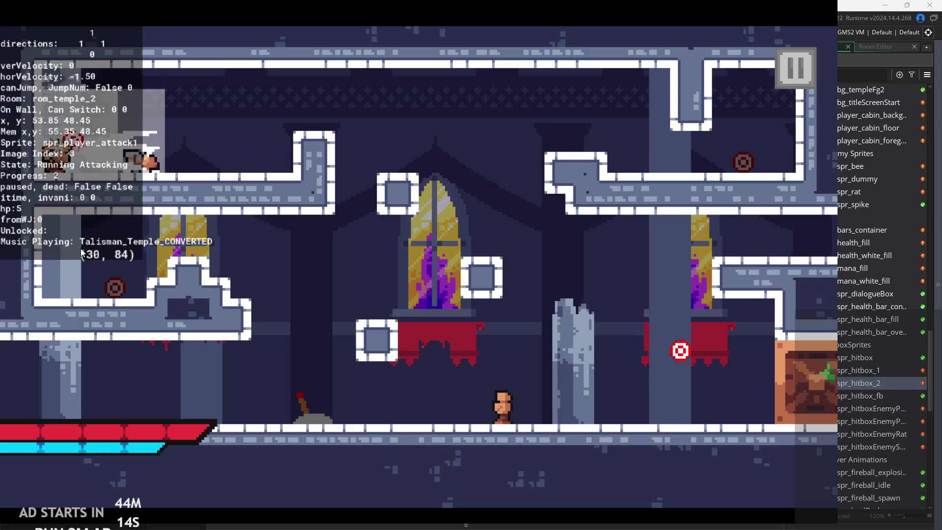
- Drop to the floor and strike the target in mid-air
{"action": "key", "text": "Right"}
{"action": "key", "text": "z"}
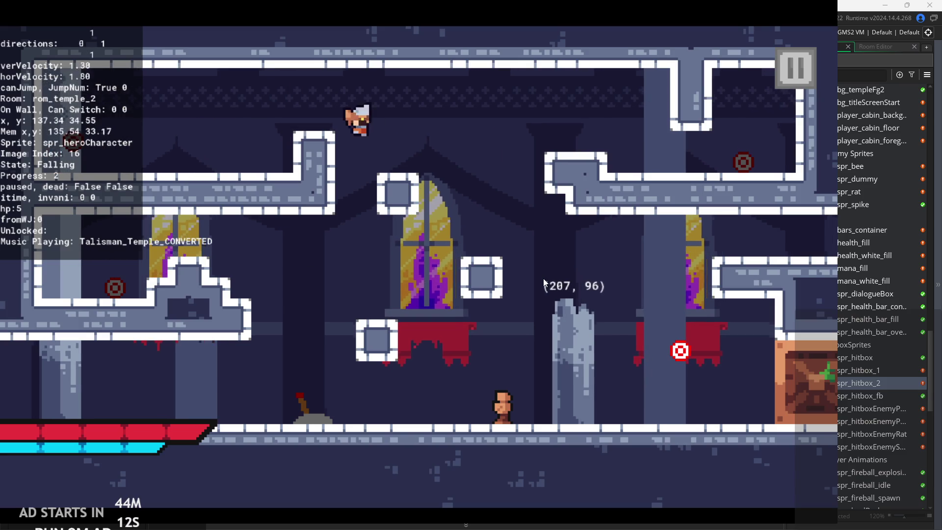
{"action": "key", "text": "z"}
{"action": "key", "text": "x"}
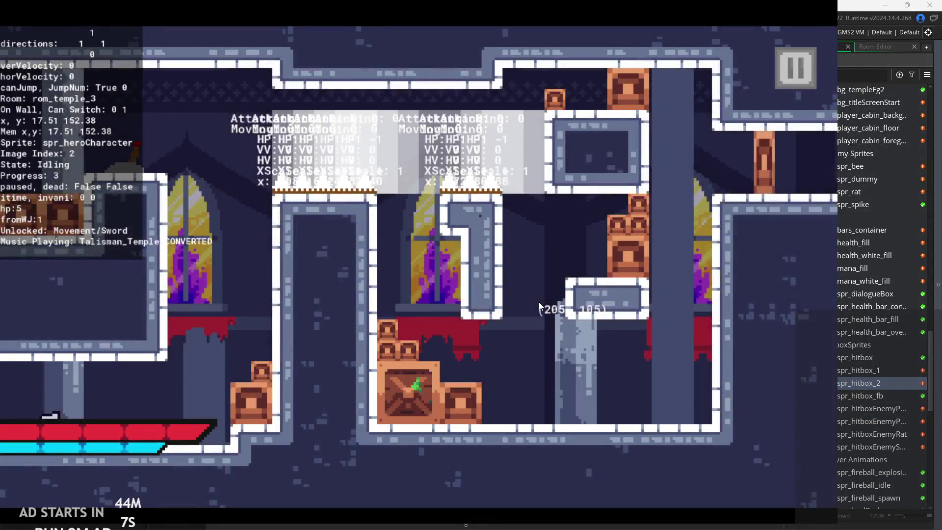
- In rom_temple_3, wall-jump onto the upper-left ledge, then leap right attacking mid-air
{"action": "key", "text": "z"}
{"action": "key", "text": "Left"}
{"action": "key", "text": "z"}
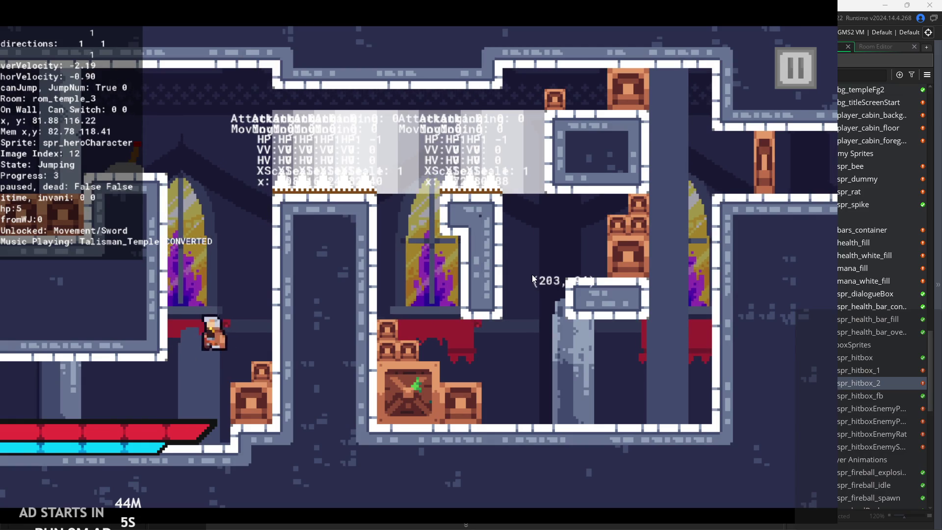
{"action": "key", "text": "z"}
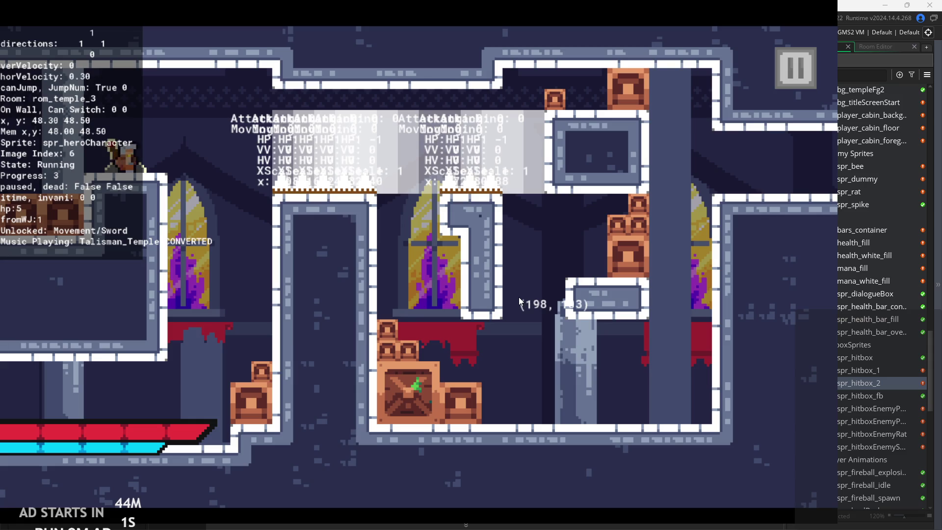
{"action": "key", "text": "Right"}
{"action": "key", "text": "z"}
{"action": "key", "text": "x"}
{"action": "key", "text": "Right"}
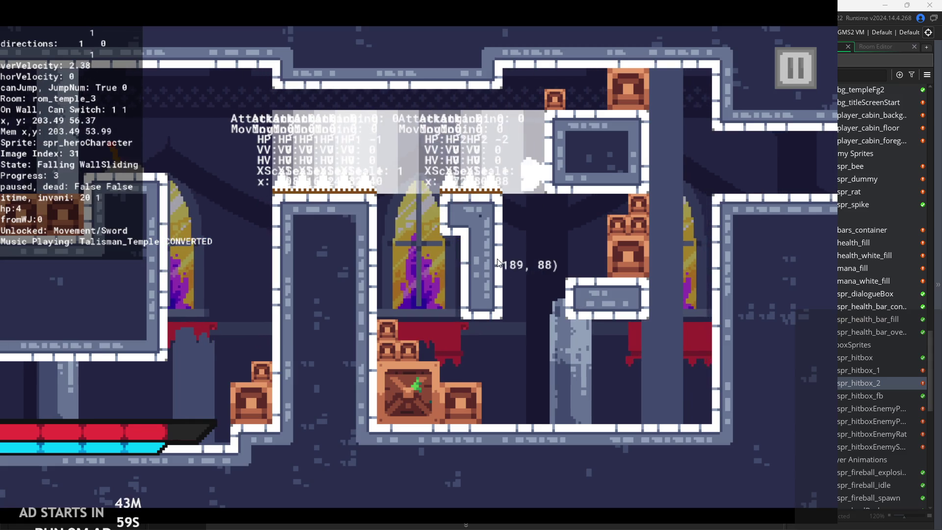
- Wall-jump up off the window wall, then pause the game and quit to the editor
{"action": "key", "text": "Left"}
{"action": "key", "text": "z"}
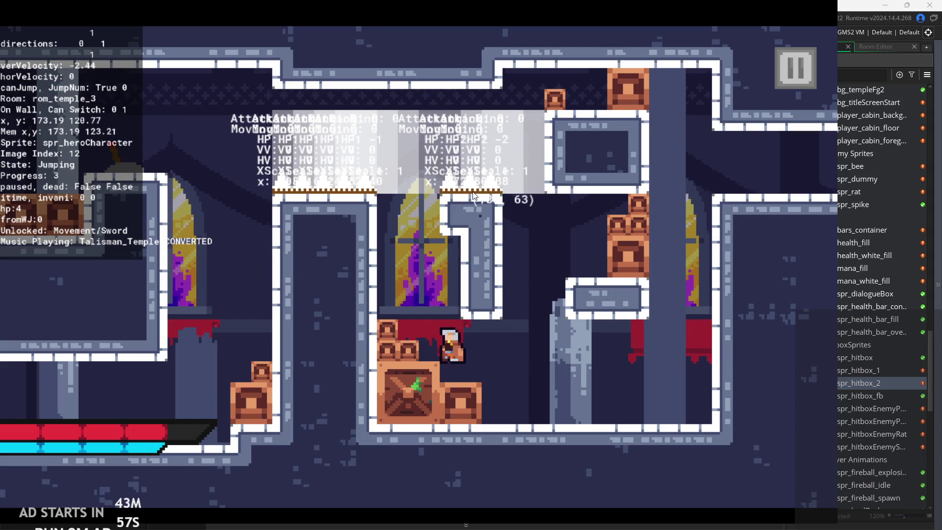
{"action": "key", "text": "z"}
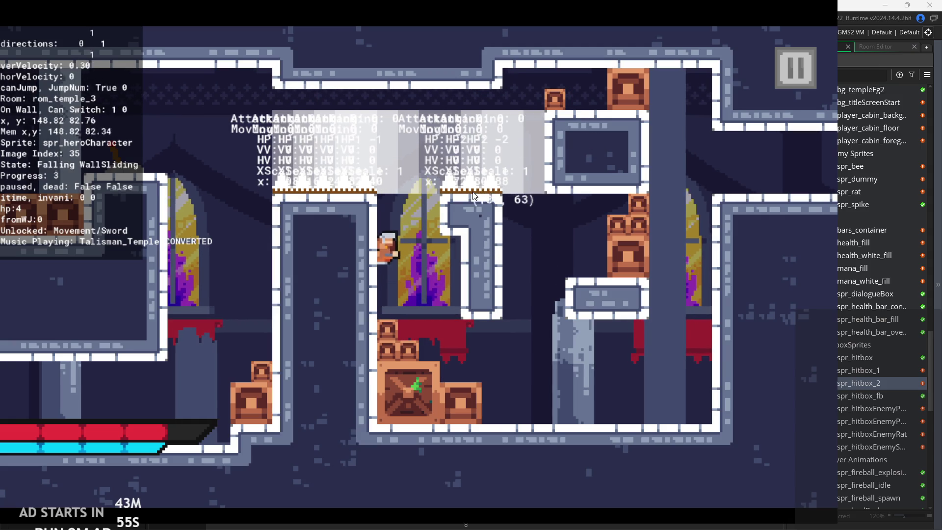
{"action": "key", "text": "z"}
{"action": "key", "text": "Right"}
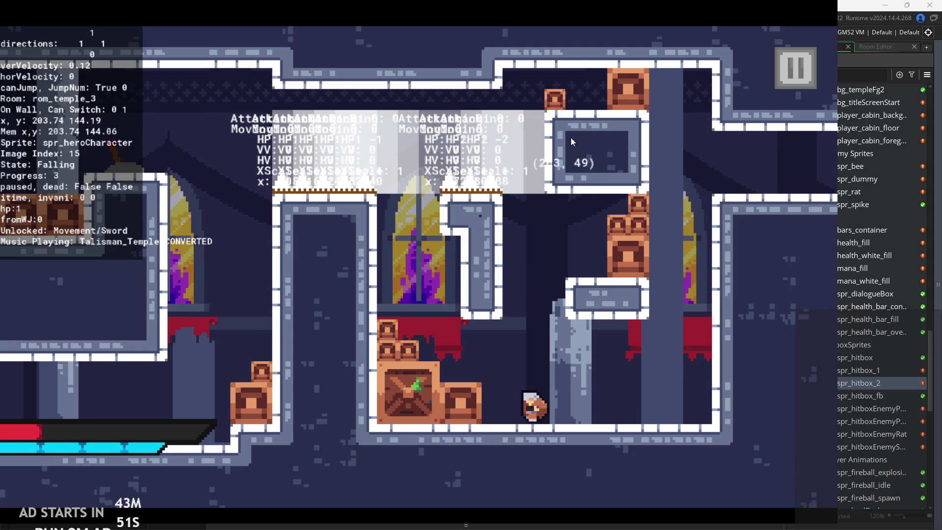
{"action": "left_click", "coordinate": [802, 79]}
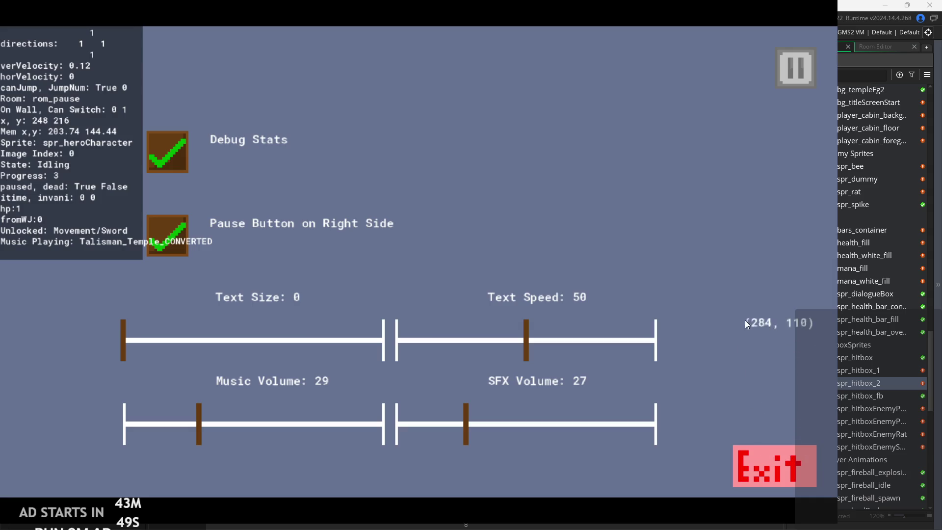
{"action": "left_click", "coordinate": [755, 475]}
- Open the obj_hero object from the Asset Browser
{"action": "scroll", "coordinate": [699, 332], "scroll_direction": "down", "scroll_amount": 2}
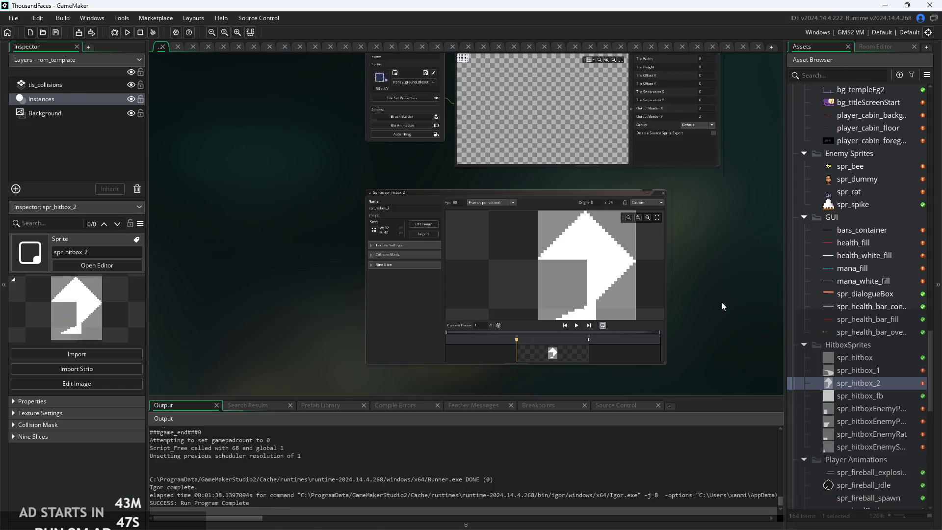
{"action": "scroll", "coordinate": [837, 288], "scroll_direction": "up", "scroll_amount": 3}
{"action": "scroll", "coordinate": [837, 294], "scroll_direction": "up", "scroll_amount": 10}
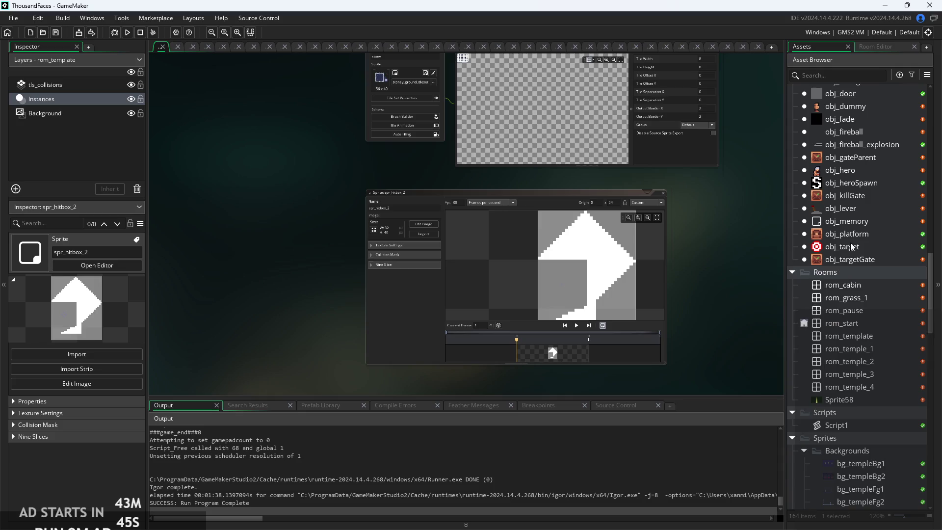
{"action": "double_click", "coordinate": [859, 209]}
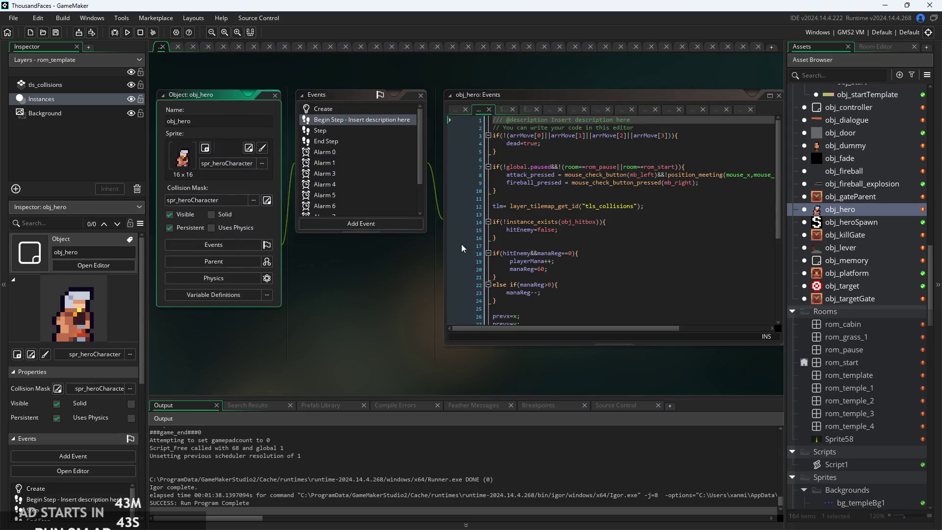
{"action": "scroll", "coordinate": [562, 194], "scroll_direction": "up", "scroll_amount": 2}
{"action": "left_click", "coordinate": [549, 240]}
{"action": "scroll", "coordinate": [549, 241], "scroll_direction": "down", "scroll_amount": 6}
- Show obj_hero's Step event code and put the cursor on knockback line 287
{"action": "left_click", "coordinate": [417, 86]}
{"action": "scroll", "coordinate": [486, 292], "scroll_direction": "down", "scroll_amount": 15}
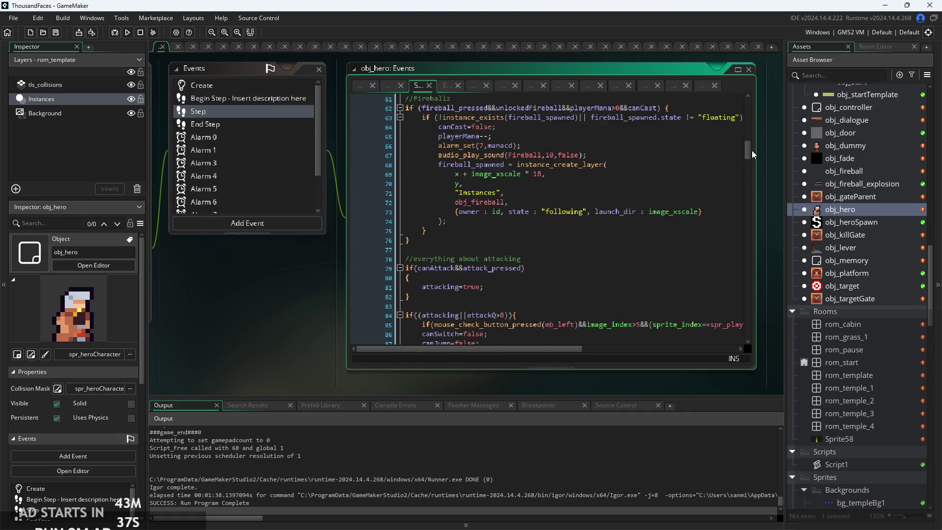
{"action": "left_click_drag", "start_coordinate": [750, 150], "coordinate": [745, 370]}
{"action": "left_click", "coordinate": [603, 248]}
{"action": "scroll", "coordinate": [603, 249], "scroll_direction": "up", "scroll_amount": 12}
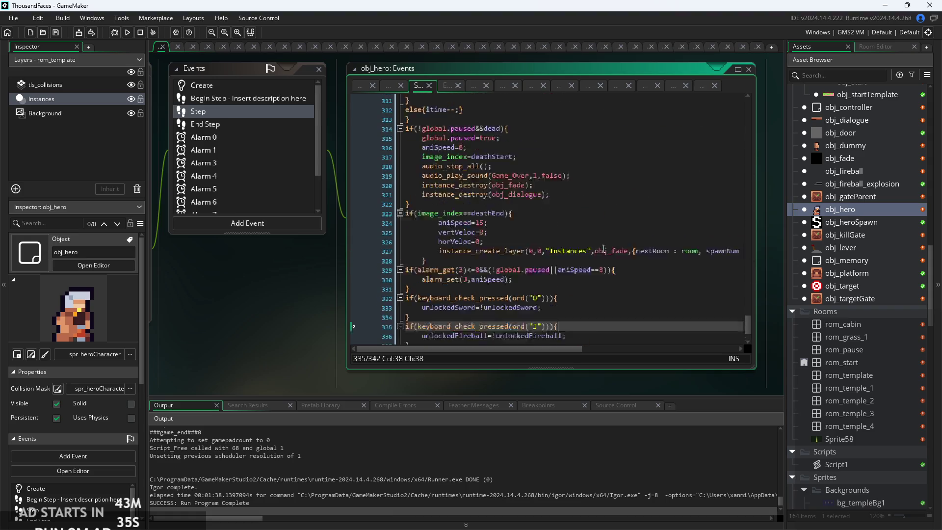
{"action": "scroll", "coordinate": [499, 216], "scroll_direction": "up", "scroll_amount": 2}
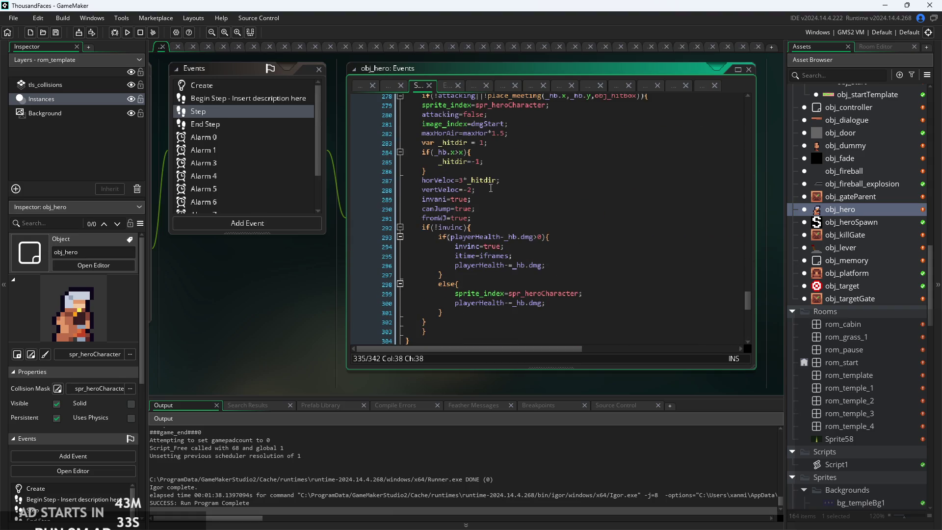
{"action": "scroll", "coordinate": [504, 198], "scroll_direction": "up", "scroll_amount": 2}
{"action": "left_click", "coordinate": [443, 227]}
{"action": "scroll", "coordinate": [464, 229], "scroll_direction": "up", "scroll_amount": 3}
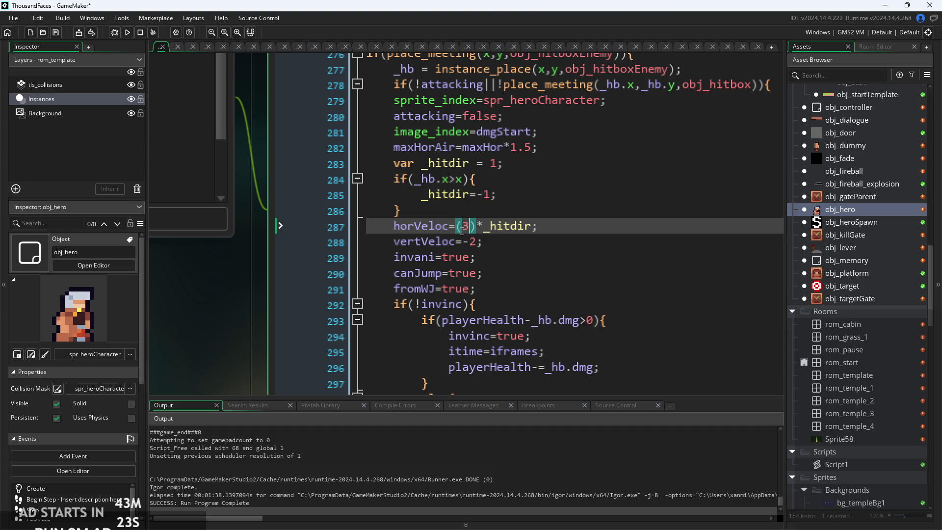
- Complete random(1) so line 287 reads horVeloc=(3-random(1))*_hitdir, then move to line 288
{"action": "type", "text": "-rand"}
{"action": "key", "text": "Return"}
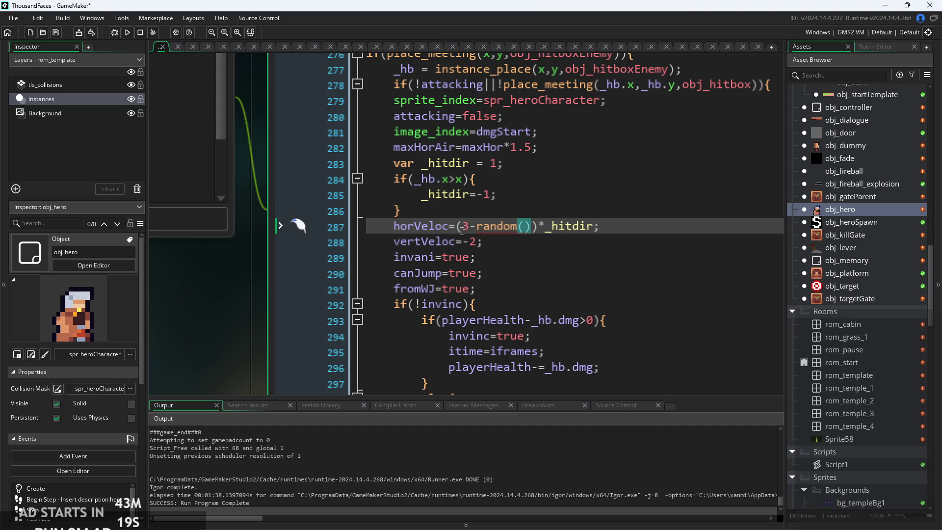
{"action": "key", "text": "Up"}
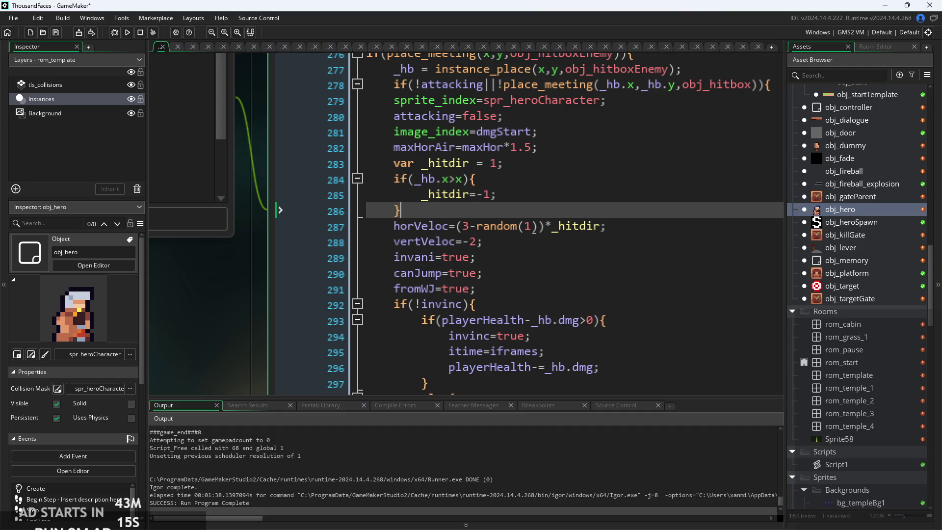
{"action": "left_click", "coordinate": [533, 228]}
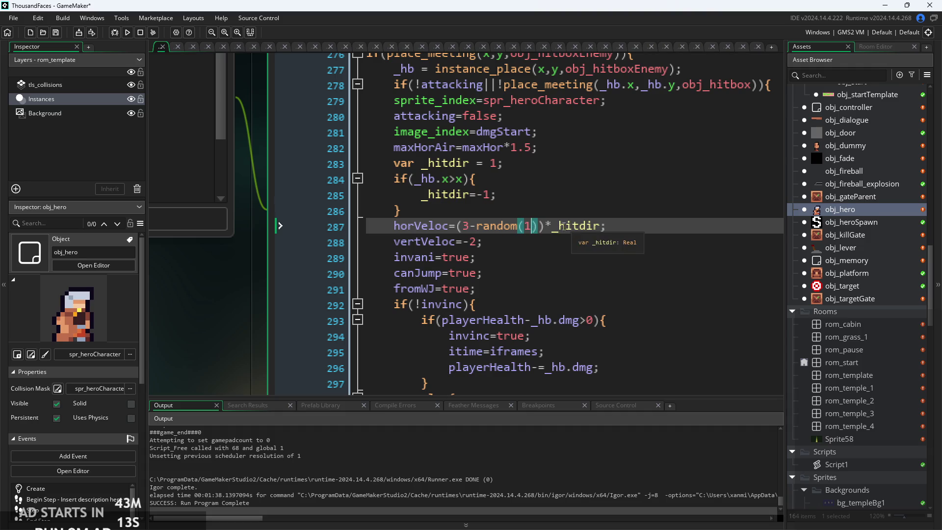
{"action": "left_click", "coordinate": [469, 244]}
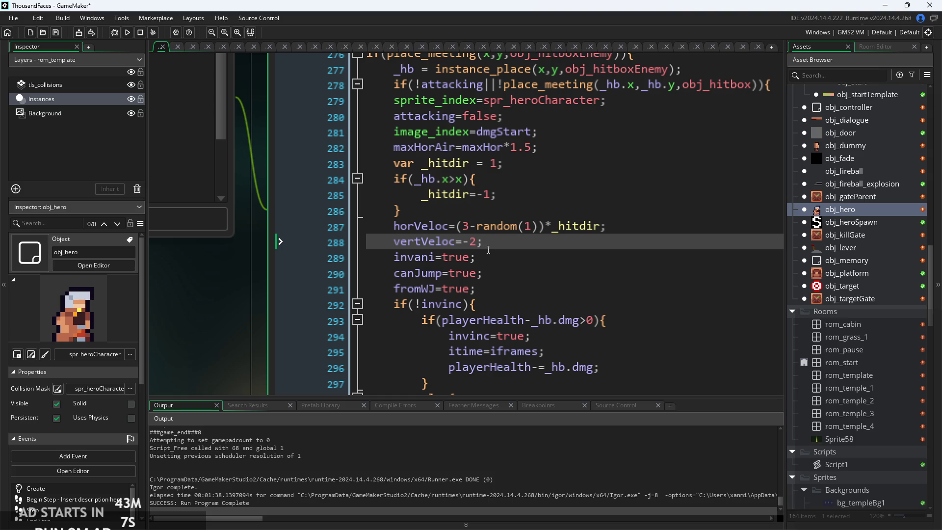
{"action": "left_click", "coordinate": [488, 250]}
{"action": "scroll", "coordinate": [490, 249], "scroll_direction": "down", "scroll_amount": 1}
- Run the game, start from the title screen and walk through the door
{"action": "left_click", "coordinate": [127, 35]}
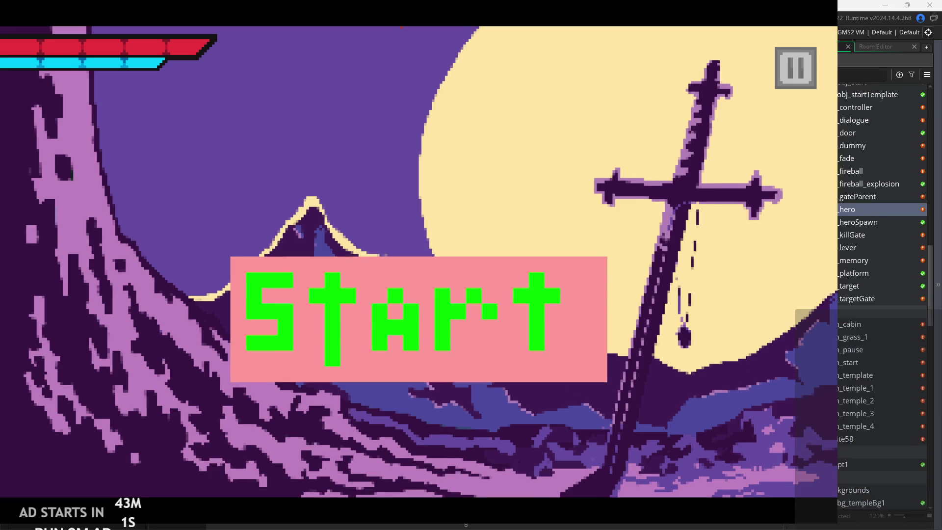
{"action": "left_click", "coordinate": [484, 276]}
{"action": "key", "text": "Right"}
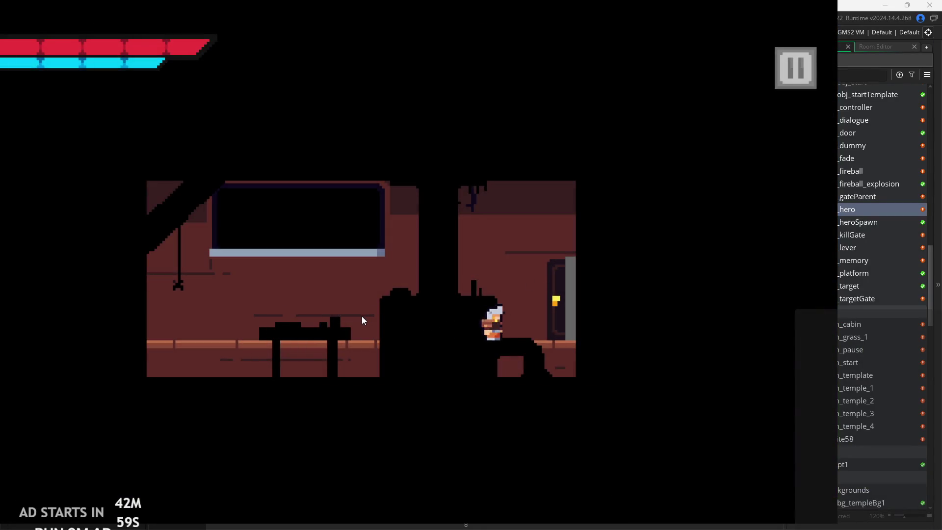
- Jump the gap, wall-jump between the room walls and leave by the right exit
{"action": "key", "text": "Right"}
{"action": "key", "text": "space"}
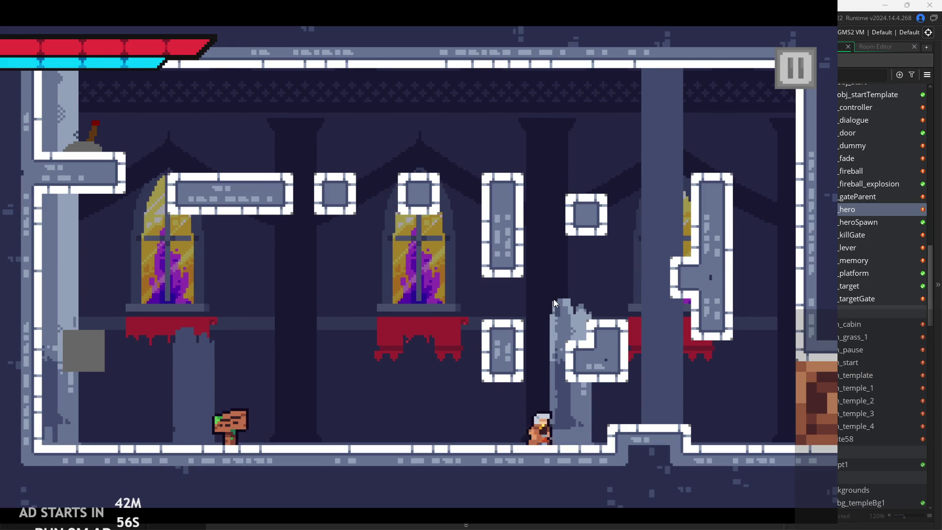
{"action": "key", "text": "space"}
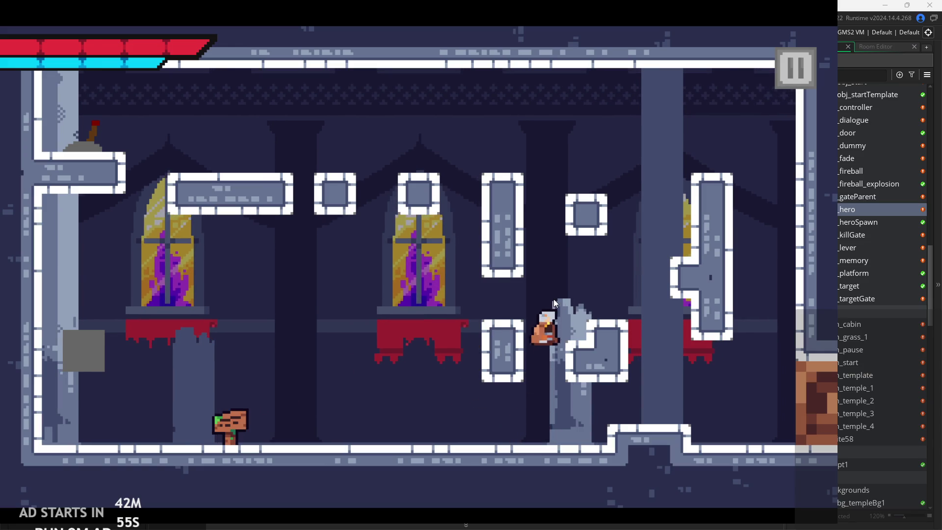
{"action": "key", "text": "Right"}
{"action": "key", "text": "space"}
{"action": "key", "text": "Left"}
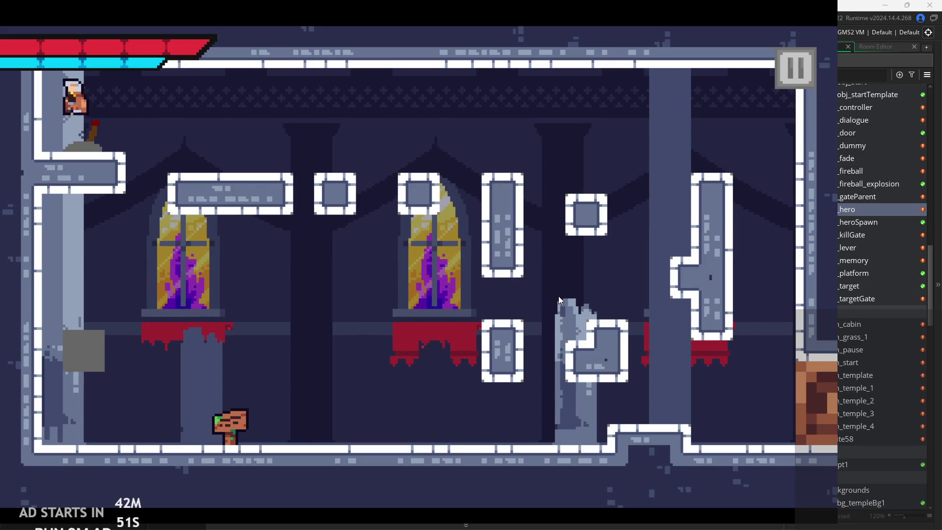
{"action": "key", "text": "Right"}
{"action": "key", "text": "space"}
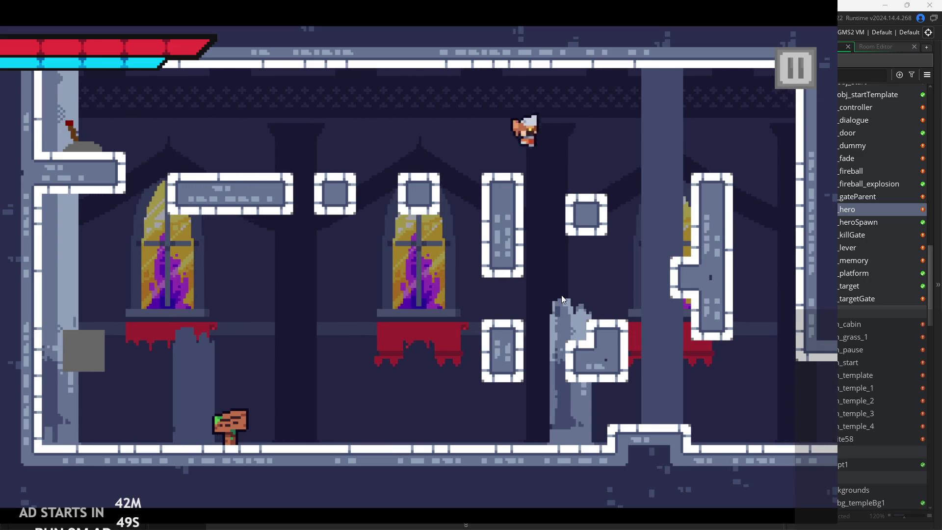
{"action": "key", "text": "Right"}
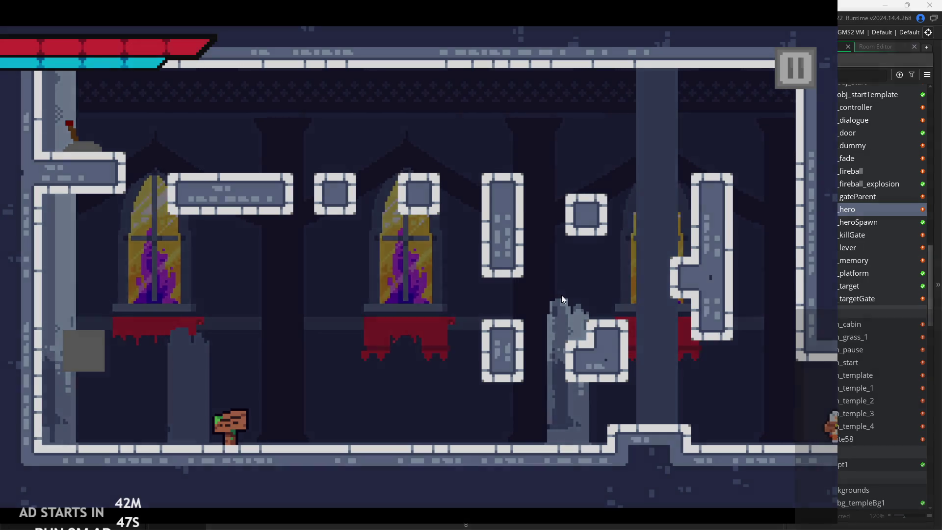
- Hop across the blocks, jump toward the top centre and drop into the lower-left room
{"action": "key", "text": "space"}
{"action": "key", "text": "Right"}
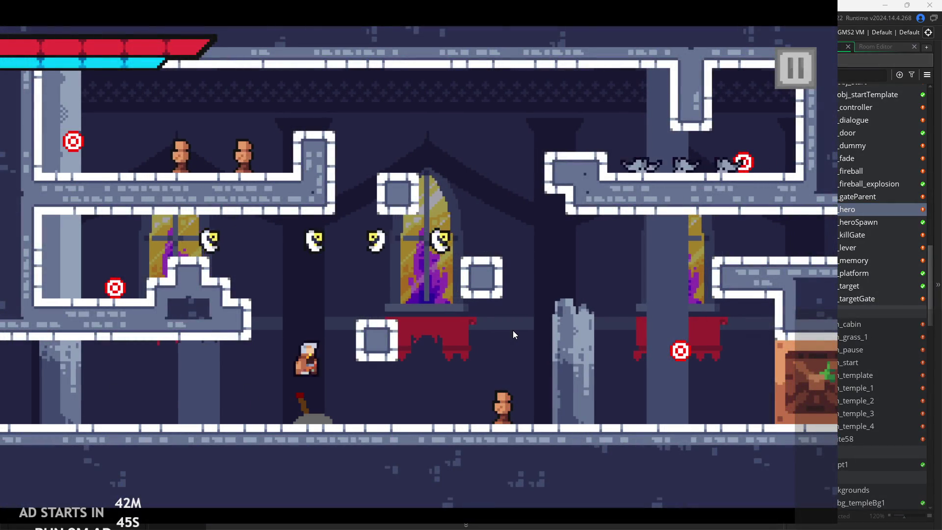
{"action": "key", "text": "Right"}
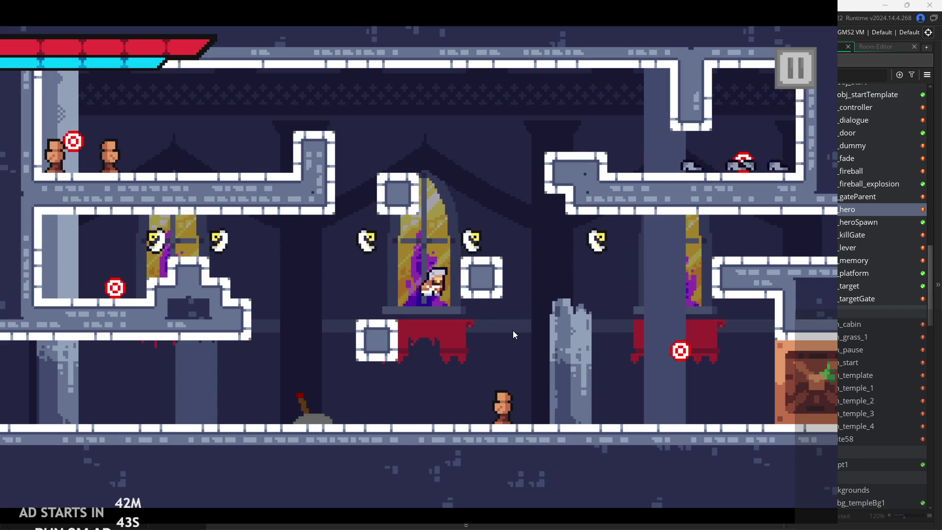
{"action": "key", "text": "space"}
{"action": "key", "text": "Left"}
{"action": "key", "text": "space"}
{"action": "key", "text": "Right"}
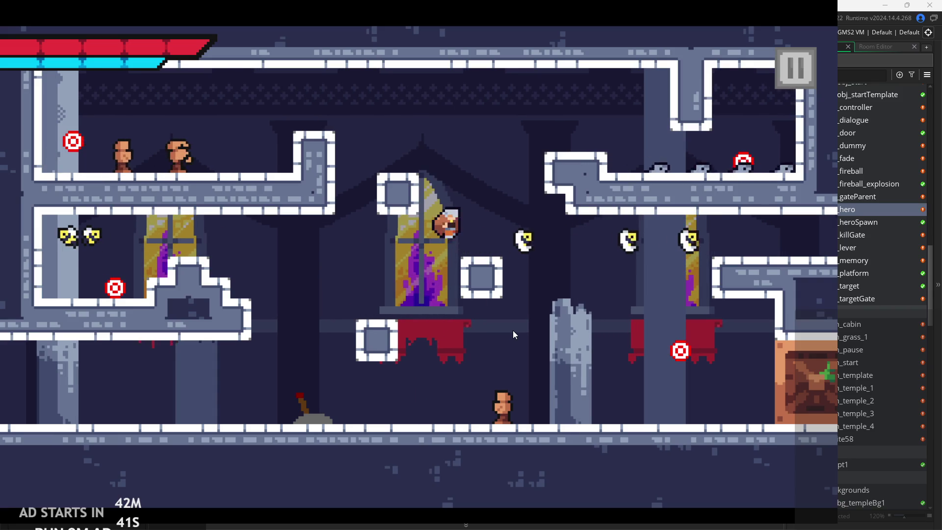
{"action": "key", "text": "space"}
{"action": "key", "text": "Left"}
{"action": "key", "text": "Left"}
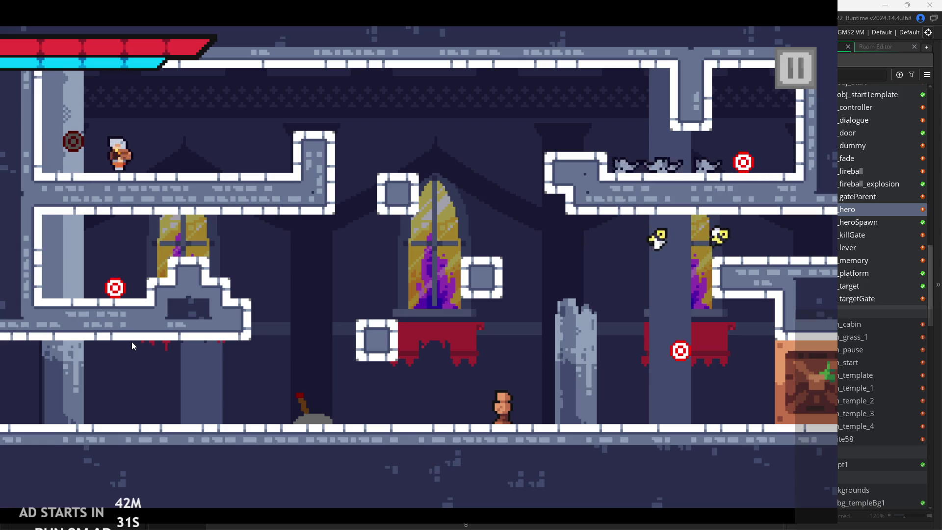
{"action": "key", "text": "Right"}
{"action": "key", "text": "space"}
{"action": "key", "text": "Left"}
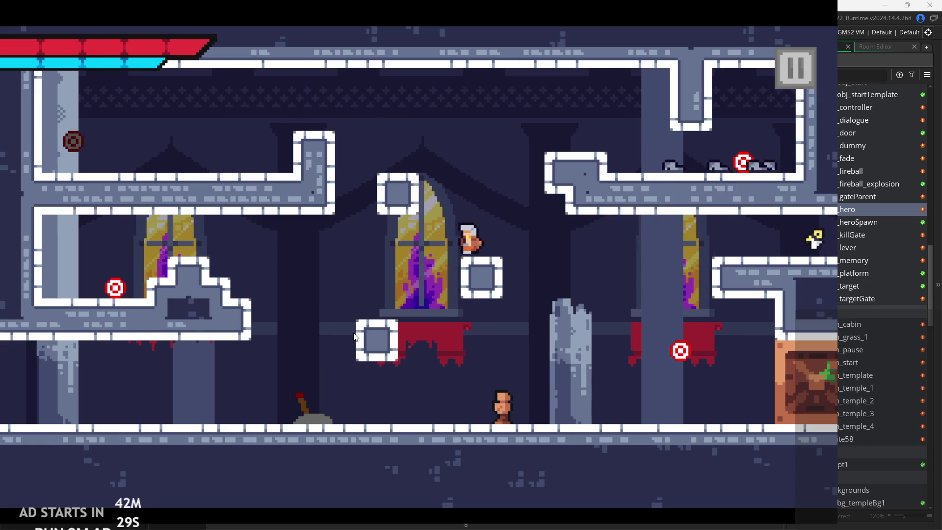
- Jump out onto the central window and climb to the top corridor toward the bats
{"action": "key", "text": "Right"}
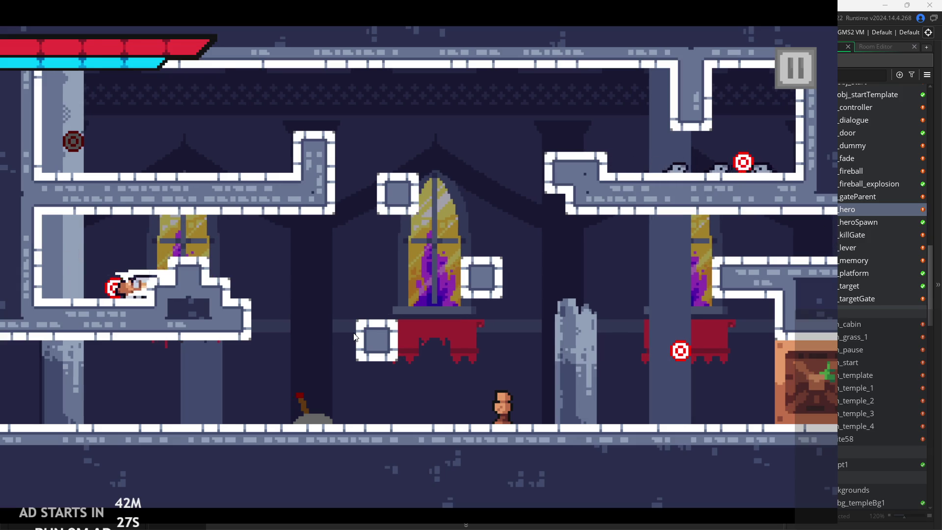
{"action": "key", "text": "Left"}
{"action": "key", "text": "Right"}
{"action": "key", "text": "Right"}
{"action": "key", "text": "space"}
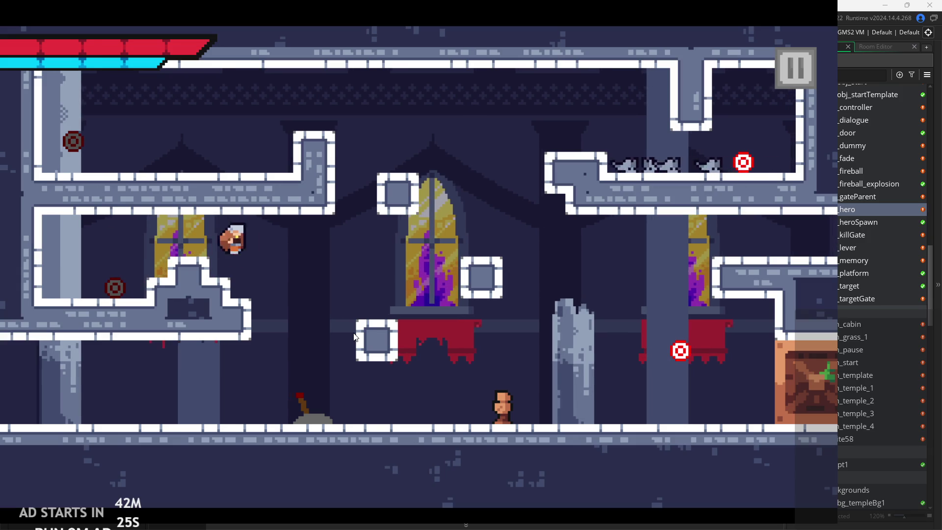
{"action": "key", "text": "space"}
{"action": "key", "text": "Right"}
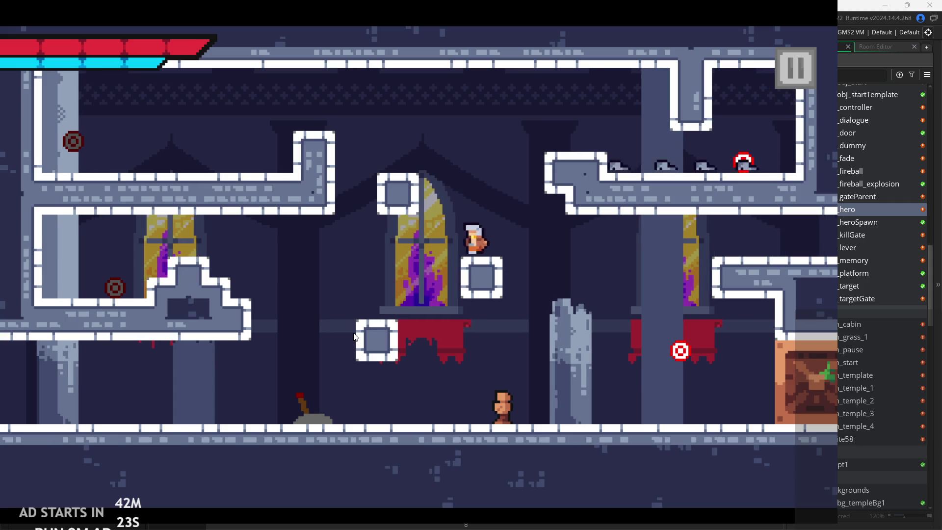
{"action": "key", "text": "space"}
{"action": "key", "text": "Right"}
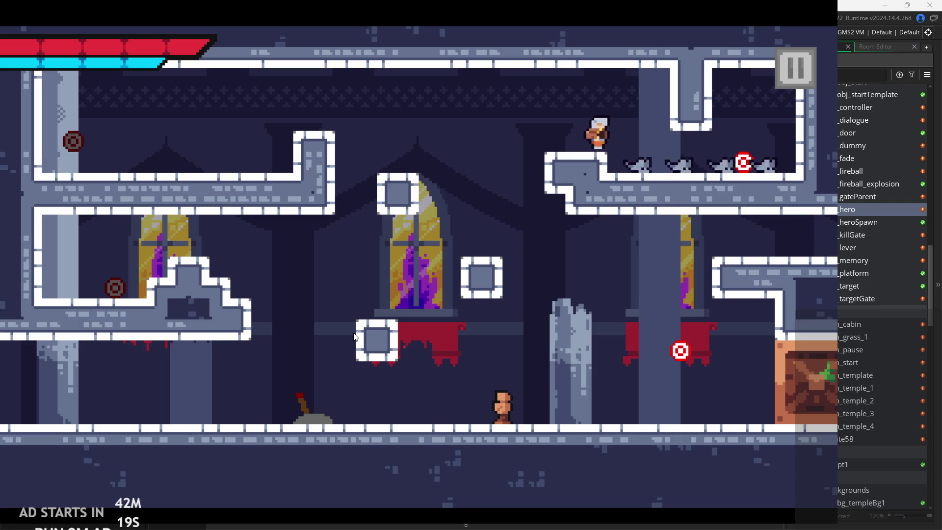
{"action": "key", "text": "Right"}
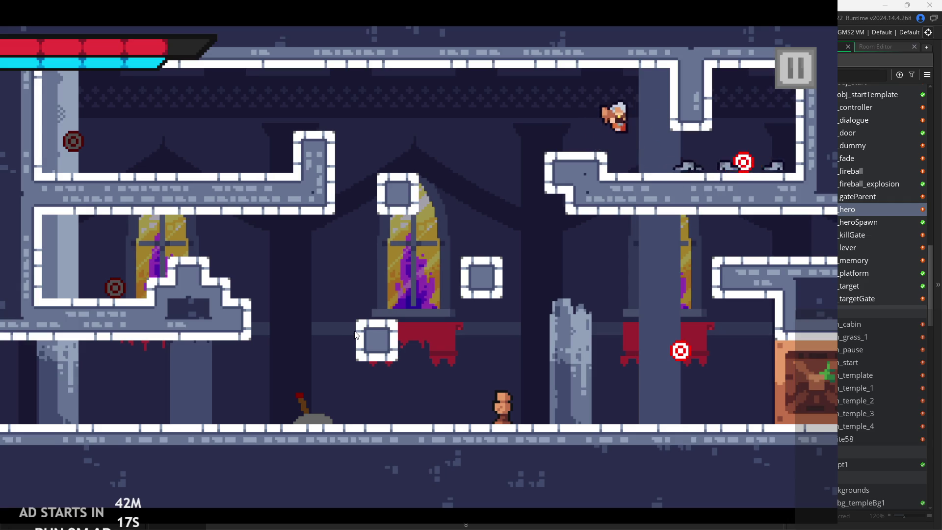
- Attack the enemies on the ledge, jump beside the target and run out the right exit
{"action": "key", "text": "Right"}
{"action": "key", "text": "x"}
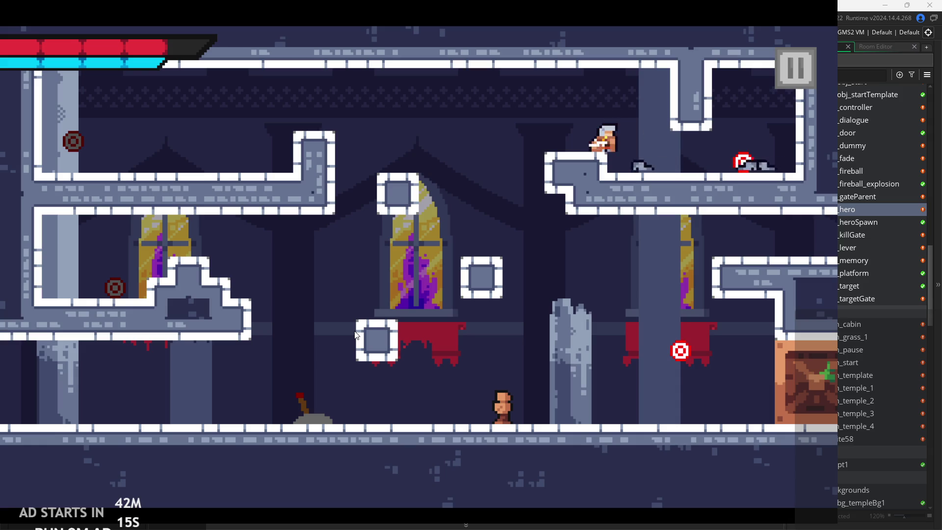
{"action": "key", "text": "x"}
{"action": "key", "text": "Right"}
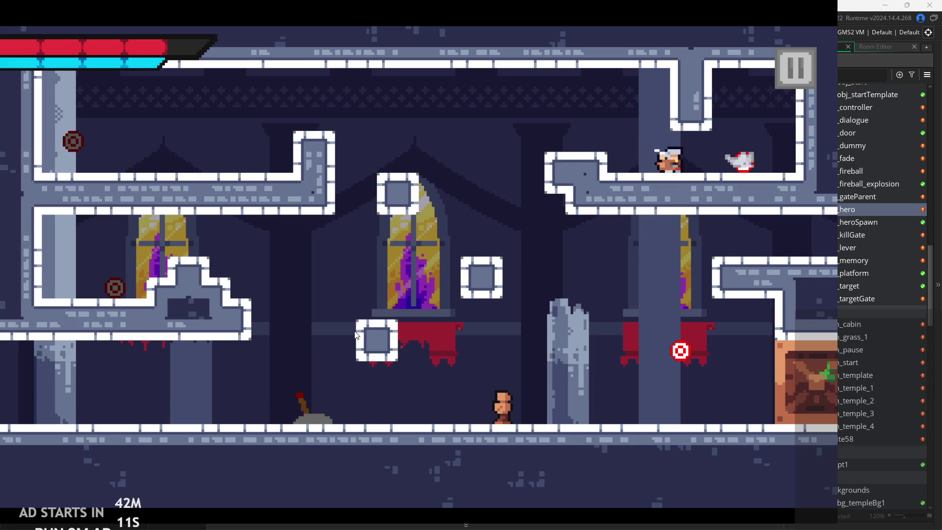
{"action": "key", "text": "x"}
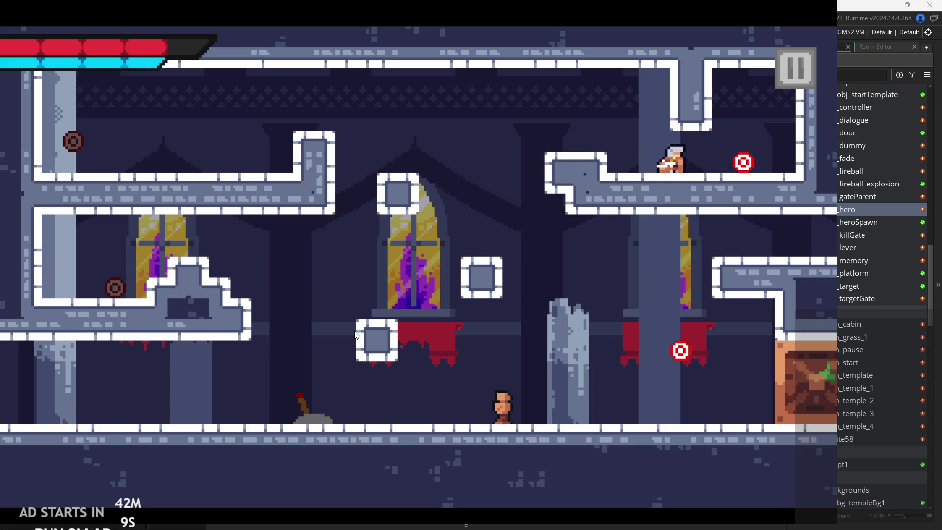
{"action": "key", "text": "Left"}
{"action": "key", "text": "z"}
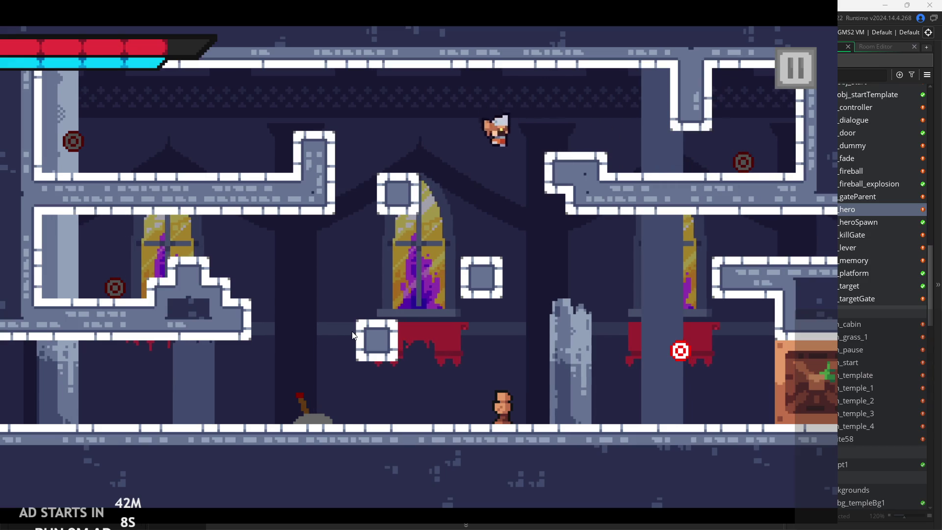
{"action": "key", "text": "Right"}
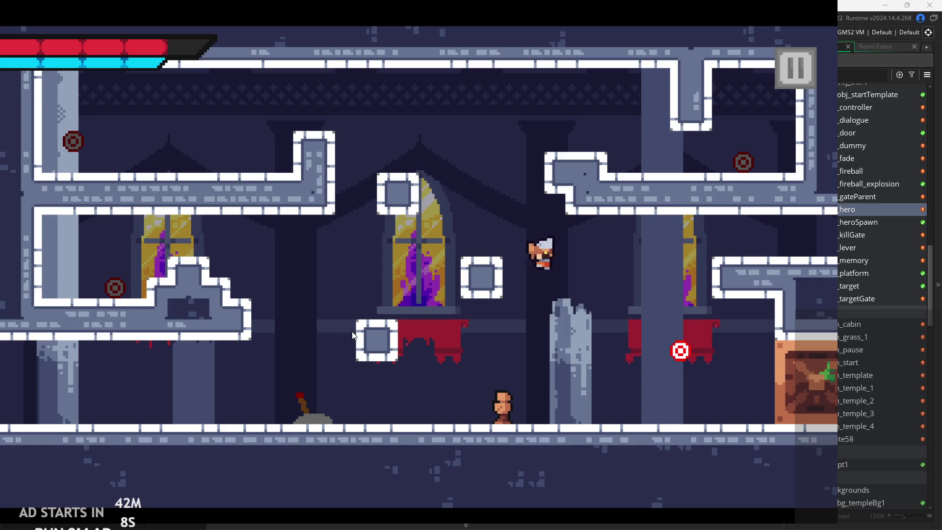
{"action": "key", "text": "z"}
{"action": "key", "text": "Right"}
{"action": "key", "text": "Right"}
- Climb the crates to the lever, flip it, and exit the room on the right
{"action": "key", "text": "z"}
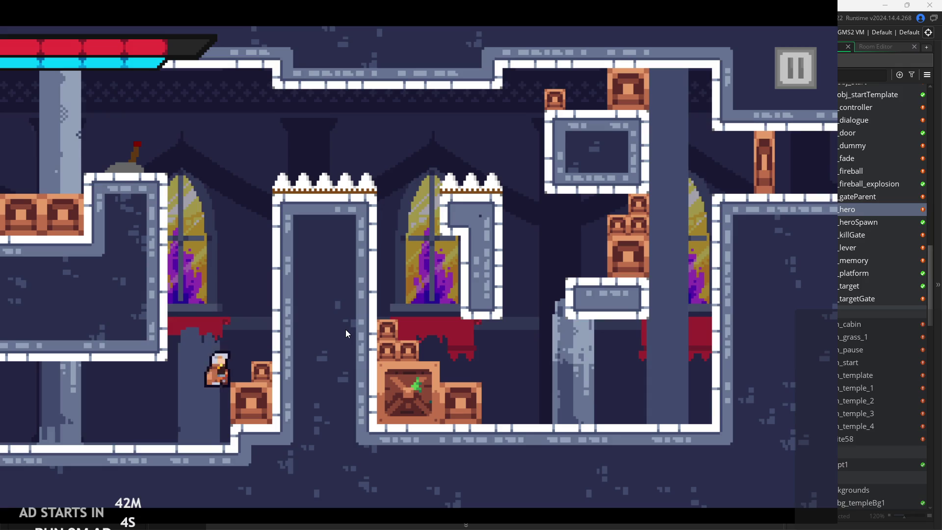
{"action": "key", "text": "z"}
{"action": "key", "text": "Left"}
{"action": "key", "text": "z"}
{"action": "key", "text": "Left"}
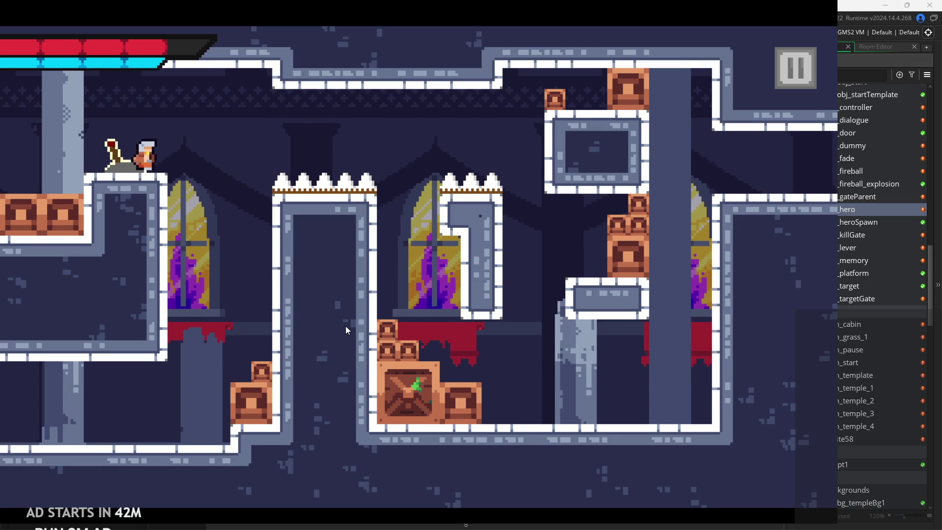
{"action": "key", "text": "z"}
{"action": "key", "text": "Right"}
{"action": "key", "text": "x"}
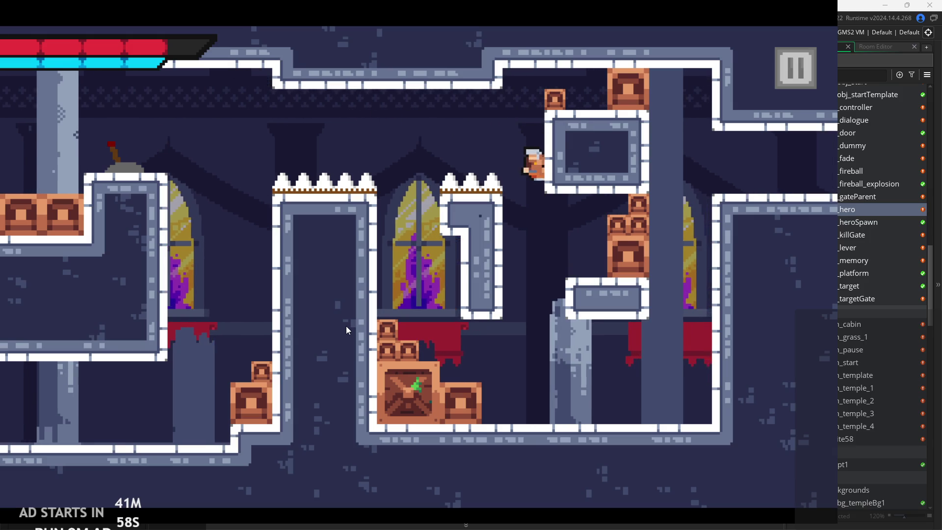
{"action": "key", "text": "Right"}
{"action": "key", "text": "Right"}
{"action": "key", "text": "z"}
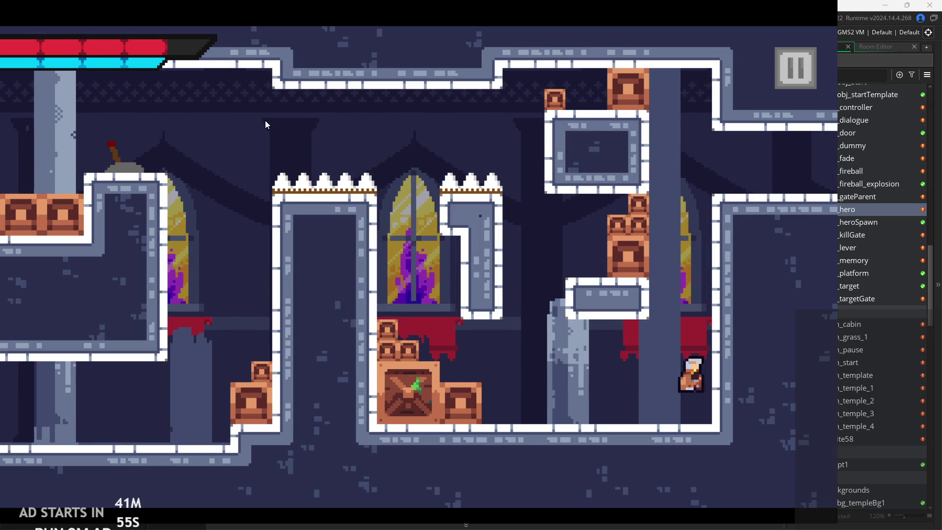
{"action": "key", "text": "Right"}
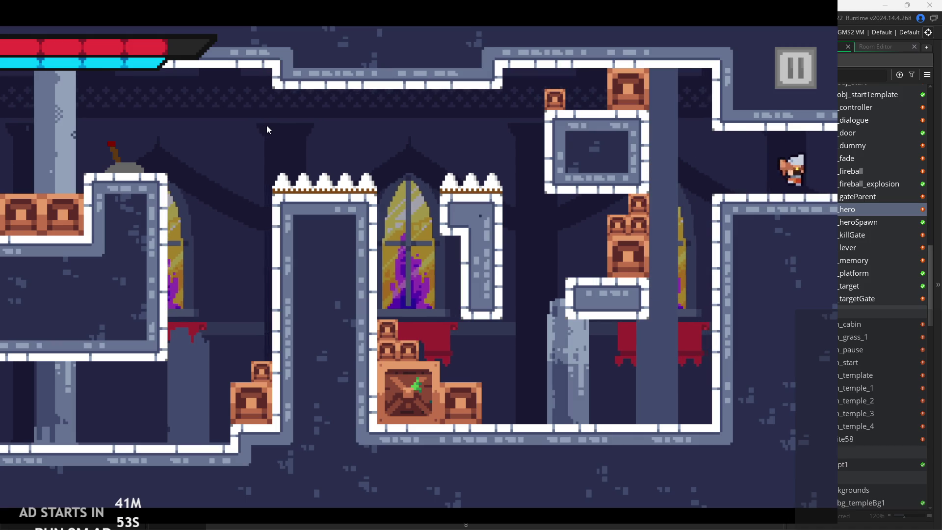
- Run right across rom_temple_4's floor past the central platform
{"action": "key", "text": "Right"}
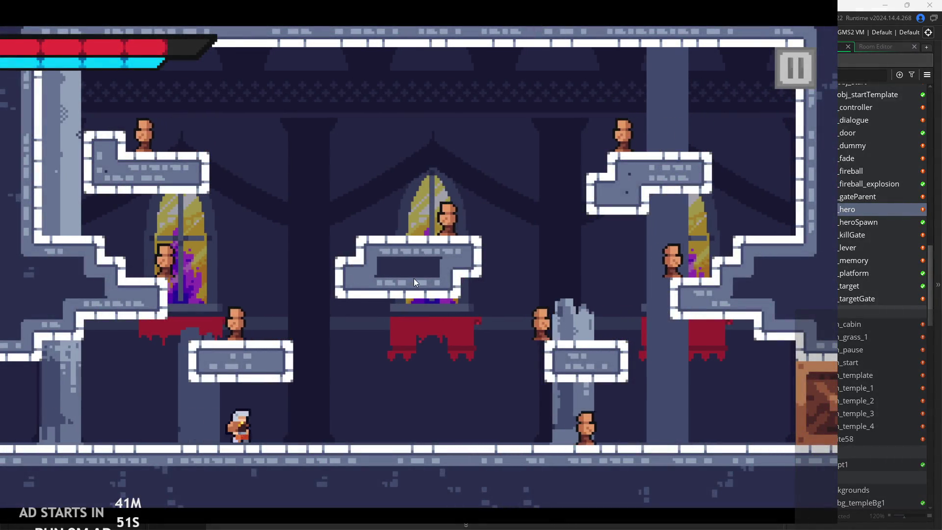
{"action": "key", "text": "Right"}
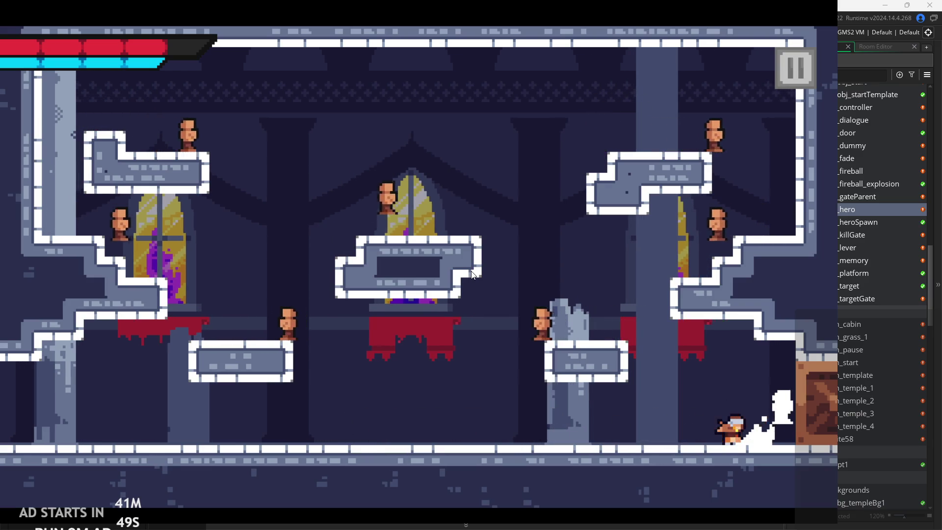
{"action": "key", "text": "Left"}
{"action": "key", "text": "space"}
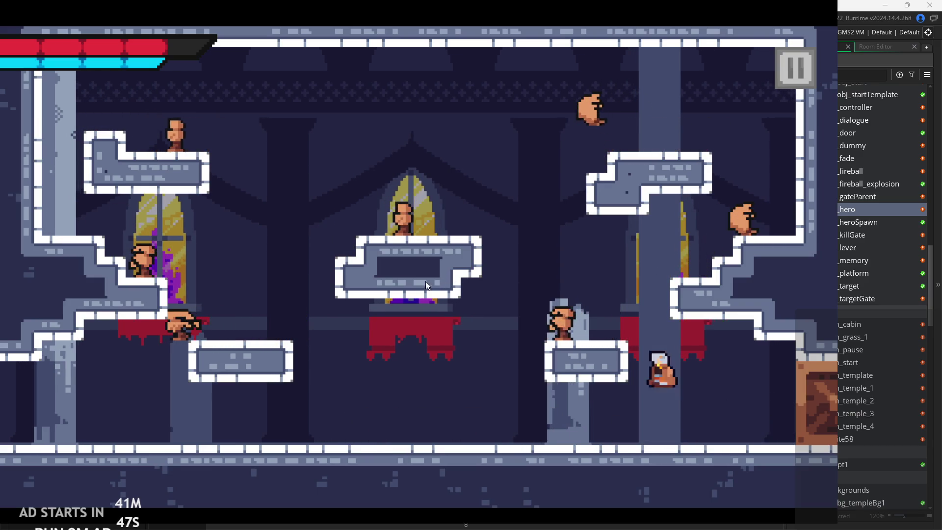
{"action": "key", "text": "Right"}
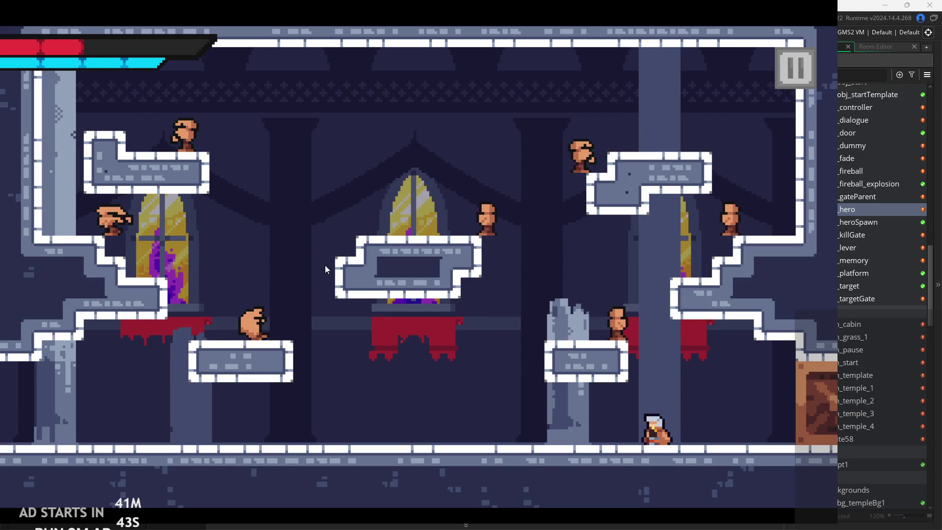
{"action": "key", "text": "Right"}
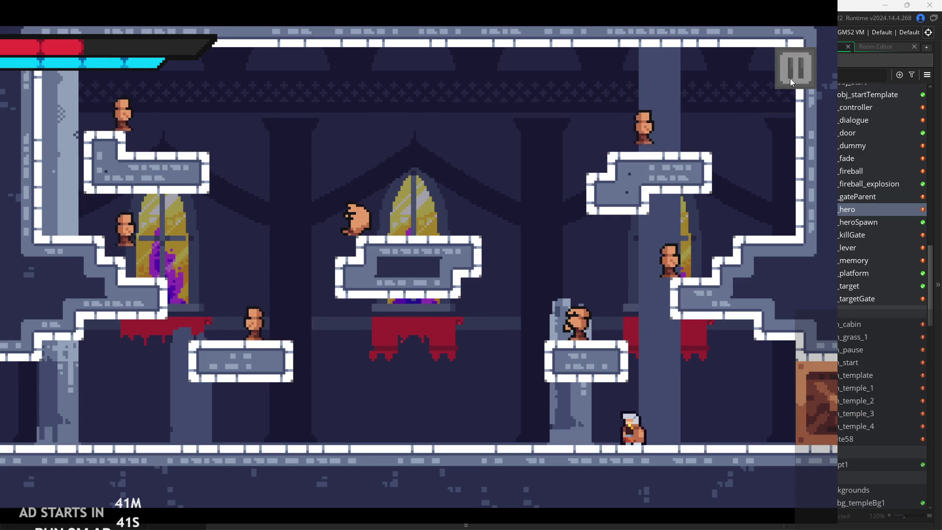
- In the pause options, turn on Debug Stats, set Text Size to 0, and resume
{"action": "left_click", "coordinate": [791, 74]}
{"action": "left_click", "coordinate": [167, 151]}
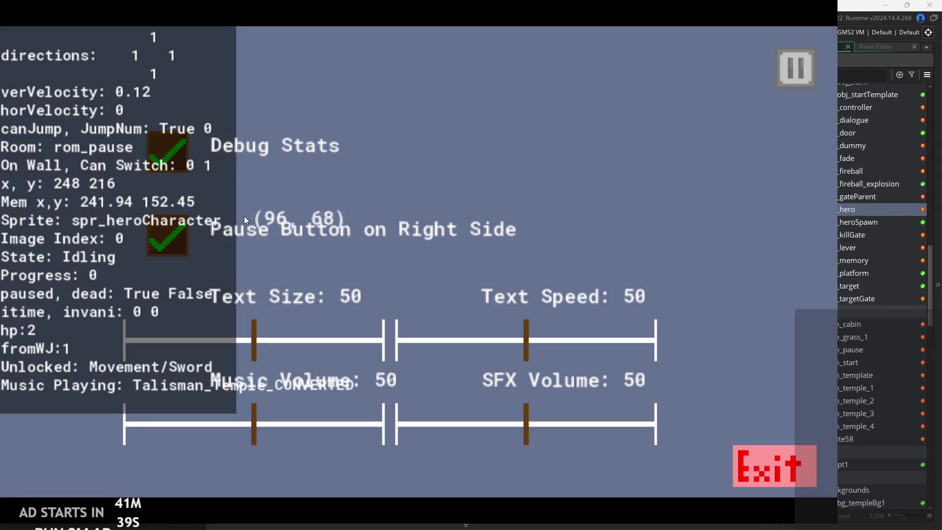
{"action": "left_click", "coordinate": [167, 237]}
{"action": "left_click_drag", "start_coordinate": [252, 337], "coordinate": [122, 340]}
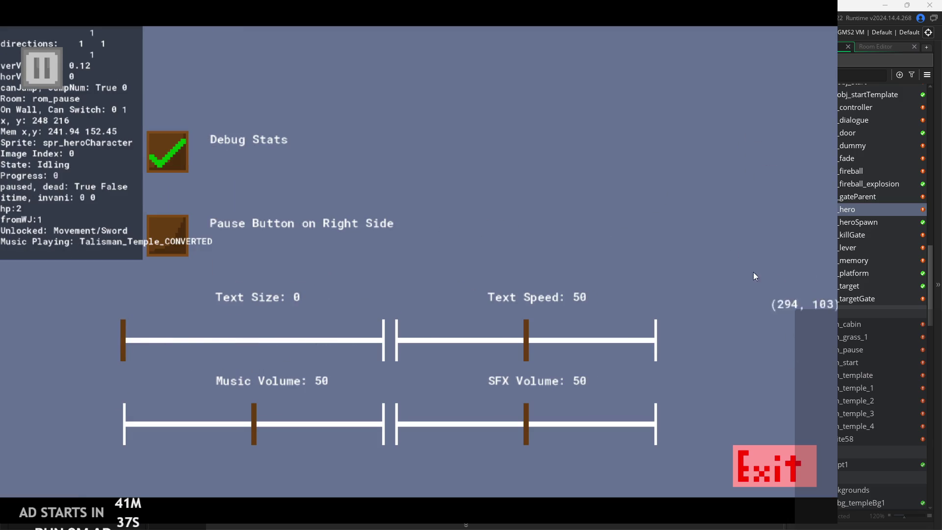
{"action": "left_click", "coordinate": [167, 237]}
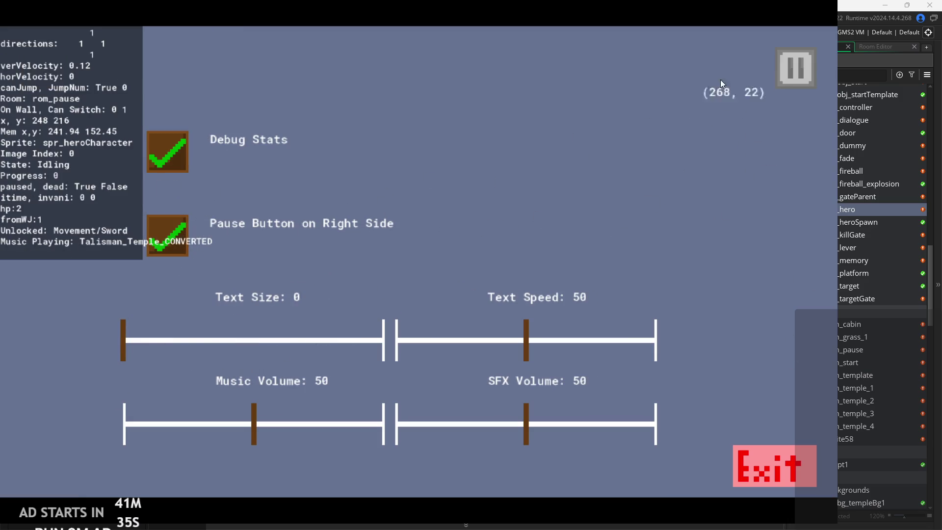
{"action": "left_click", "coordinate": [797, 72]}
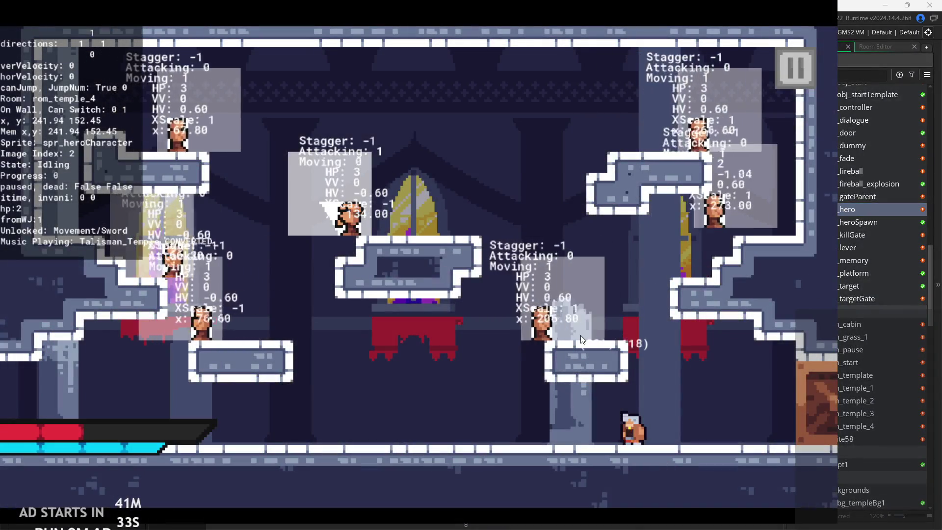
- Pause the game again and close it to return to the editor
{"action": "key", "text": "Left"}
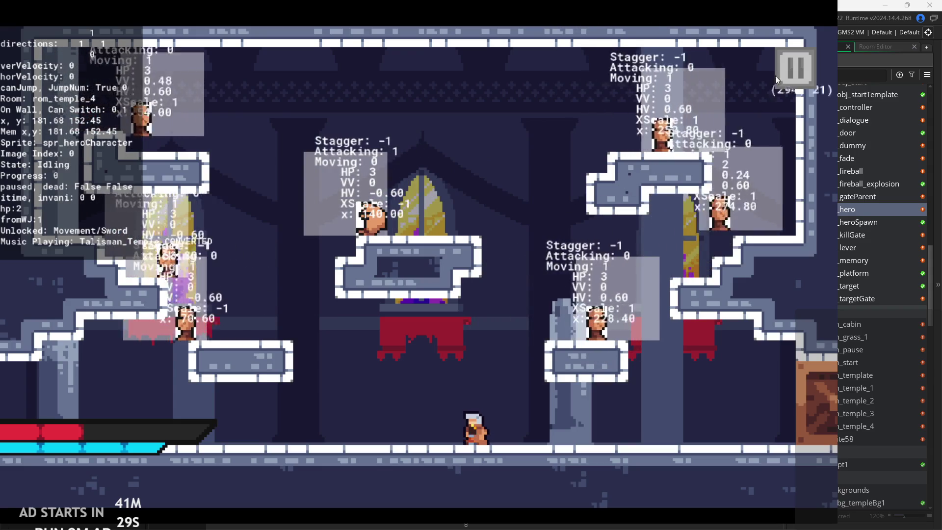
{"action": "key", "text": "Escape"}
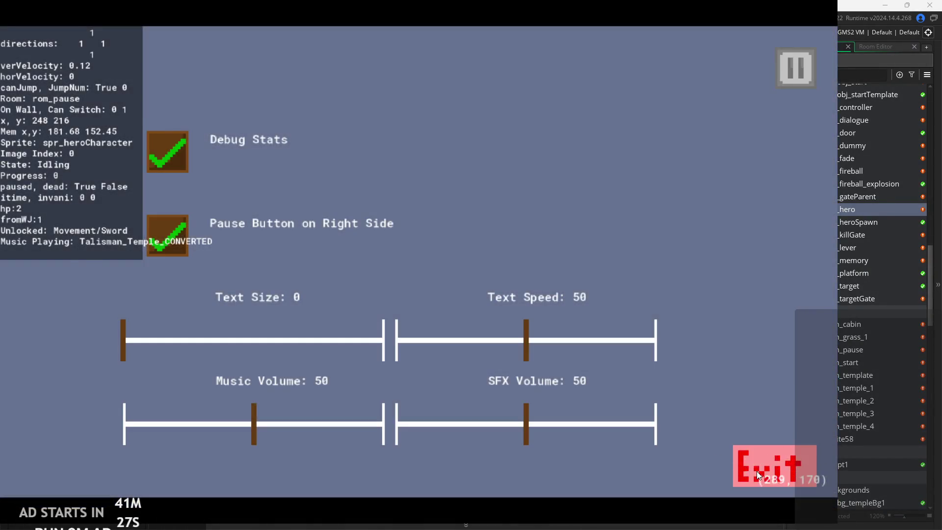
{"action": "left_click", "coordinate": [756, 471]}
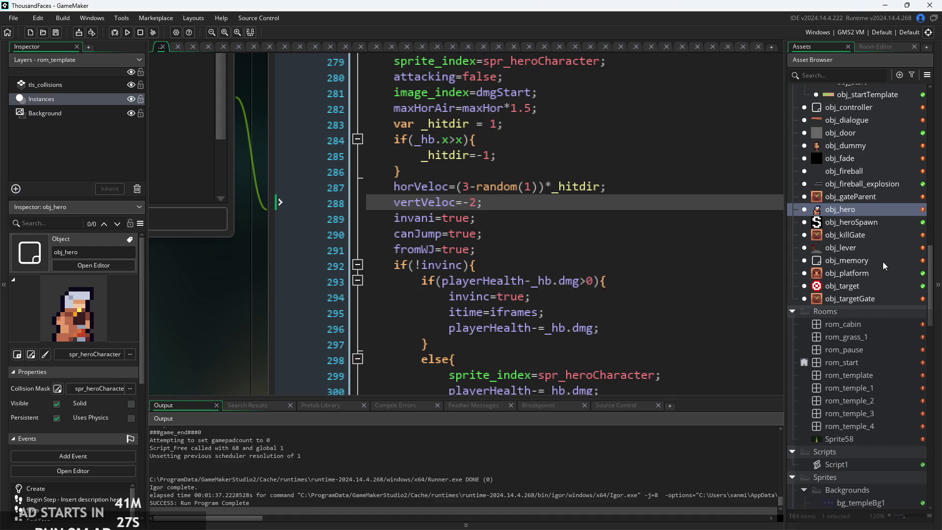
- Scroll obj_hero's Step code and place the caret after canJump=true; and on line 292
{"action": "scroll", "coordinate": [857, 158], "scroll_direction": "up", "scroll_amount": 2}
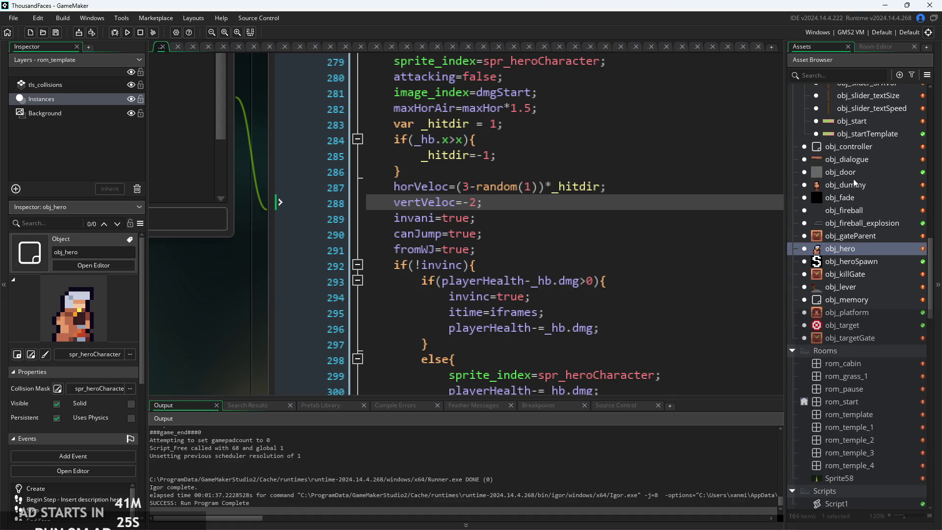
{"action": "scroll", "coordinate": [853, 300], "scroll_direction": "up", "scroll_amount": 5}
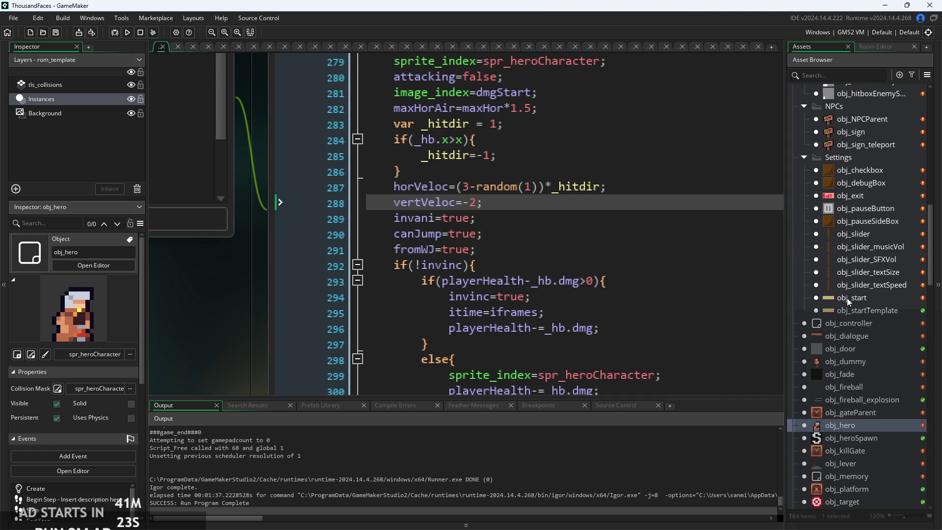
{"action": "scroll", "coordinate": [859, 361], "scroll_direction": "down", "scroll_amount": 10}
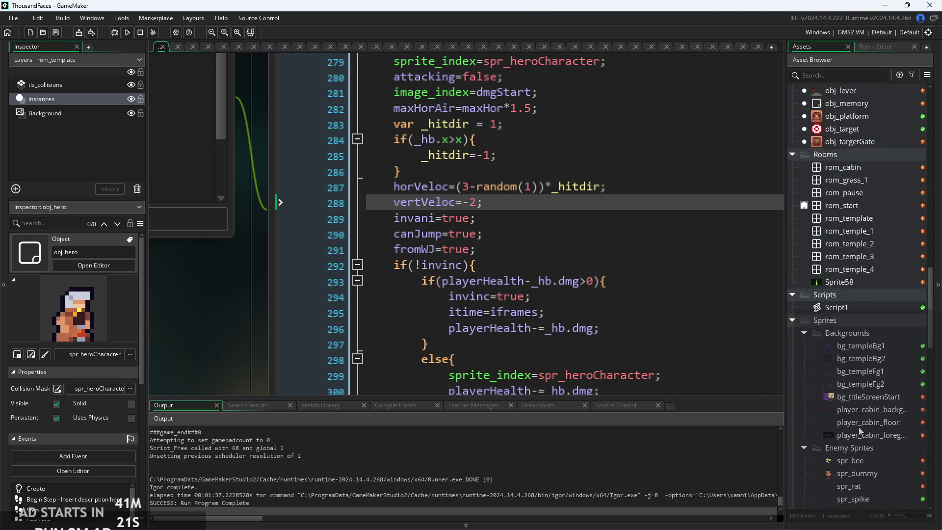
{"action": "scroll", "coordinate": [858, 338], "scroll_direction": "up", "scroll_amount": 10}
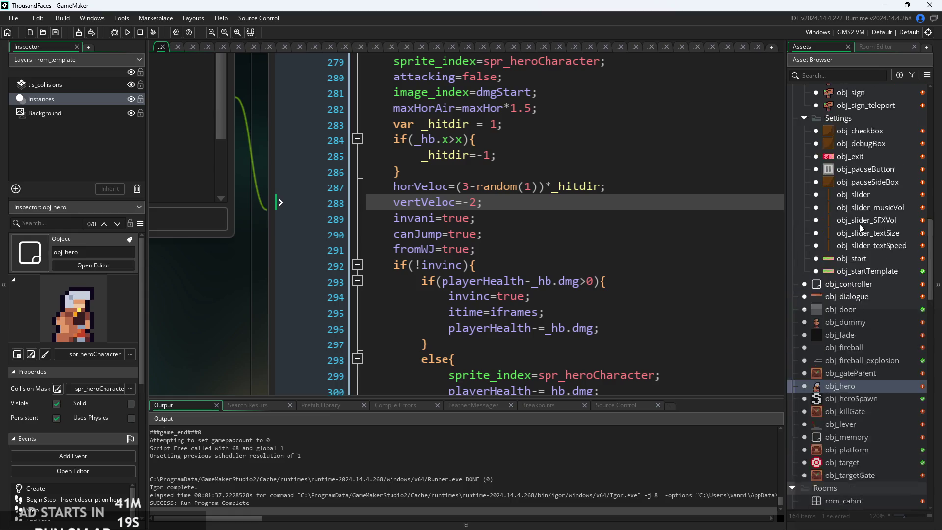
{"action": "scroll", "coordinate": [862, 245], "scroll_direction": "up", "scroll_amount": 3}
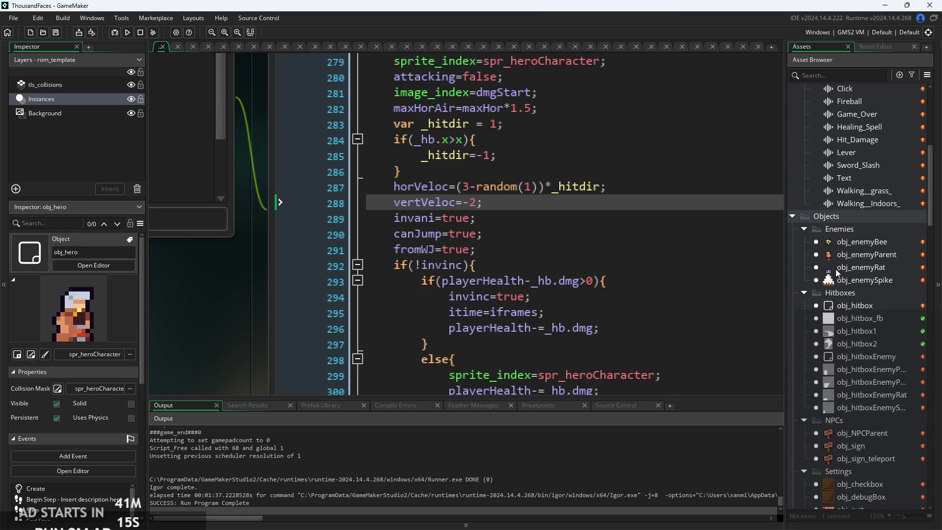
{"action": "left_click", "coordinate": [577, 234]}
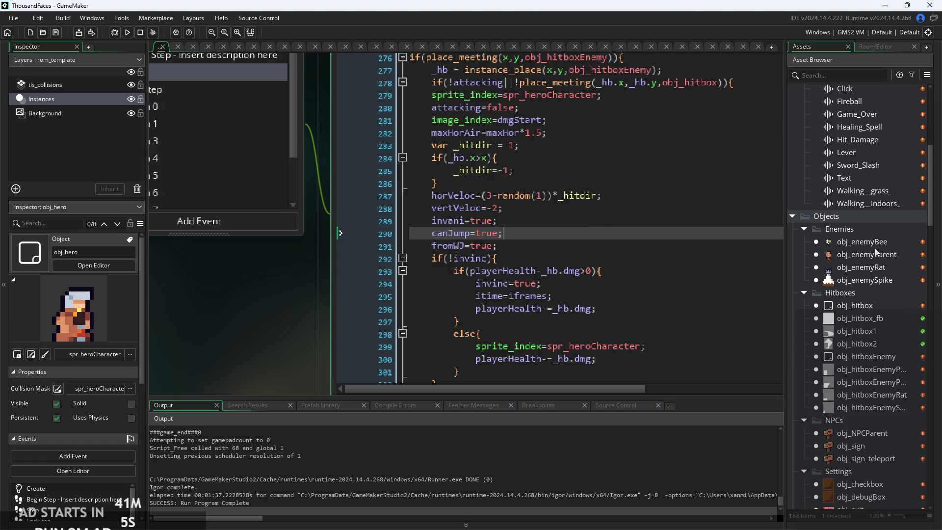
{"action": "left_click", "coordinate": [538, 257]}
- Scroll the asset list down to the Sprites > Backgrounds folder and bring up its options
{"action": "scroll", "coordinate": [539, 250], "scroll_direction": "down", "scroll_amount": 3}
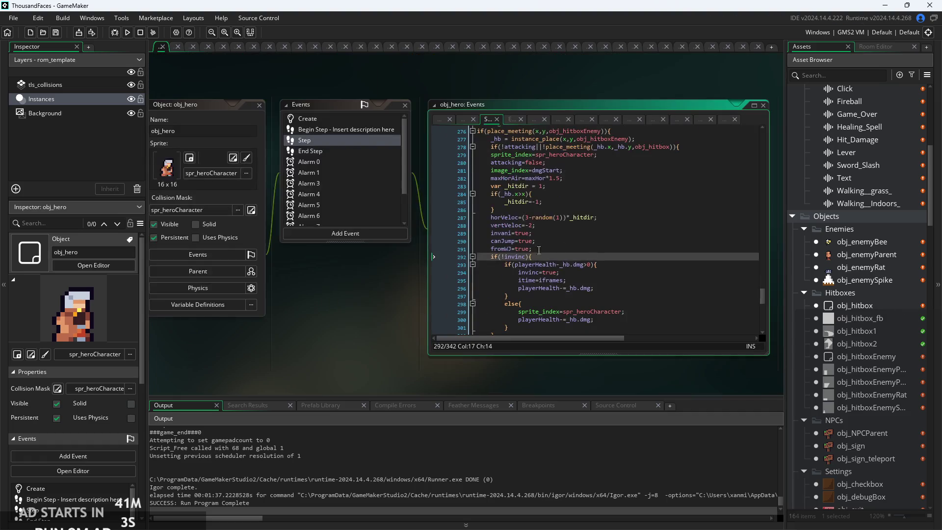
{"action": "scroll", "coordinate": [863, 344], "scroll_direction": "down", "scroll_amount": 10}
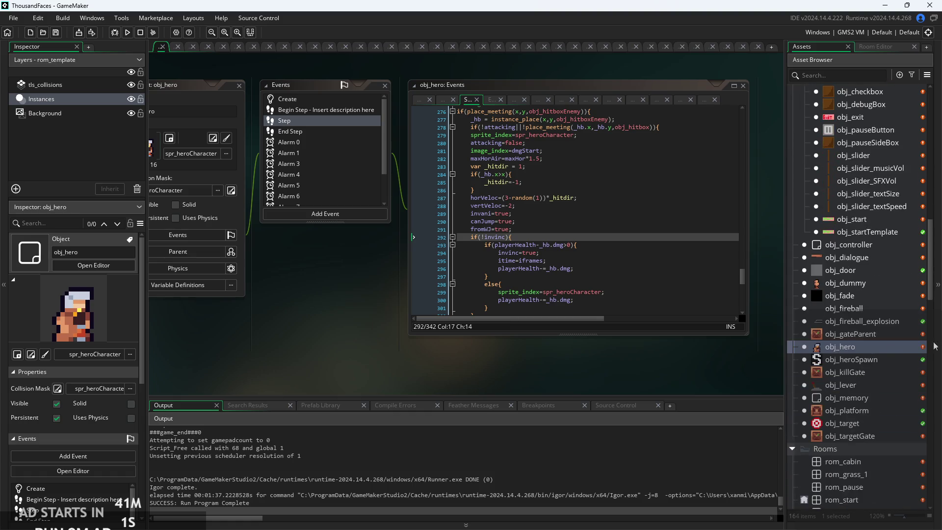
{"action": "scroll", "coordinate": [758, 377], "scroll_direction": "down", "scroll_amount": 5}
{"action": "scroll", "coordinate": [768, 357], "scroll_direction": "up", "scroll_amount": 8}
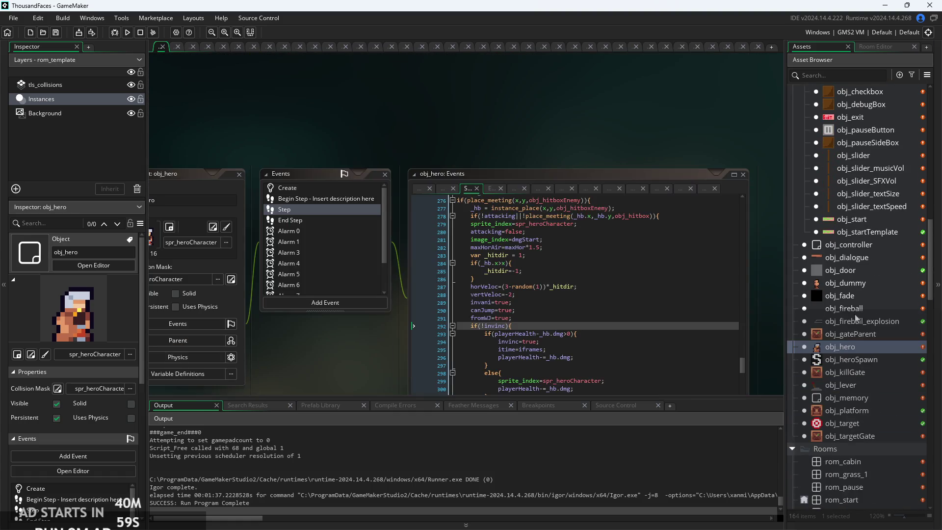
{"action": "left_click", "coordinate": [865, 320]}
{"action": "scroll", "coordinate": [853, 324], "scroll_direction": "down", "scroll_amount": 15}
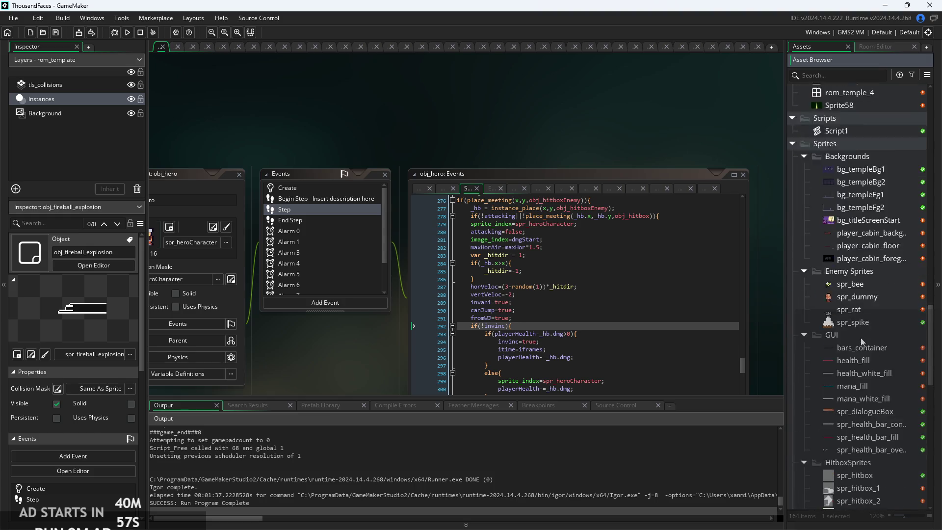
{"action": "scroll", "coordinate": [846, 304], "scroll_direction": "up", "scroll_amount": 5}
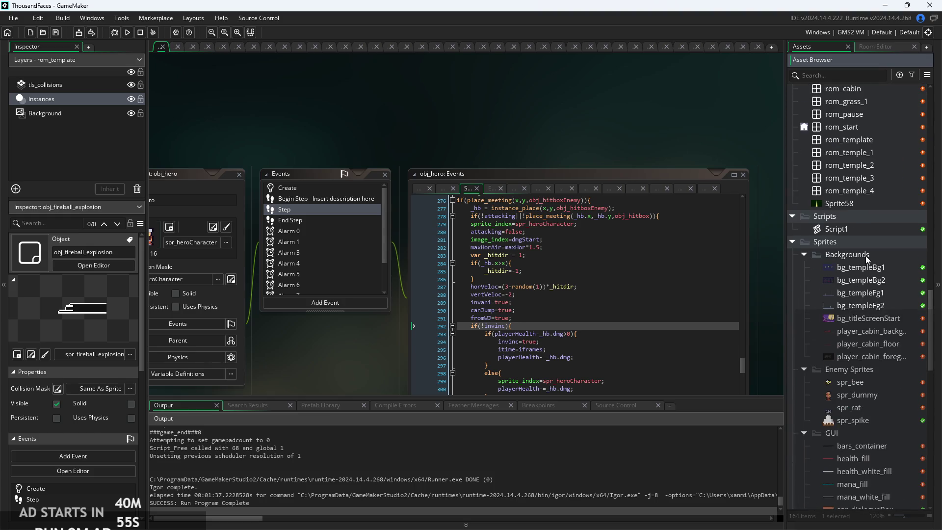
{"action": "right_click", "coordinate": [864, 256]}
- Create the first two new groups under Backgrounds, for Temple and Forest
{"action": "right_click", "coordinate": [885, 260]}
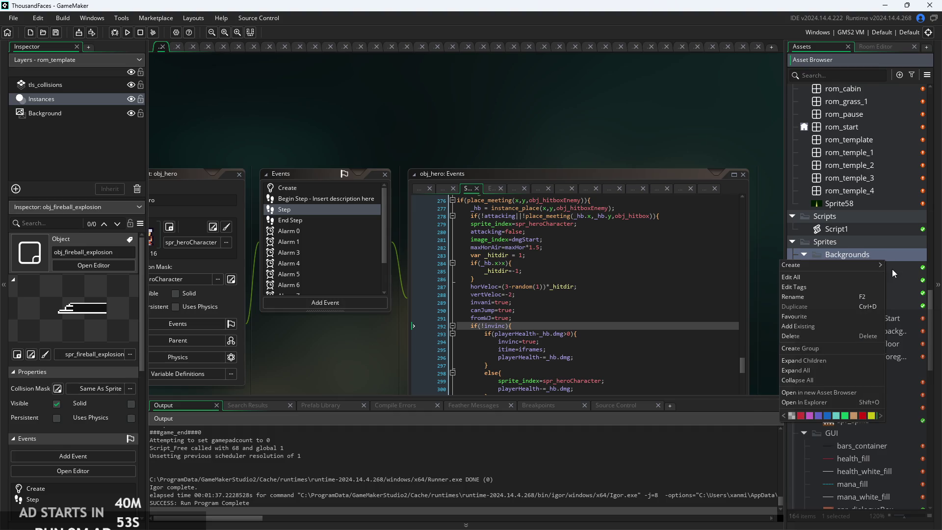
{"action": "right_click", "coordinate": [891, 269]}
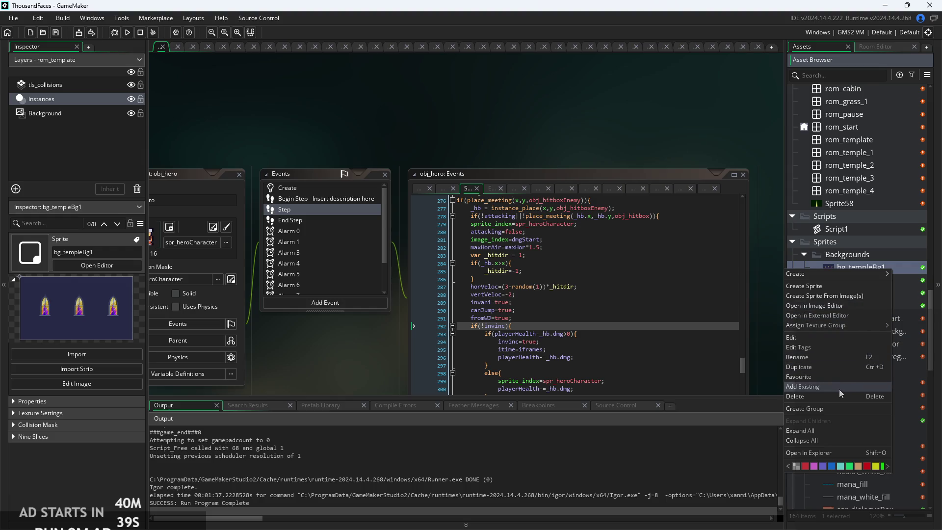
{"action": "left_click", "coordinate": [838, 408]}
{"action": "type", "text": "Temple"}
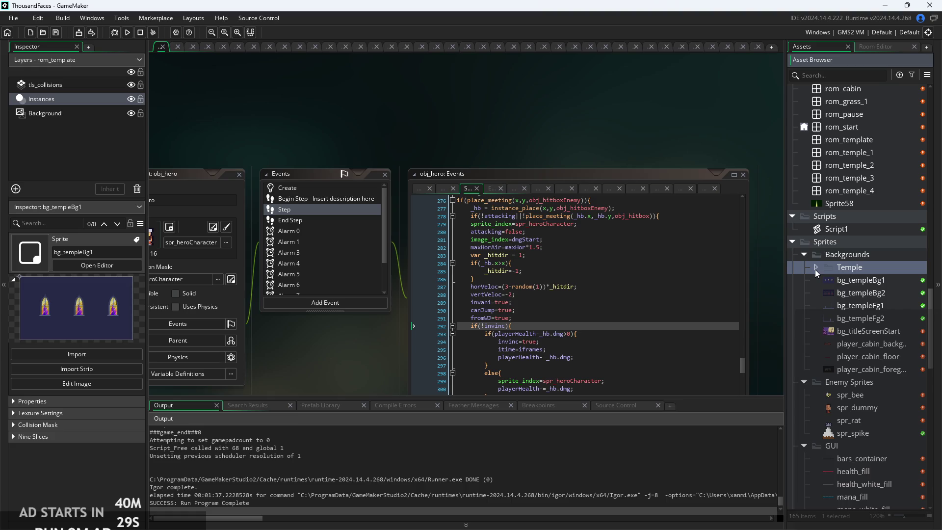
{"action": "right_click", "coordinate": [845, 308]}
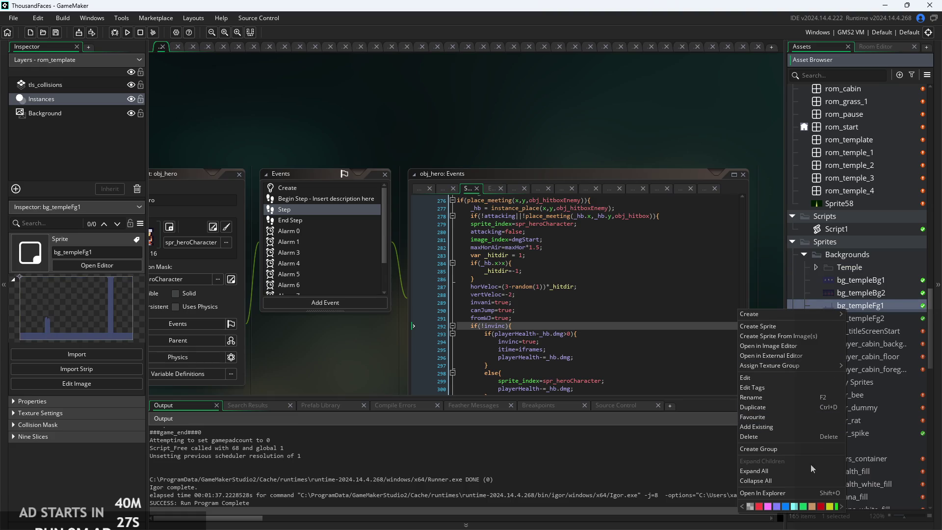
{"action": "left_click", "coordinate": [807, 450]}
{"action": "key", "text": "BackSpace"}
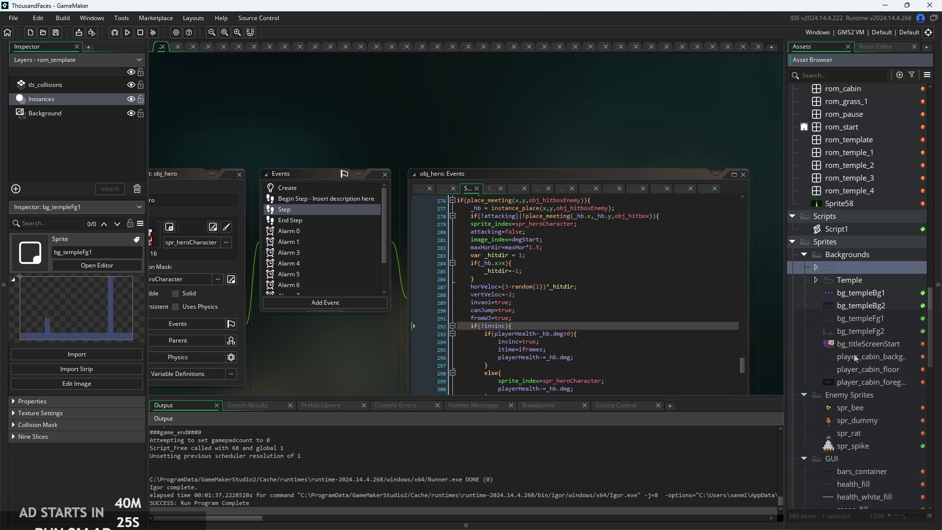
{"action": "type", "text": "Forest"}
- Add Cabin and Town groups under Backgrounds
{"action": "right_click", "coordinate": [821, 292]}
{"action": "left_click", "coordinate": [807, 428]}
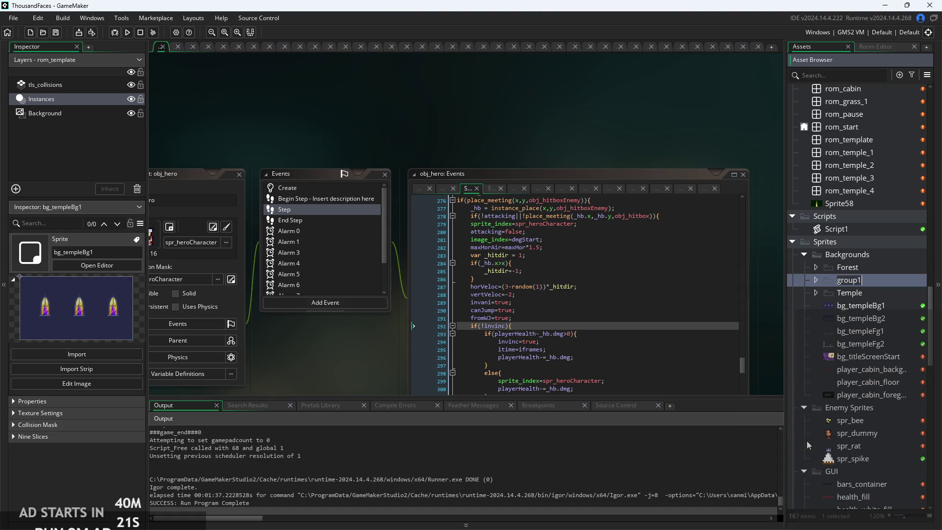
{"action": "type", "text": "Cabin"}
{"action": "key", "text": "Return"}
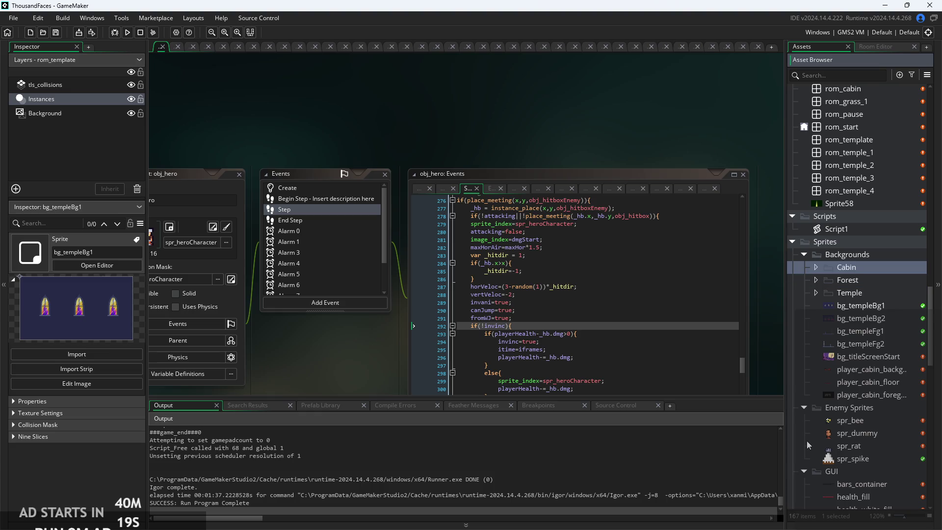
{"action": "right_click", "coordinate": [867, 332]}
{"action": "left_click", "coordinate": [811, 267]}
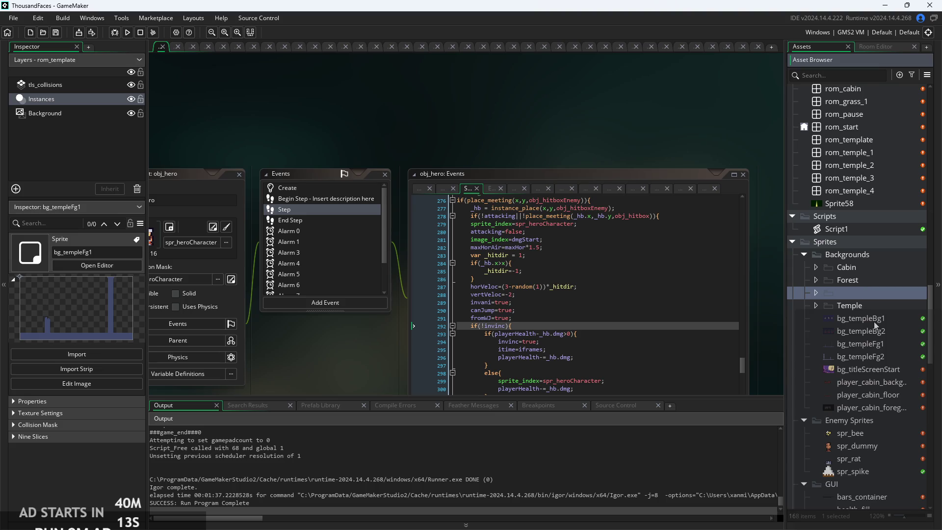
{"action": "type", "text": "Tower"}
{"action": "type", "text": "n"}
{"action": "key", "text": "Return"}
- Add Void and Dark Forest groups under Backgrounds
{"action": "right_click", "coordinate": [842, 346]}
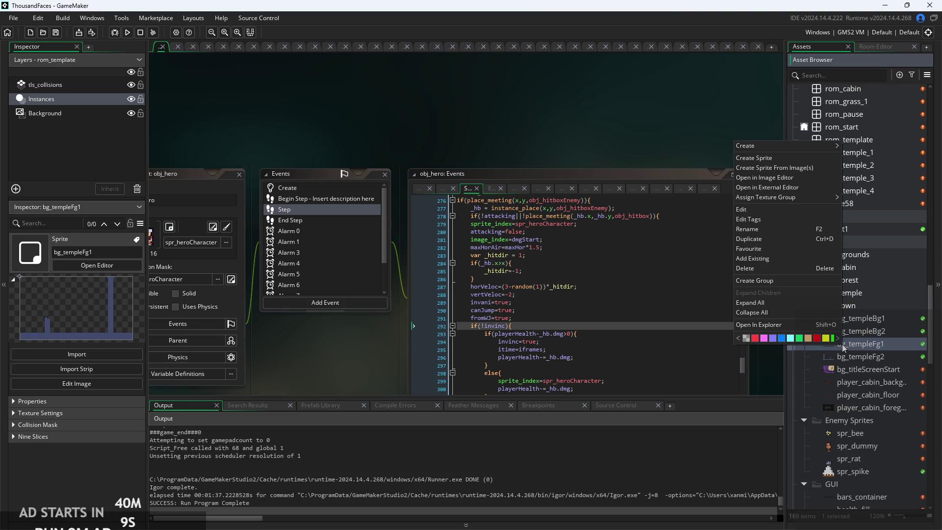
{"action": "left_click", "coordinate": [790, 282]}
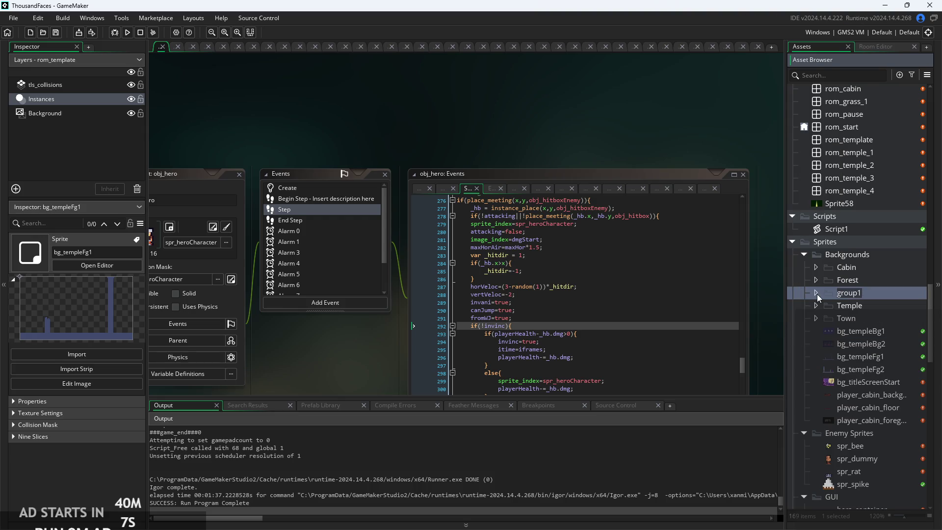
{"action": "type", "text": "Void"}
{"action": "right_click", "coordinate": [868, 343]}
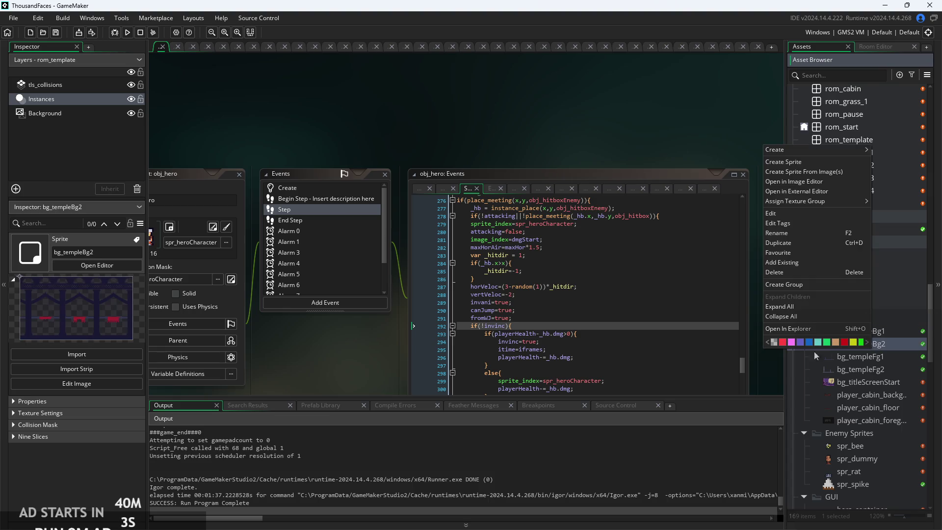
{"action": "left_click", "coordinate": [794, 284]}
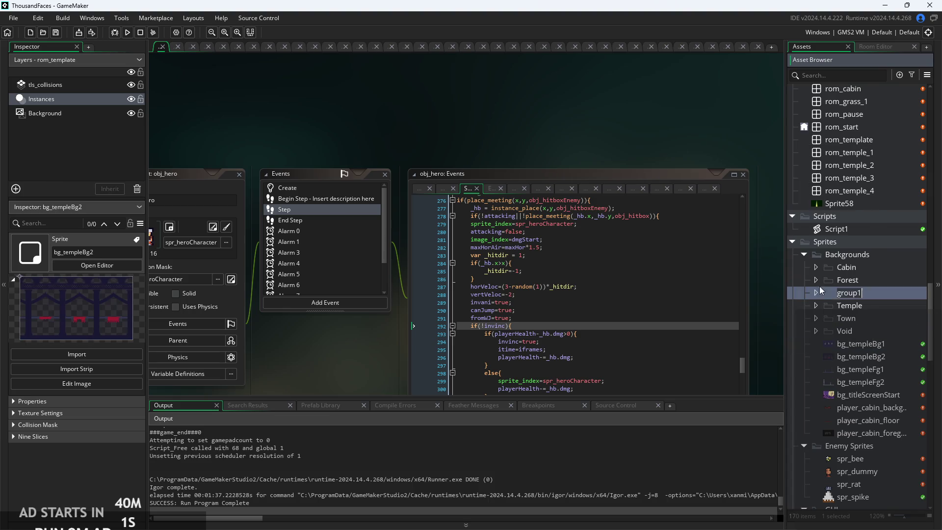
{"action": "key", "text": "BackSpace"}
{"action": "type", "text": "Dark "}
{"action": "type", "text": "Forest"}
{"action": "key", "text": "Return"}
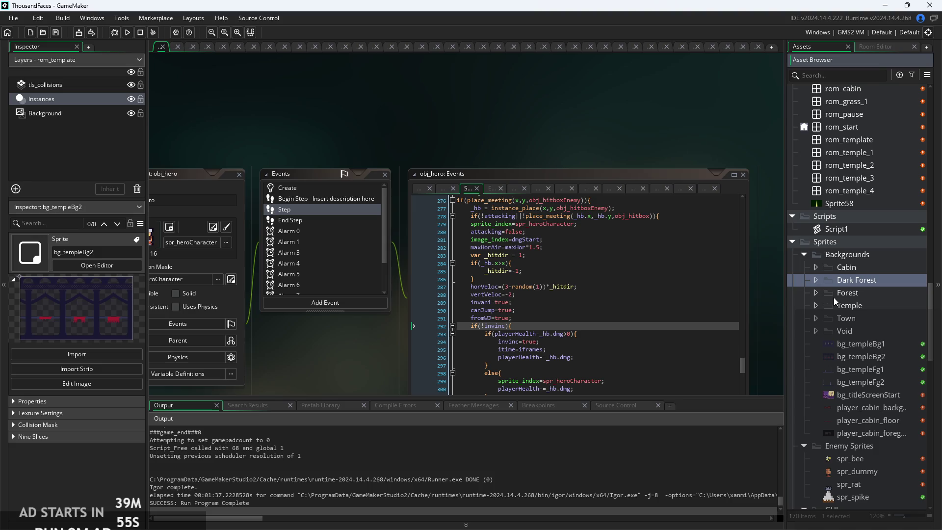
- Move the four bg_temple sprites into Temple and the three player_cabin sprites into Cabin
{"action": "left_click", "coordinate": [854, 347]}
{"action": "left_click", "coordinate": [867, 384], "text": "shift"}
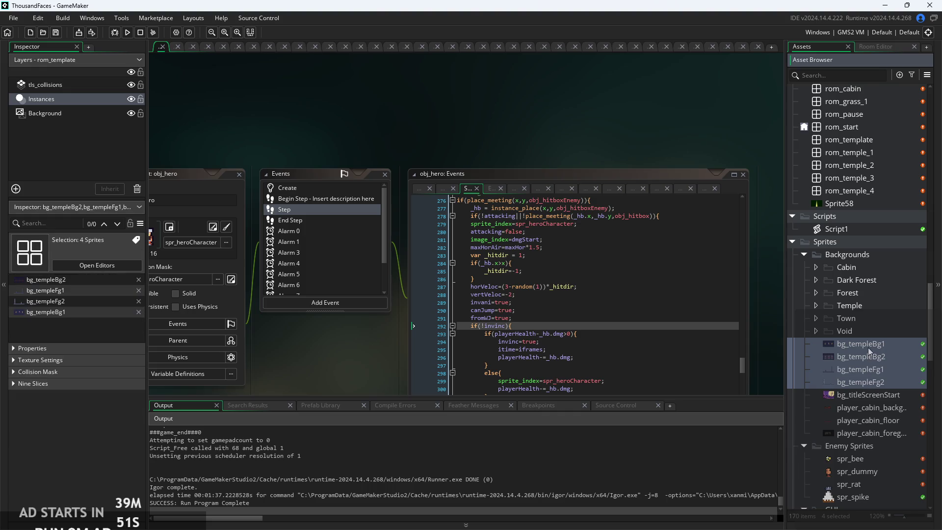
{"action": "left_click_drag", "start_coordinate": [864, 342], "coordinate": [856, 306]}
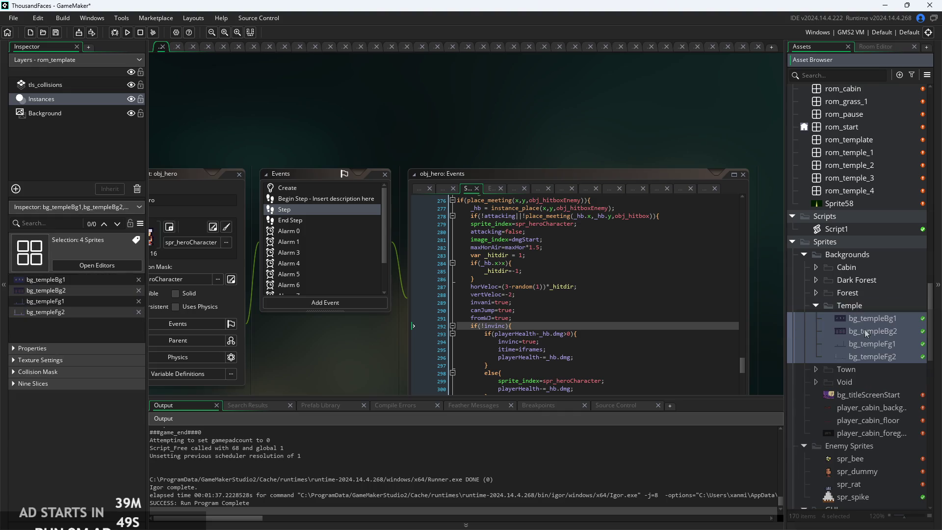
{"action": "left_click", "coordinate": [868, 408]}
{"action": "left_click", "coordinate": [870, 433], "text": "shift"}
{"action": "left_click_drag", "start_coordinate": [862, 412], "coordinate": [856, 272]}
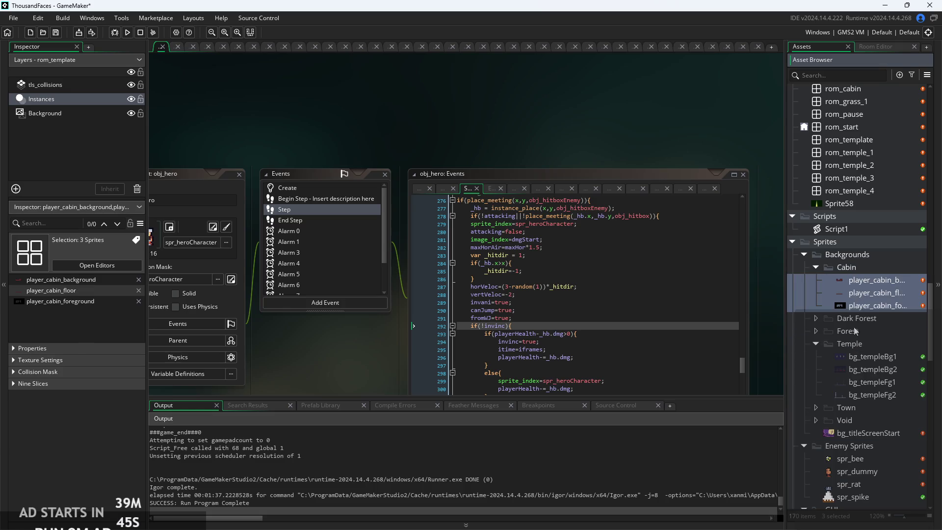
{"action": "left_click", "coordinate": [857, 309]}
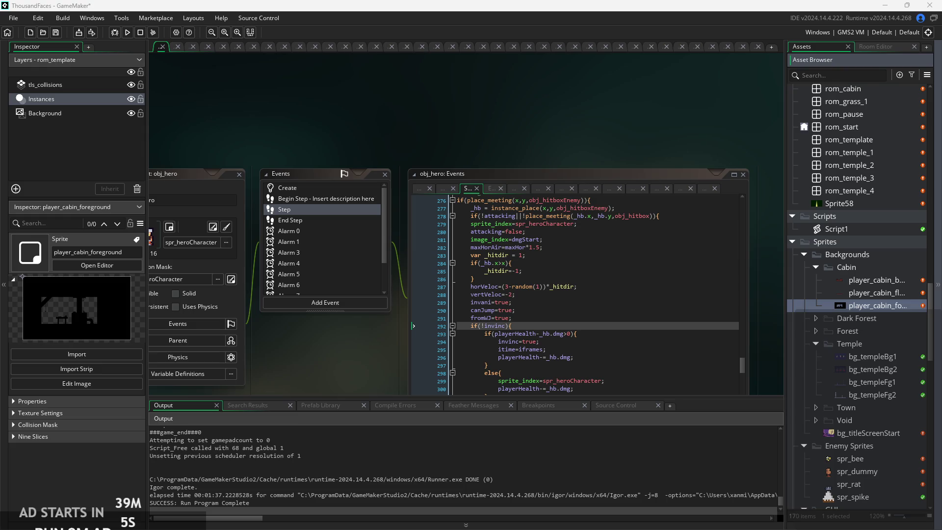
- Save and run the game, pause it, then close the game window
{"action": "left_click", "coordinate": [128, 34]}
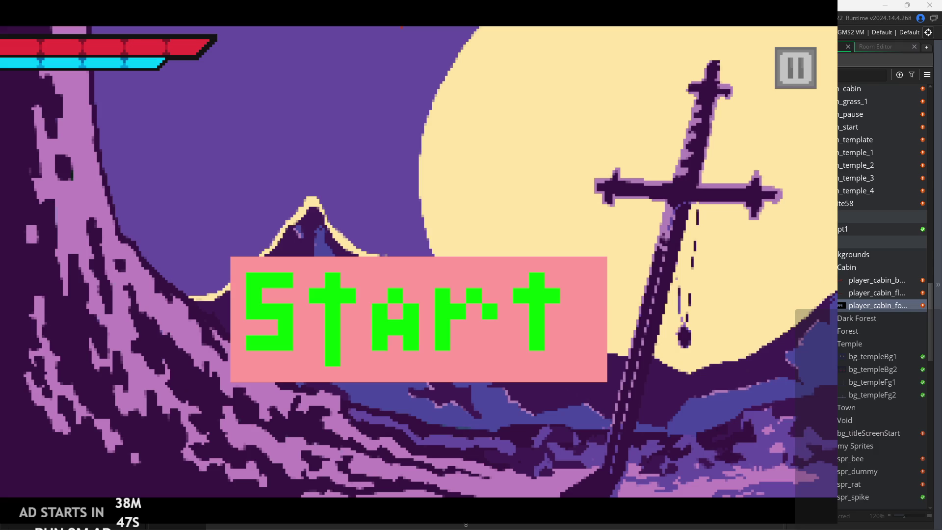
{"action": "left_click", "coordinate": [798, 66]}
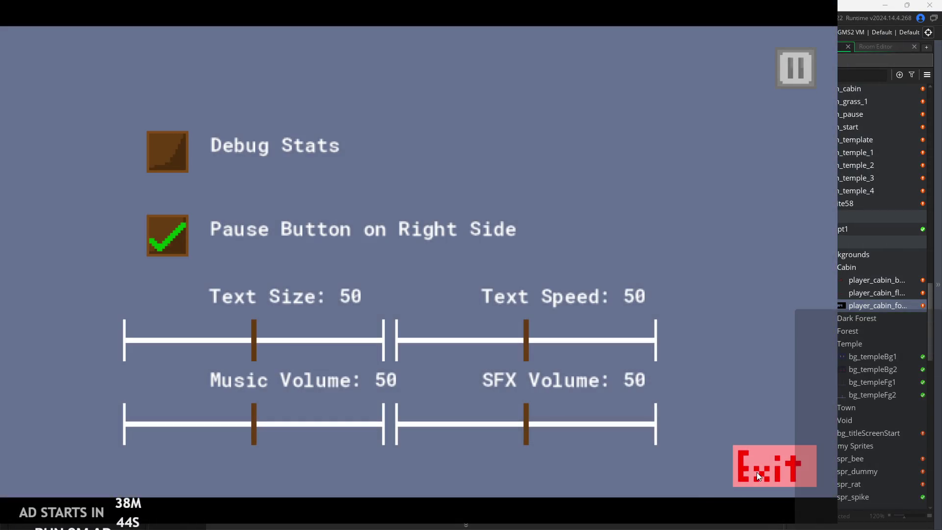
{"action": "left_click", "coordinate": [773, 463]}
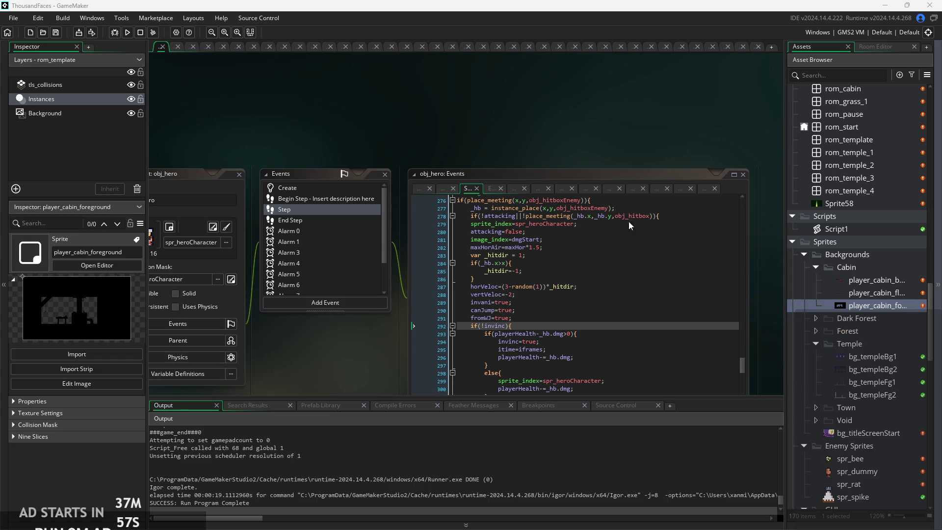
- Collapse the Cabin, Temple, Enemy Sprites and GUI folders
{"action": "left_click_drag", "start_coordinate": [537, 155], "coordinate": [515, 109]}
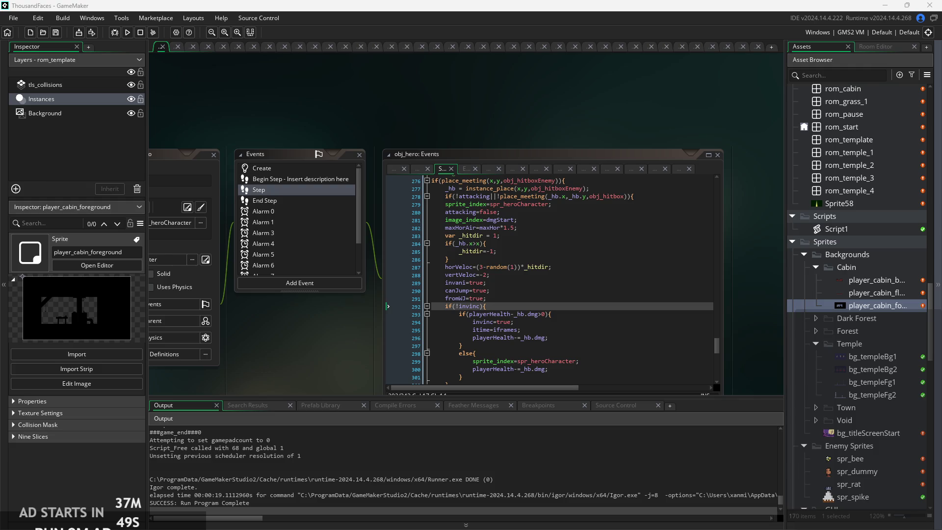
{"action": "left_click_drag", "start_coordinate": [753, 260], "coordinate": [706, 235]}
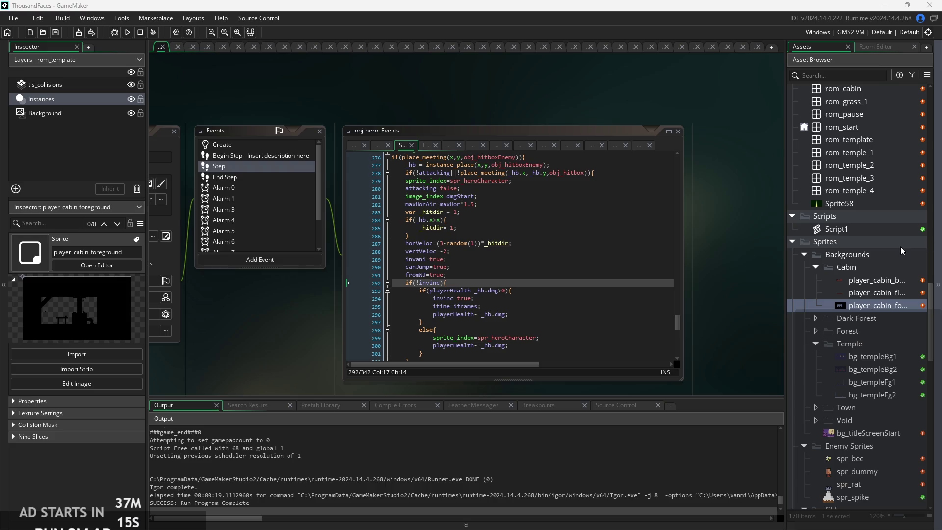
{"action": "left_click", "coordinate": [816, 268]}
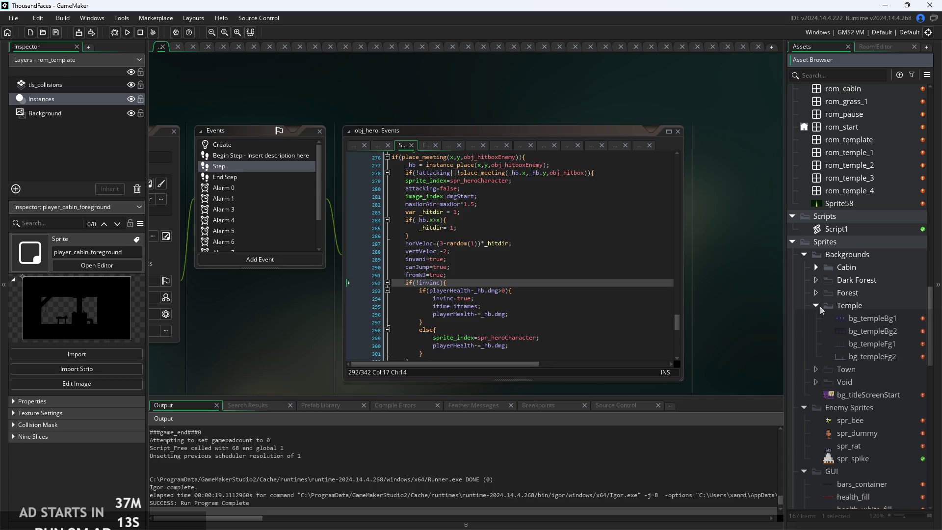
{"action": "left_click", "coordinate": [816, 305]}
{"action": "left_click", "coordinate": [803, 356]}
{"action": "left_click", "coordinate": [803, 368]}
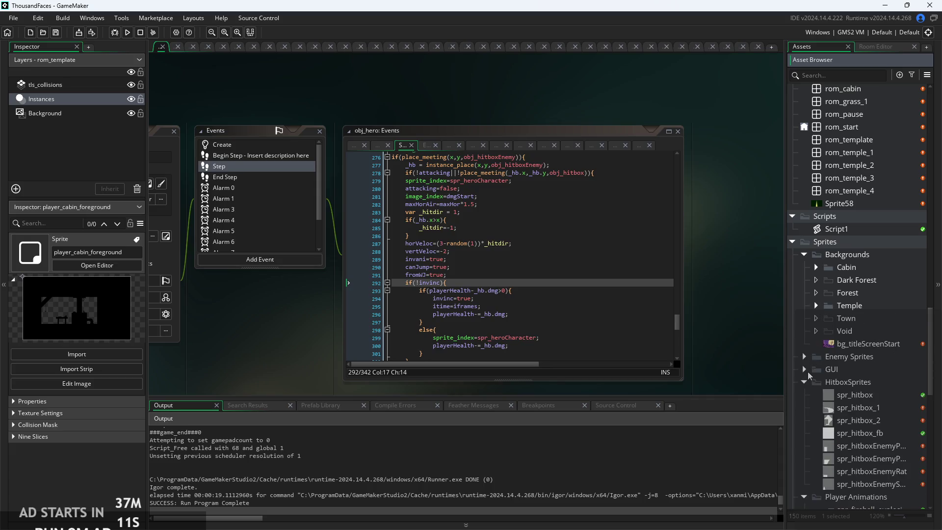
- Collapse the Backgrounds, HitboxSprites, Player Animations and Settings sprite folders
{"action": "scroll", "coordinate": [804, 294], "scroll_direction": "down", "scroll_amount": 2}
{"action": "left_click", "coordinate": [804, 196]}
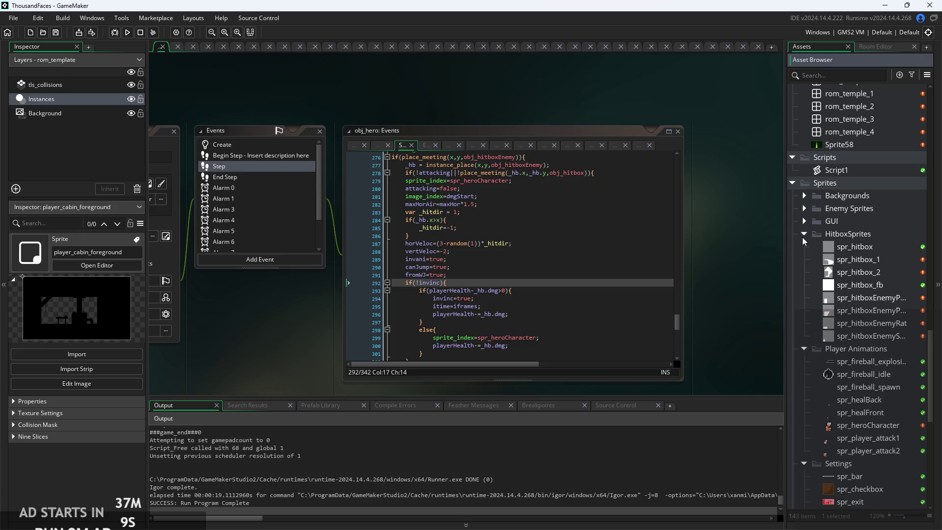
{"action": "left_click", "coordinate": [804, 235]}
{"action": "left_click", "coordinate": [804, 246]}
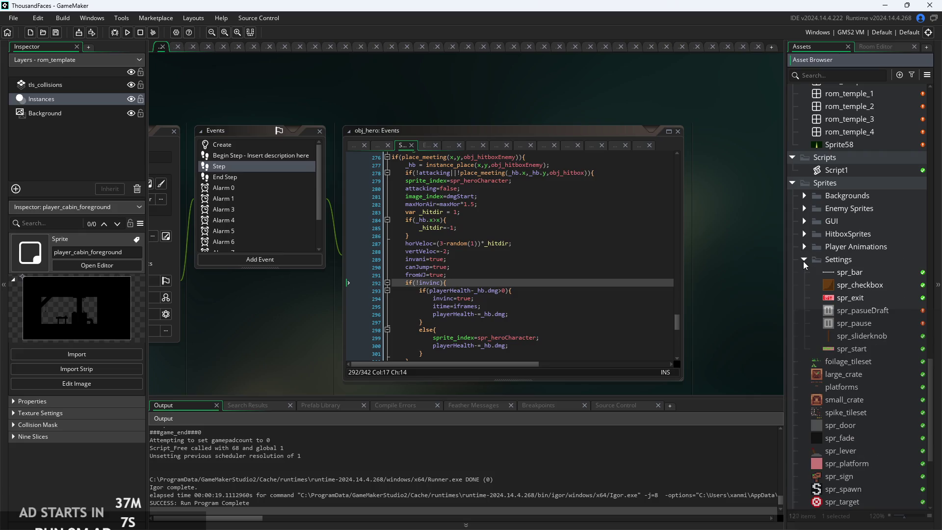
{"action": "left_click", "coordinate": [804, 260]}
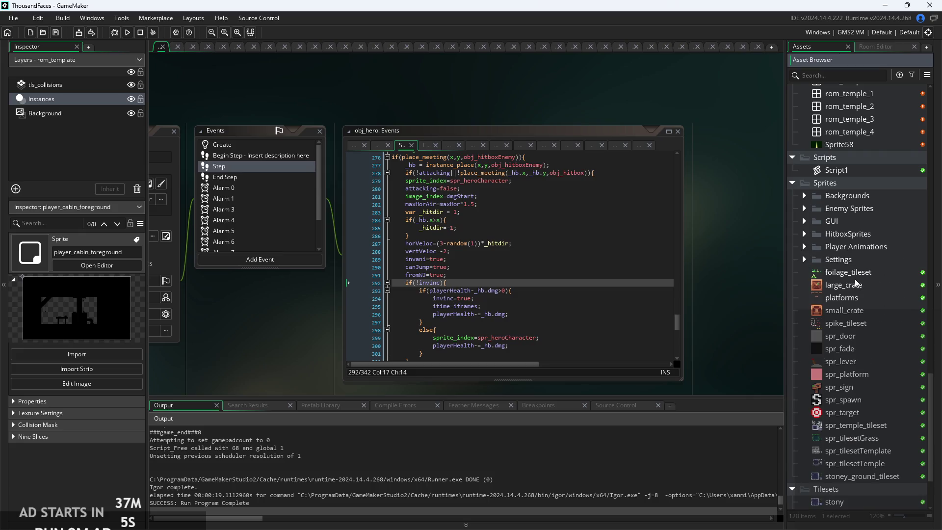
- Create a new group among the sprites and name it 'Title Screen'
{"action": "right_click", "coordinate": [855, 285]}
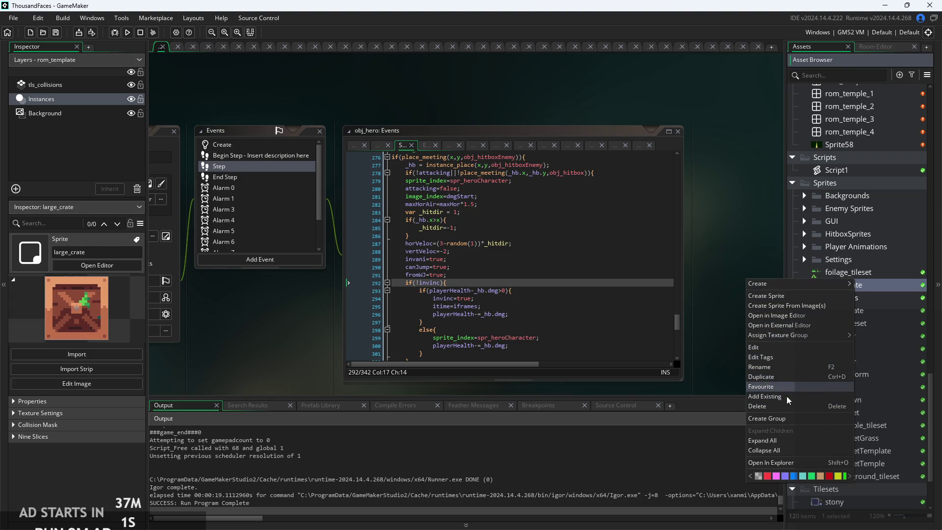
{"action": "left_click", "coordinate": [830, 419]}
{"action": "type", "text": "ti"}
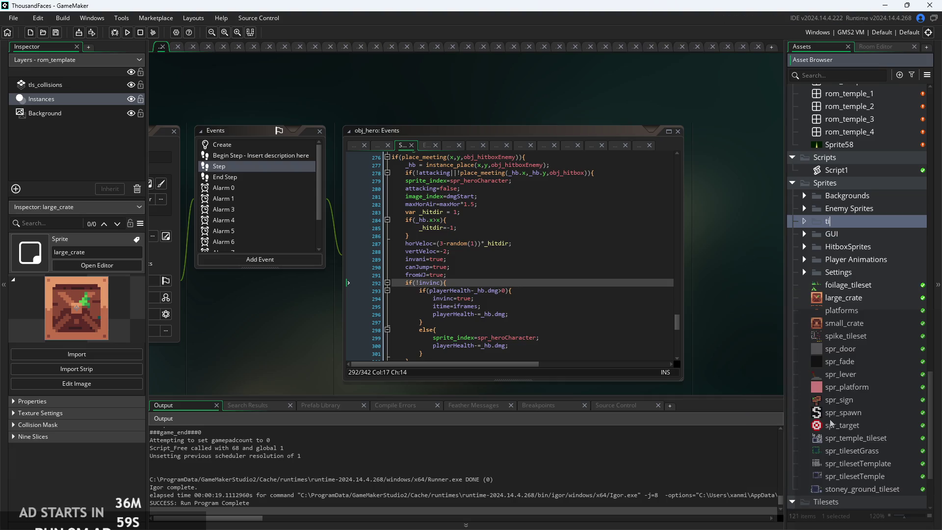
{"action": "key", "text": "BackSpace"}
{"action": "type", "text": "Title Screen"}
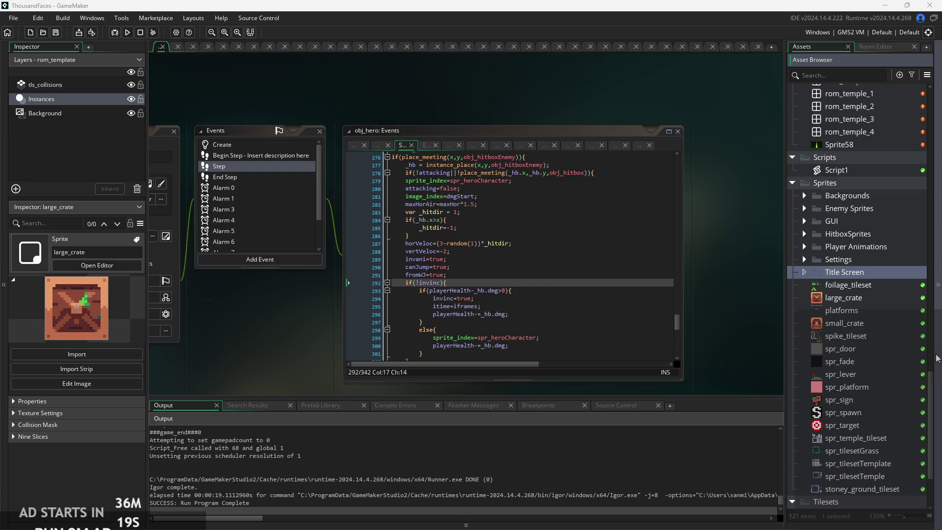
- Expand Title Screen and open the titleButtonsSet and titleMockup sprites
{"action": "double_click", "coordinate": [846, 276]}
{"action": "left_click", "coordinate": [855, 286]}
{"action": "double_click", "coordinate": [855, 287]}
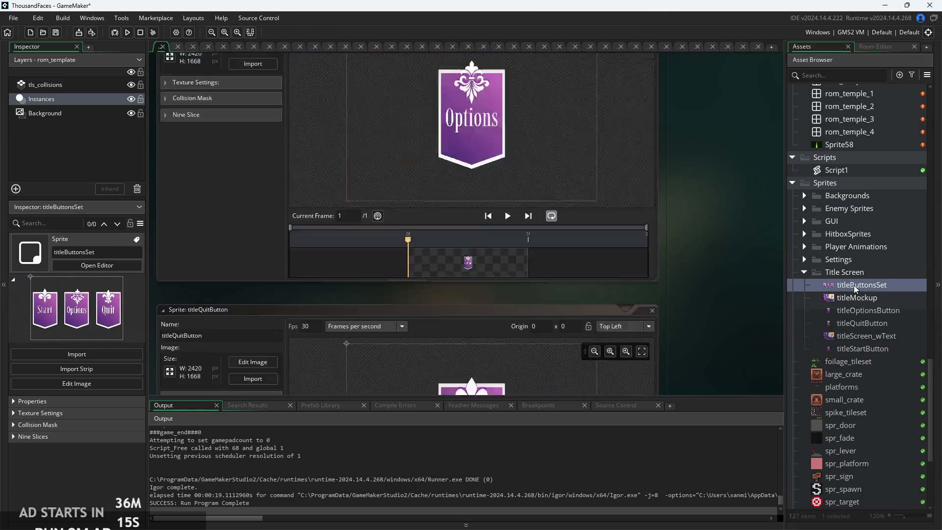
{"action": "left_click", "coordinate": [882, 297]}
{"action": "double_click", "coordinate": [883, 298]}
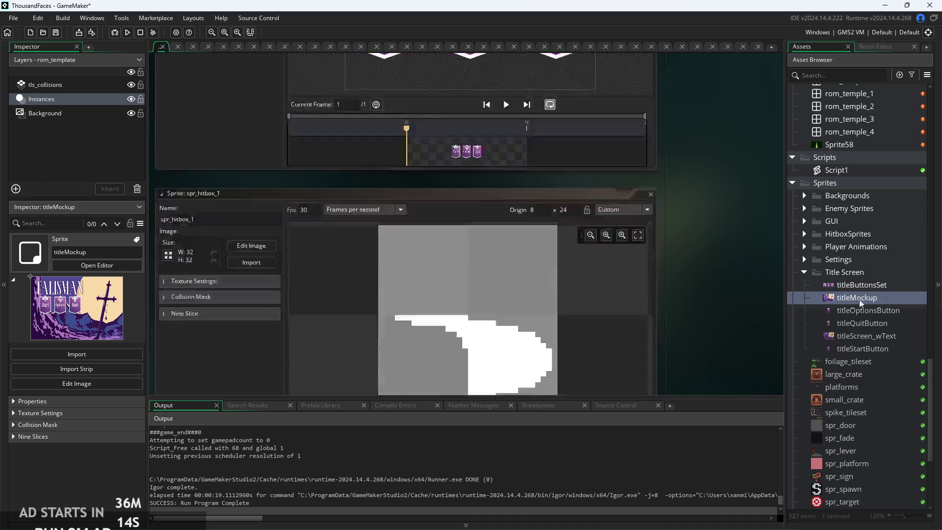
- Open the titleScreen_wText sprite and pan around its TALISMAN artwork
{"action": "scroll", "coordinate": [512, 195], "scroll_direction": "up", "scroll_amount": 3}
{"action": "scroll", "coordinate": [511, 196], "scroll_direction": "down", "scroll_amount": 3}
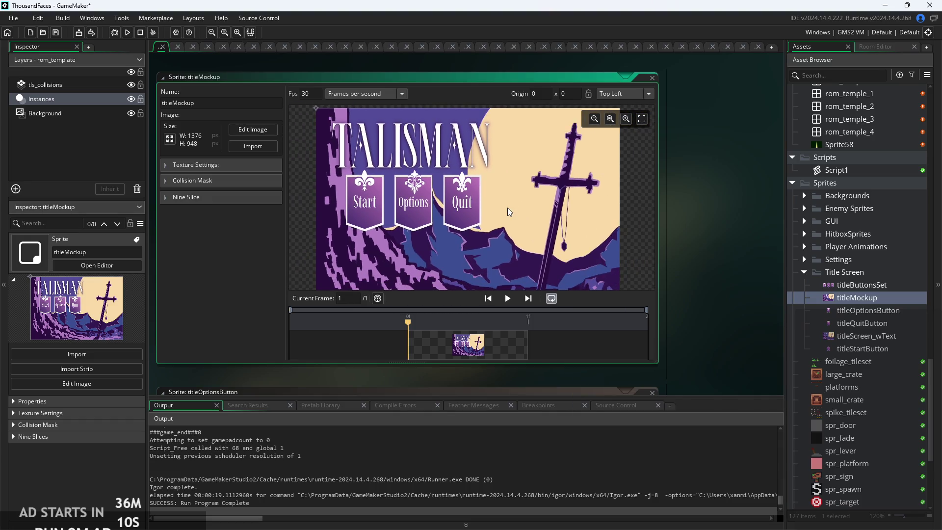
{"action": "scroll", "coordinate": [509, 212], "scroll_direction": "down", "scroll_amount": 2}
{"action": "left_click", "coordinate": [870, 314]}
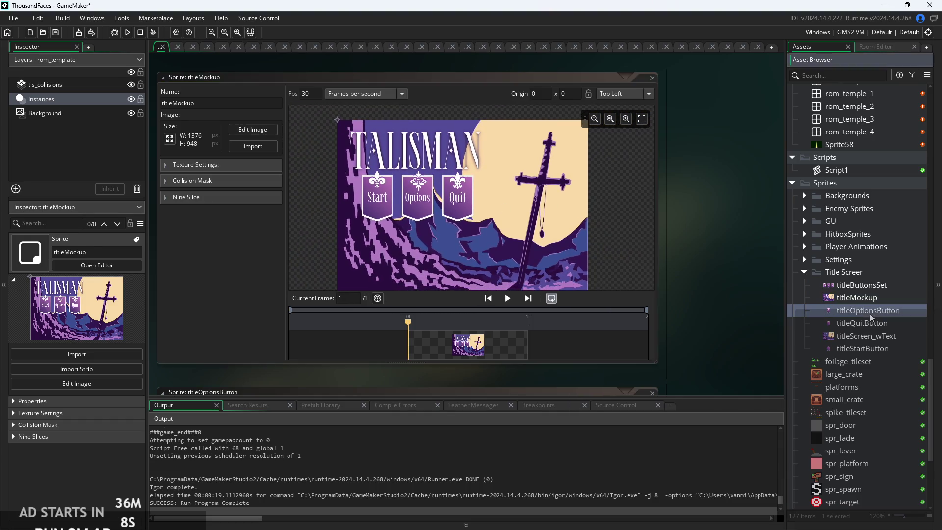
{"action": "double_click", "coordinate": [866, 335]}
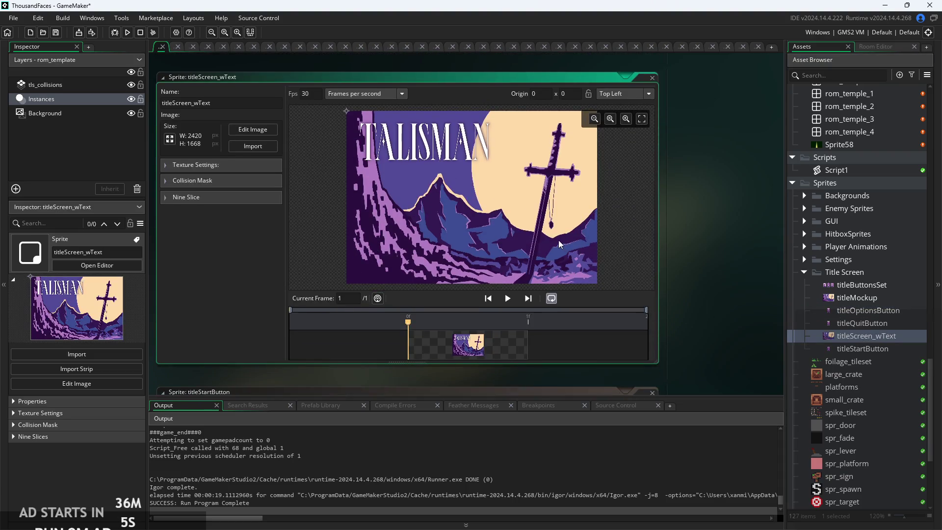
{"action": "scroll", "coordinate": [461, 169], "scroll_direction": "up", "scroll_amount": 5}
{"action": "scroll", "coordinate": [486, 212], "scroll_direction": "down", "scroll_amount": 6}
{"action": "mouse_move", "coordinate": [468, 208]}
{"action": "left_mouse_down"}
{"action": "mouse_move", "coordinate": [502, 206]}
{"action": "mouse_move", "coordinate": [506, 188]}
{"action": "left_mouse_up"}
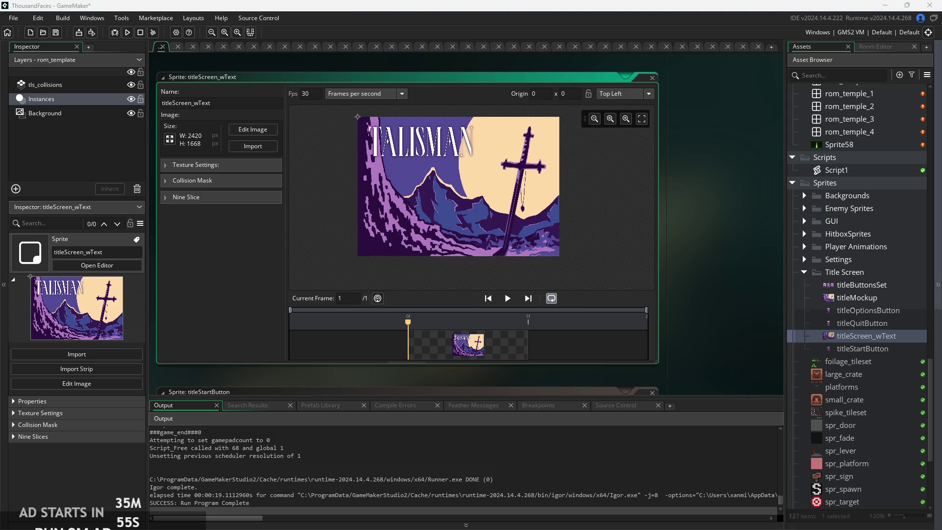
{"action": "left_click", "coordinate": [685, 273]}
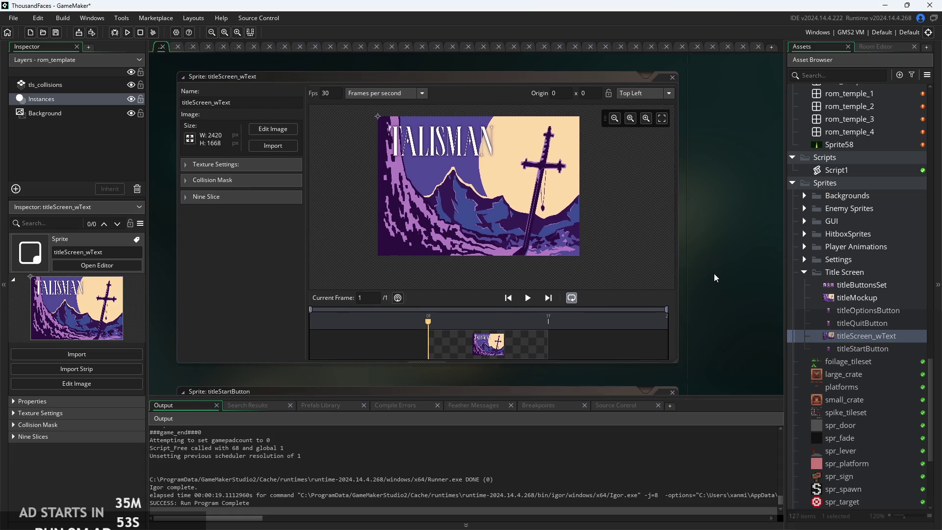
{"action": "scroll", "coordinate": [870, 332], "scroll_direction": "down", "scroll_amount": 3}
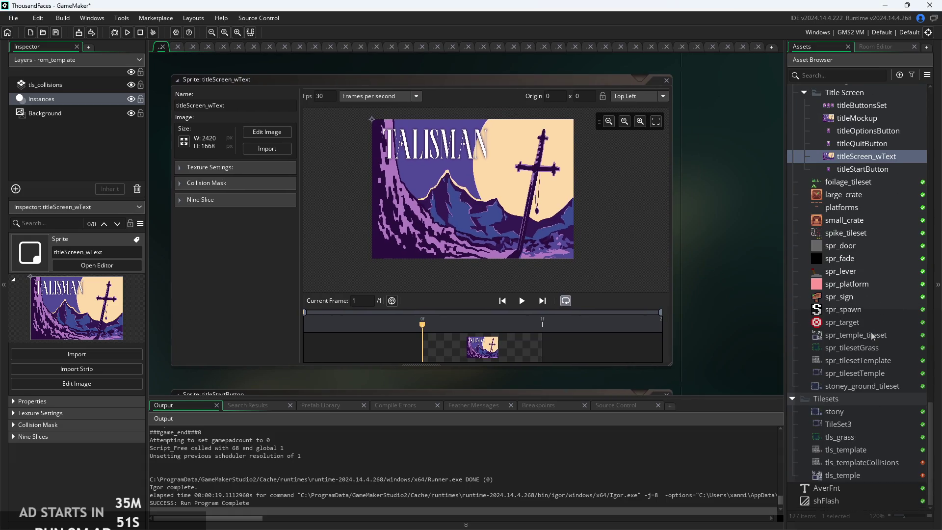
{"action": "scroll", "coordinate": [874, 396], "scroll_direction": "up", "scroll_amount": 1}
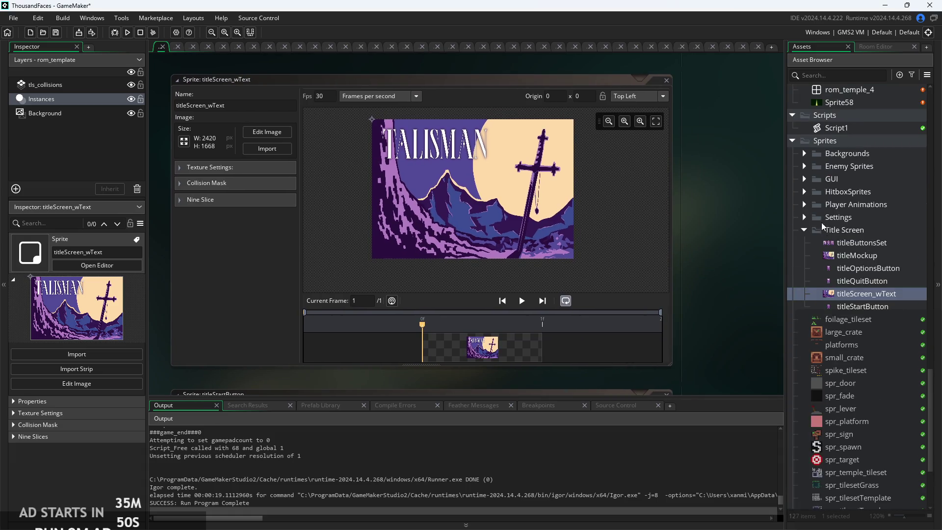
- Open bg_titleScreenStart and titleScreen_wText to compare the two title images
{"action": "left_click", "coordinate": [804, 154]}
{"action": "double_click", "coordinate": [868, 242]}
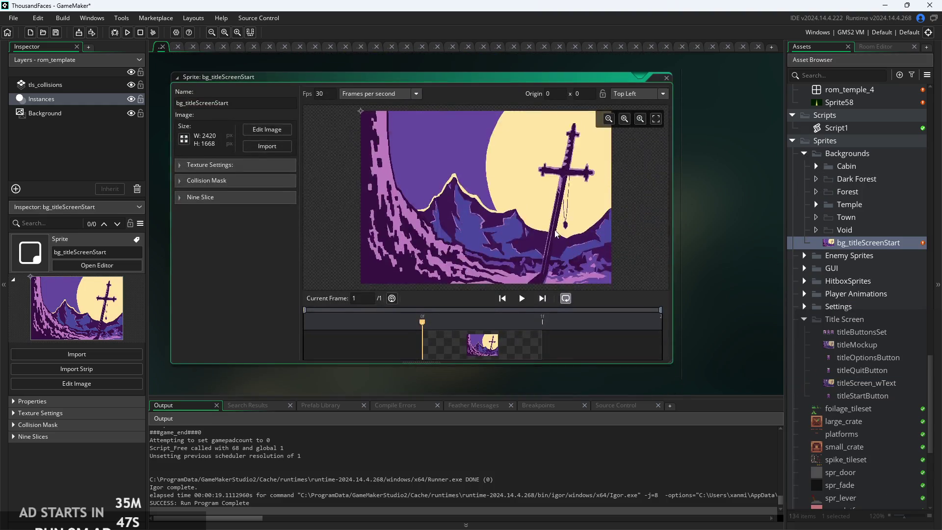
{"action": "scroll", "coordinate": [569, 220], "scroll_direction": "up", "scroll_amount": 4}
{"action": "scroll", "coordinate": [583, 206], "scroll_direction": "down", "scroll_amount": 4}
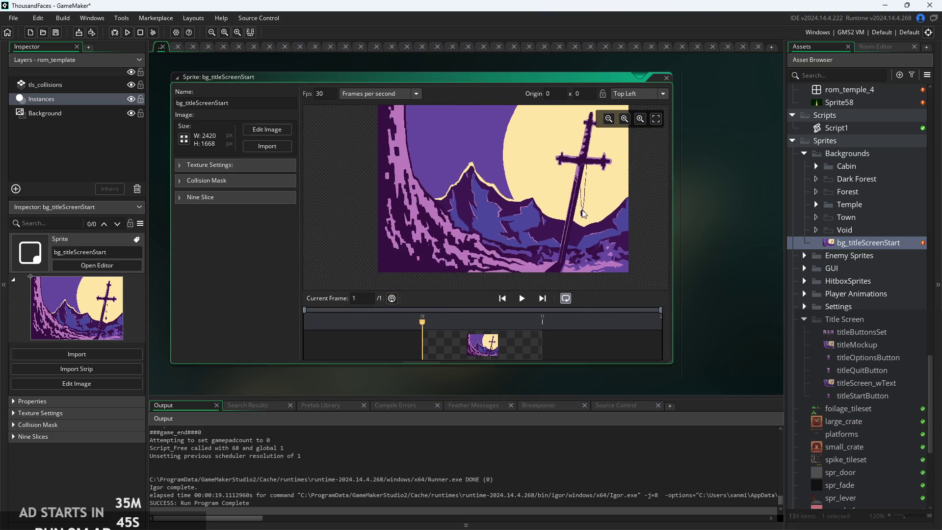
{"action": "scroll", "coordinate": [583, 212], "scroll_direction": "down", "scroll_amount": 2}
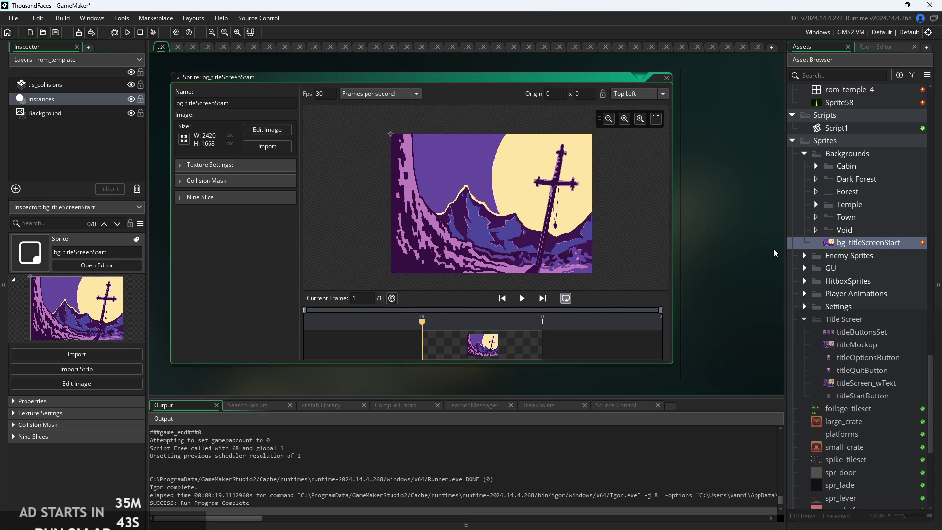
{"action": "double_click", "coordinate": [864, 383]}
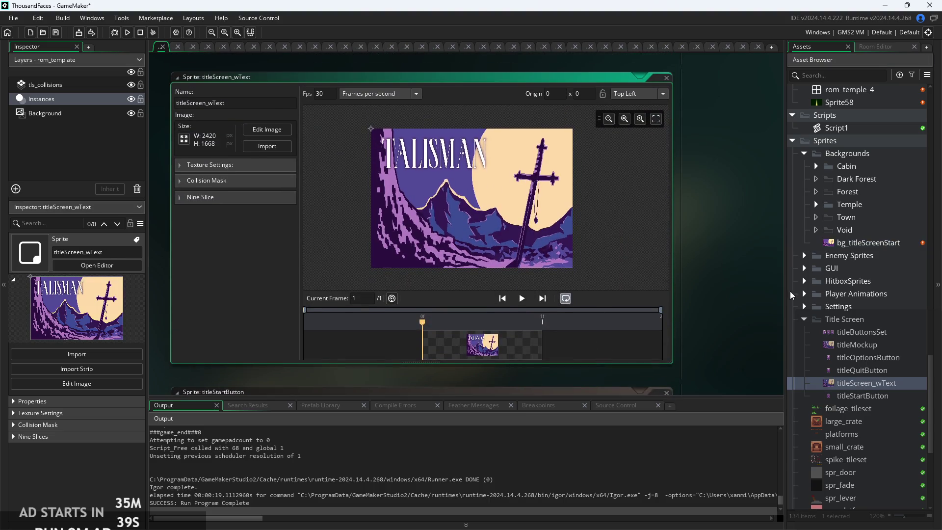
{"action": "scroll", "coordinate": [889, 376], "scroll_direction": "up", "scroll_amount": 2}
{"action": "scroll", "coordinate": [888, 376], "scroll_direction": "up", "scroll_amount": 1}
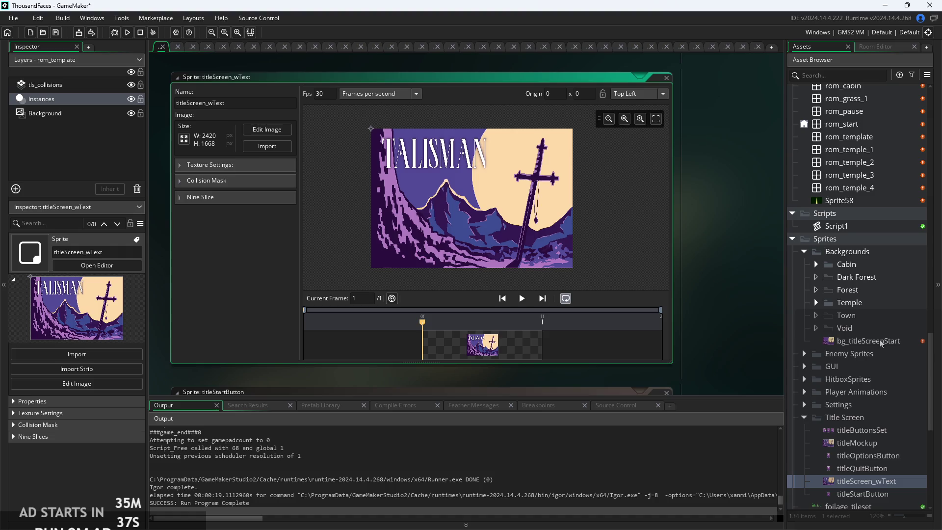
- Delete the bg_titleScreenStart sprite from Backgrounds and confirm the deletion
{"action": "left_click", "coordinate": [876, 339]}
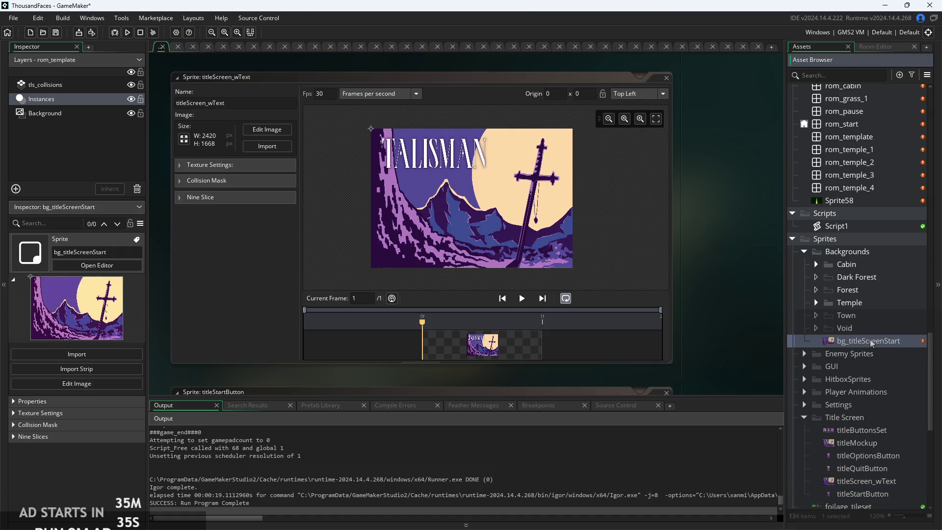
{"action": "left_click", "coordinate": [818, 328]}
{"action": "left_click", "coordinate": [815, 303]}
{"action": "left_click", "coordinate": [815, 302]}
{"action": "left_click", "coordinate": [857, 343]}
{"action": "scroll", "coordinate": [866, 338], "scroll_direction": "up", "scroll_amount": 3}
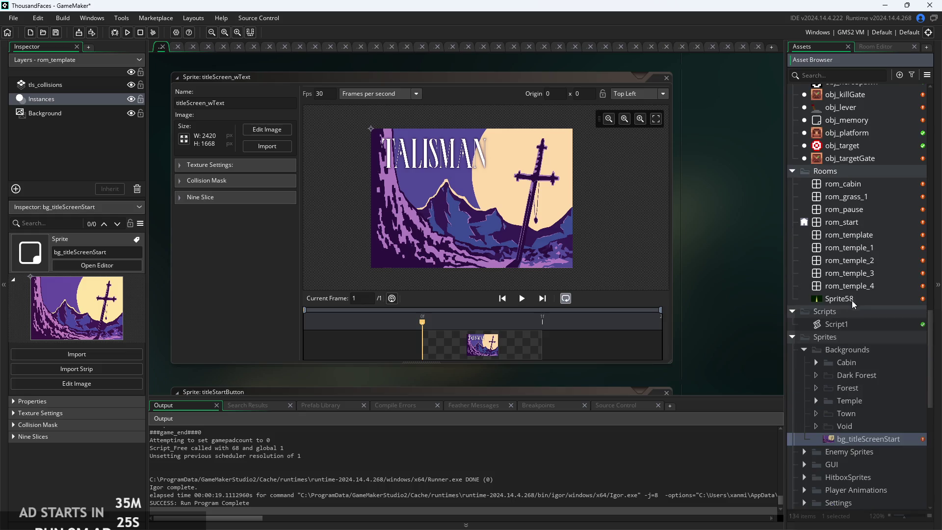
{"action": "right_click", "coordinate": [865, 401]}
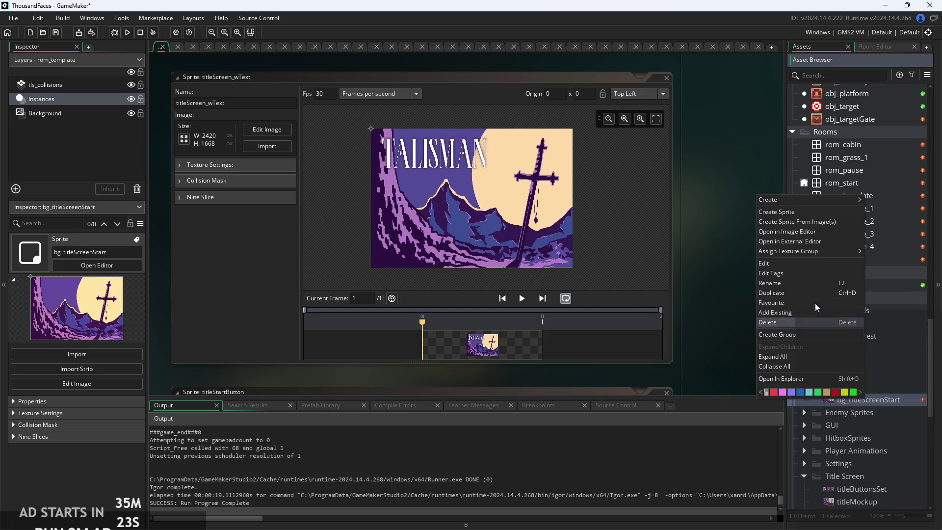
{"action": "left_click", "coordinate": [898, 403]}
{"action": "double_click", "coordinate": [899, 403]}
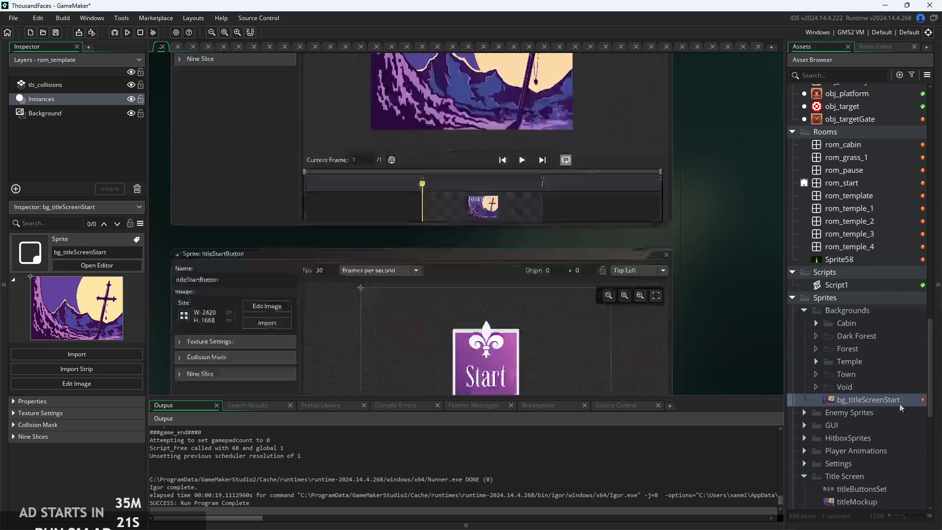
{"action": "right_click", "coordinate": [899, 401]}
{"action": "left_click", "coordinate": [834, 325]}
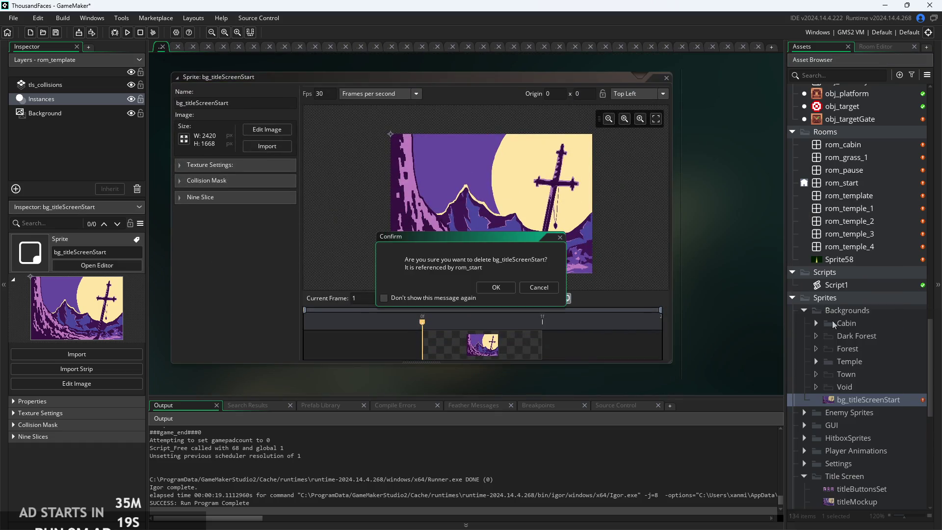
{"action": "key", "text": "Return"}
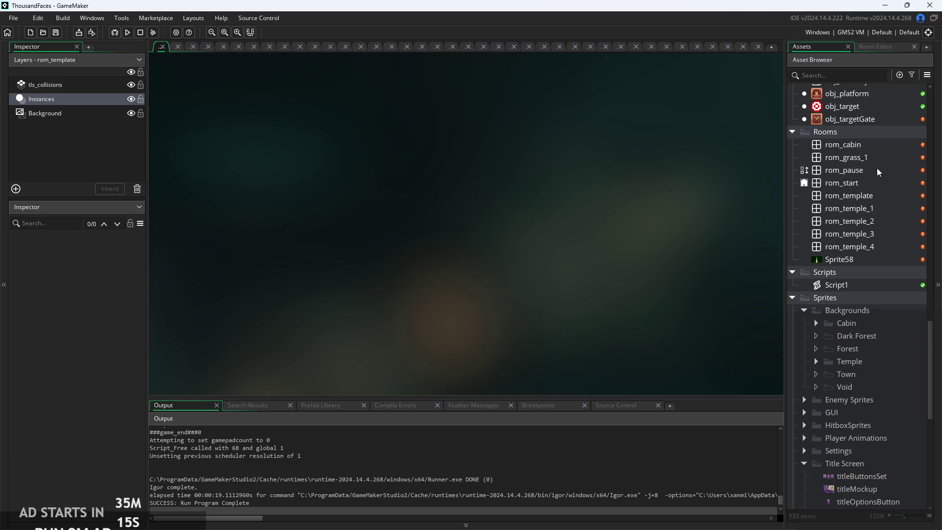
- Open the rom_start room and select its Background layer
{"action": "double_click", "coordinate": [865, 182]}
{"action": "scroll", "coordinate": [522, 221], "scroll_direction": "down", "scroll_amount": 5}
{"action": "scroll", "coordinate": [466, 290], "scroll_direction": "up", "scroll_amount": 6}
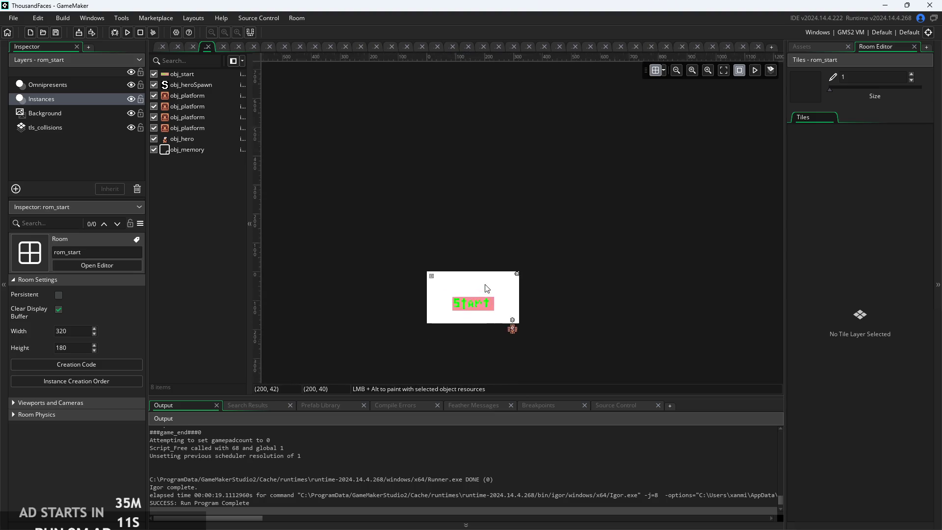
{"action": "scroll", "coordinate": [422, 230], "scroll_direction": "up", "scroll_amount": 3}
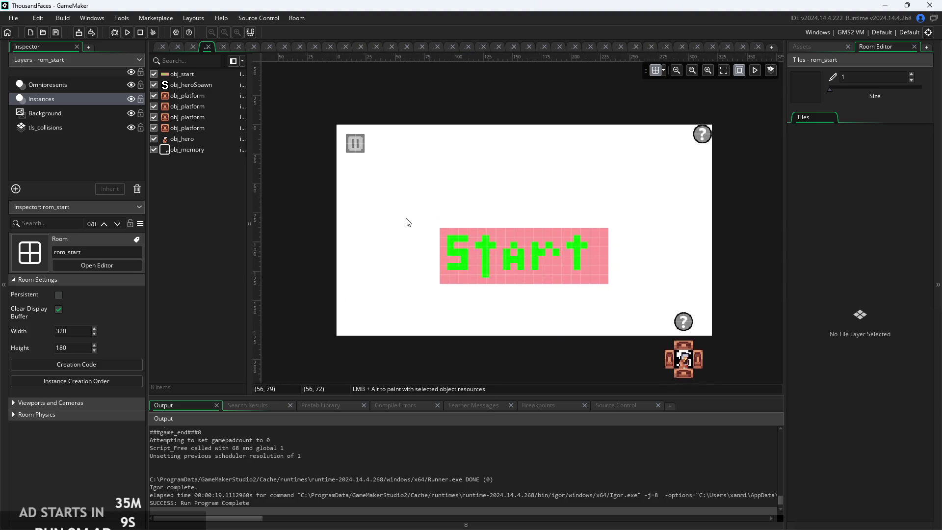
{"action": "left_click", "coordinate": [76, 113]}
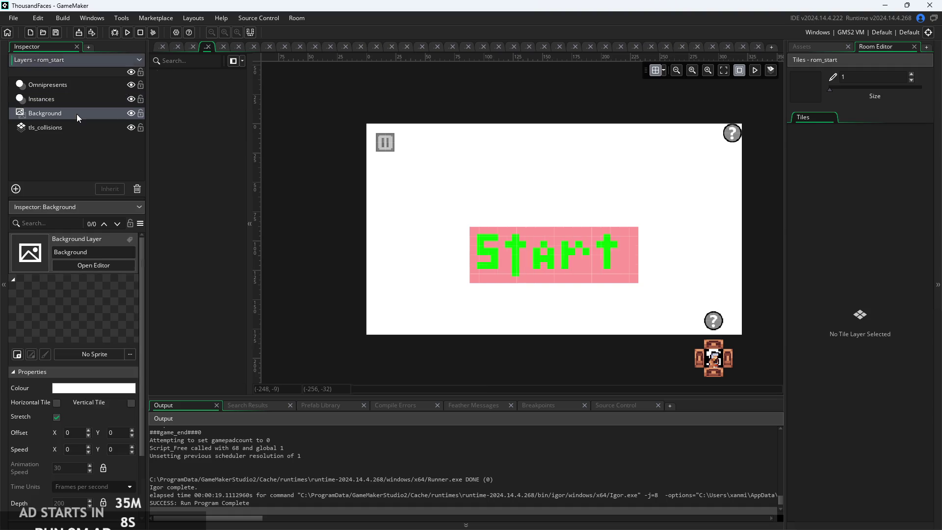
- Set the Background layer's image to the titleScreen_wText sprite from Title Screen
{"action": "left_click", "coordinate": [78, 354]}
{"action": "left_click", "coordinate": [60, 411]}
{"action": "scroll", "coordinate": [99, 427], "scroll_direction": "down", "scroll_amount": 3}
{"action": "scroll", "coordinate": [86, 419], "scroll_direction": "up", "scroll_amount": 4}
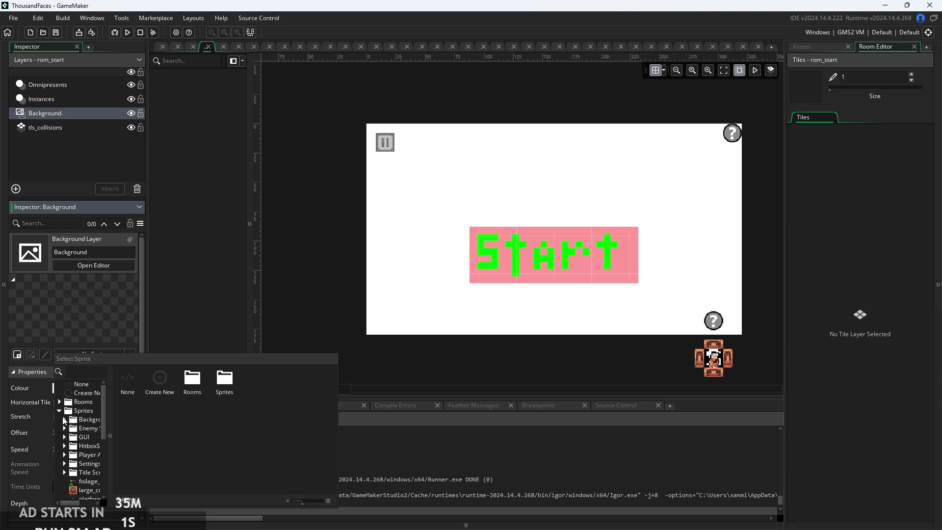
{"action": "left_click_drag", "start_coordinate": [111, 419], "coordinate": [171, 419]}
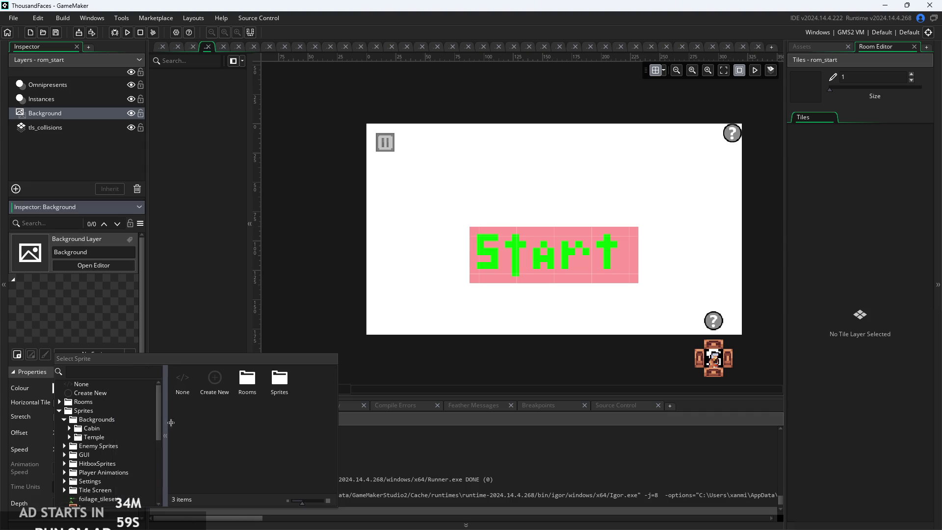
{"action": "left_click", "coordinate": [64, 419]}
{"action": "scroll", "coordinate": [98, 431], "scroll_direction": "down", "scroll_amount": 1}
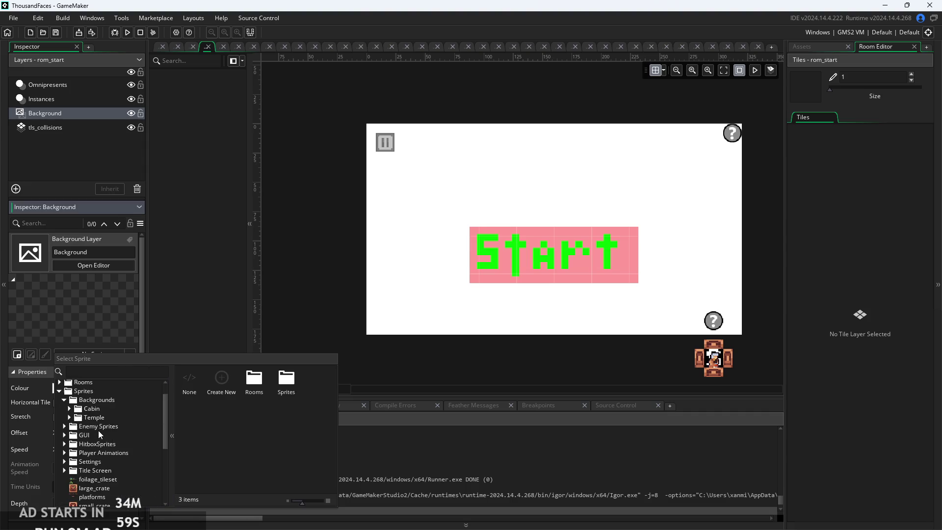
{"action": "left_click", "coordinate": [65, 400]}
{"action": "left_click", "coordinate": [64, 452]}
{"action": "scroll", "coordinate": [75, 451], "scroll_direction": "down", "scroll_amount": 2}
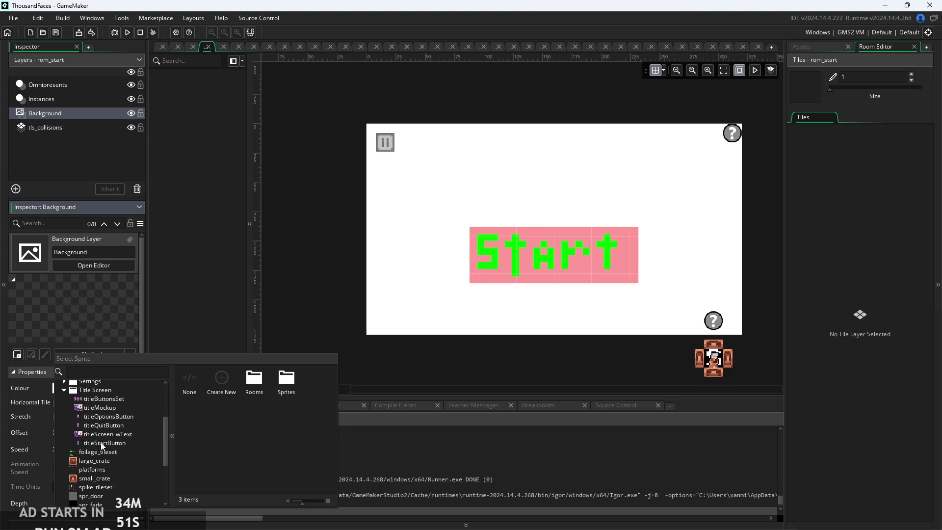
{"action": "double_click", "coordinate": [103, 434]}
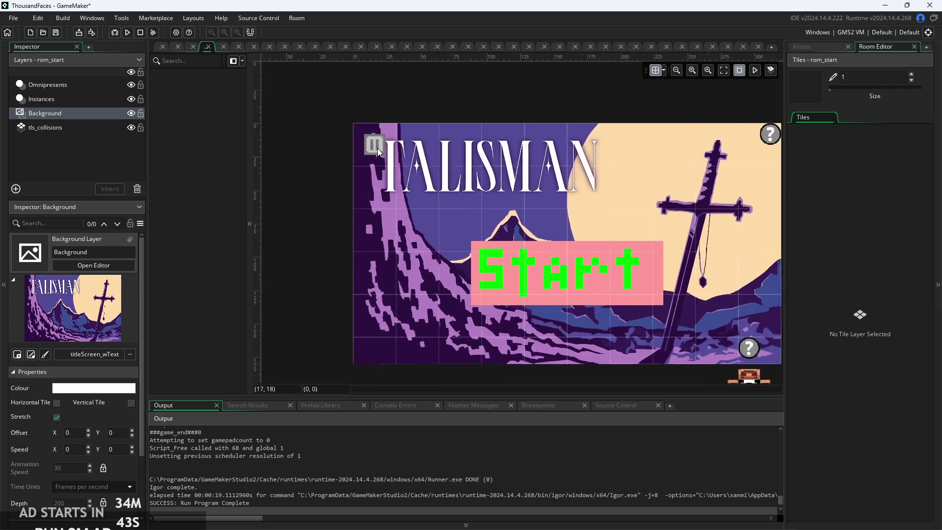
- Move the Omnipresents pause button instance right to x 296, then leave the room editor
{"action": "scroll", "coordinate": [376, 148], "scroll_direction": "up", "scroll_amount": 3}
{"action": "left_click", "coordinate": [49, 85]}
{"action": "left_click", "coordinate": [382, 149]}
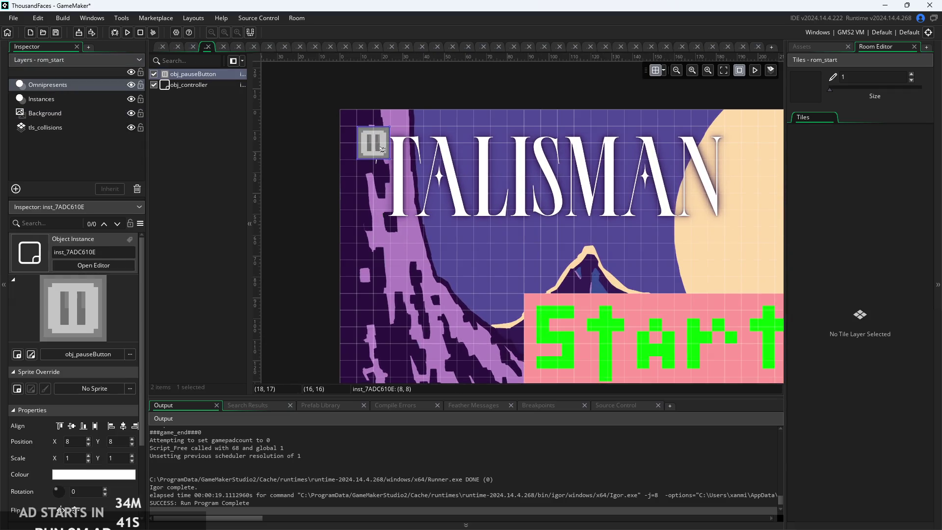
{"action": "mouse_move", "coordinate": [376, 149]}
{"action": "left_mouse_down"}
{"action": "mouse_move", "coordinate": [729, 181]}
{"action": "mouse_move", "coordinate": [334, 216]}
{"action": "mouse_move", "coordinate": [614, 178]}
{"action": "left_mouse_up"}
{"action": "scroll", "coordinate": [608, 247], "scroll_direction": "down", "scroll_amount": 3}
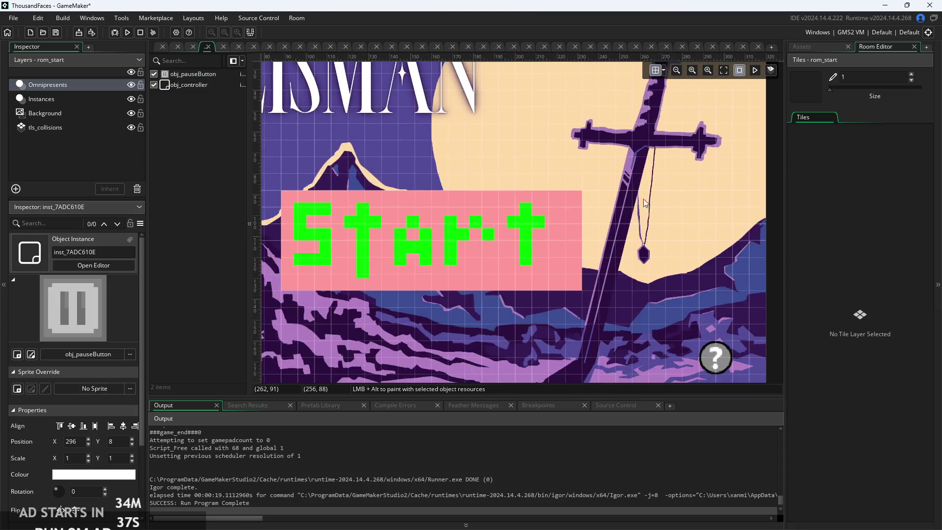
{"action": "scroll", "coordinate": [608, 247], "scroll_direction": "left", "scroll_amount": 5}
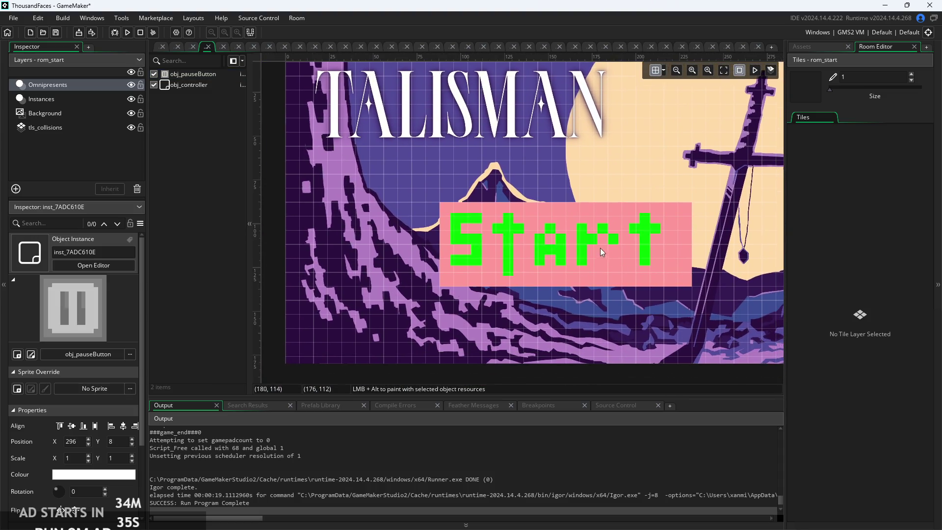
{"action": "left_click", "coordinate": [90, 97]}
{"action": "left_click", "coordinate": [78, 87]}
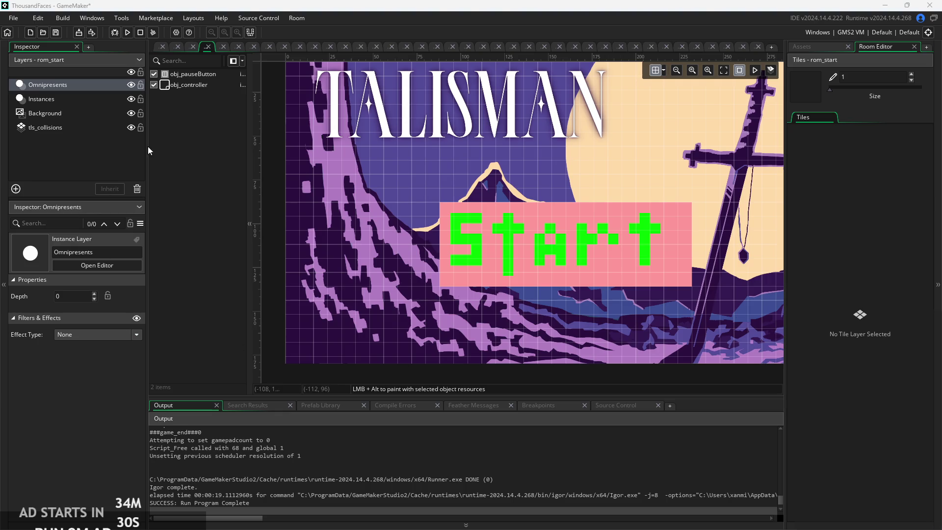
{"action": "left_click", "coordinate": [157, 44]}
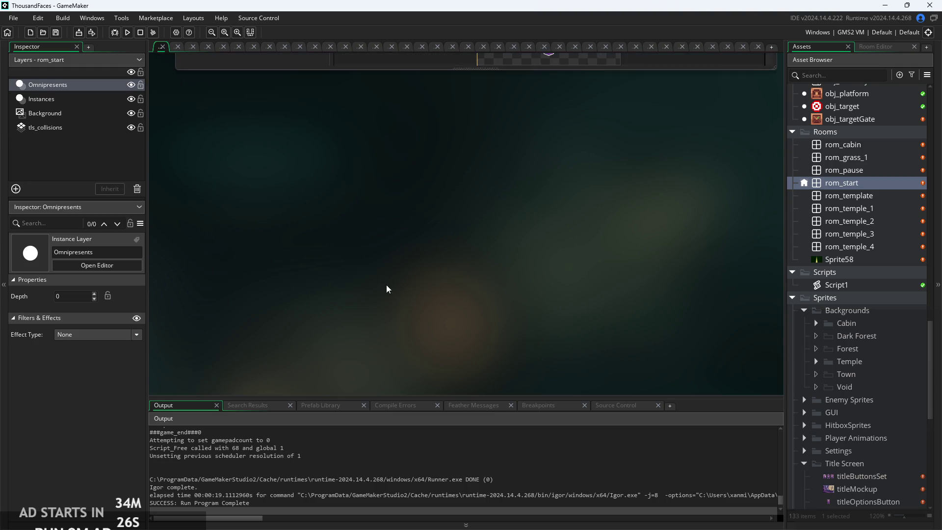
- Show titleStartButton's Resize Properties, currently 2420 × 1668
{"action": "scroll", "coordinate": [387, 275], "scroll_direction": "up", "scroll_amount": 5}
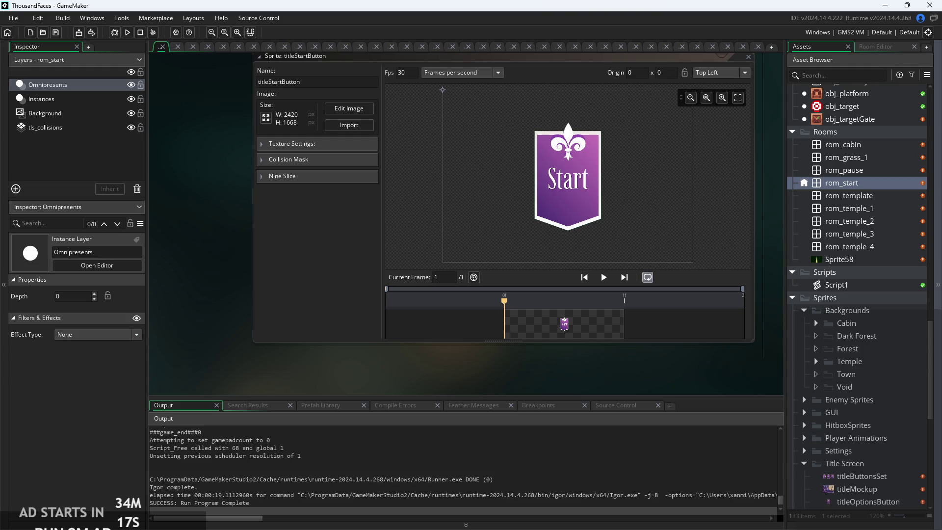
{"action": "left_click_drag", "start_coordinate": [681, 371], "coordinate": [628, 384]}
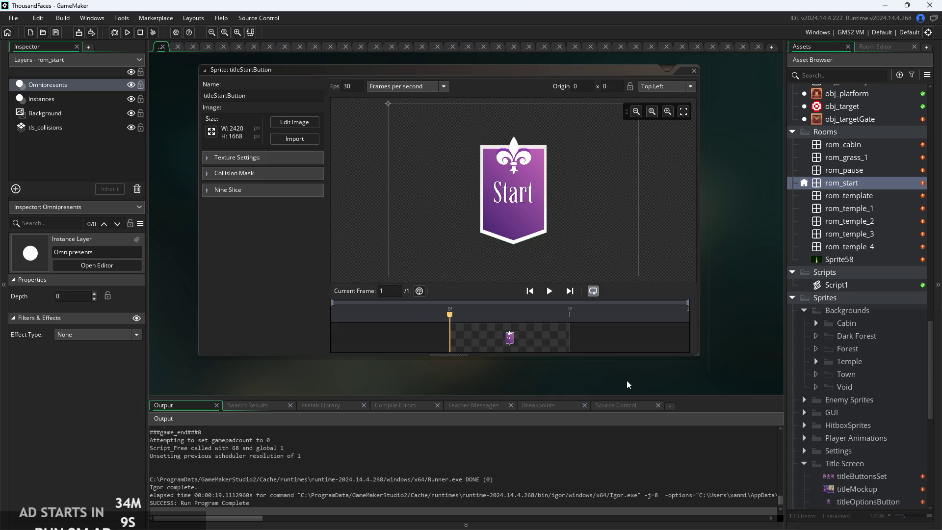
{"action": "scroll", "coordinate": [605, 270], "scroll_direction": "down", "scroll_amount": 3}
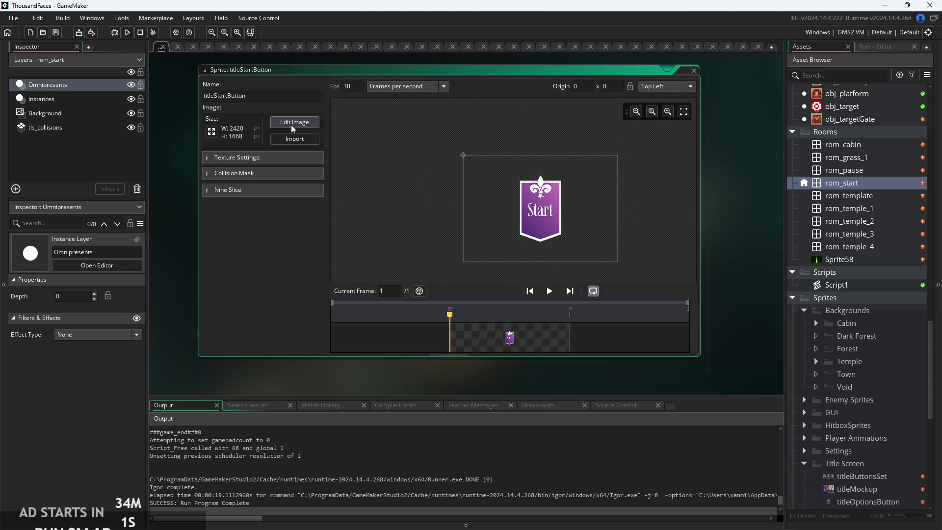
{"action": "left_click", "coordinate": [214, 134]}
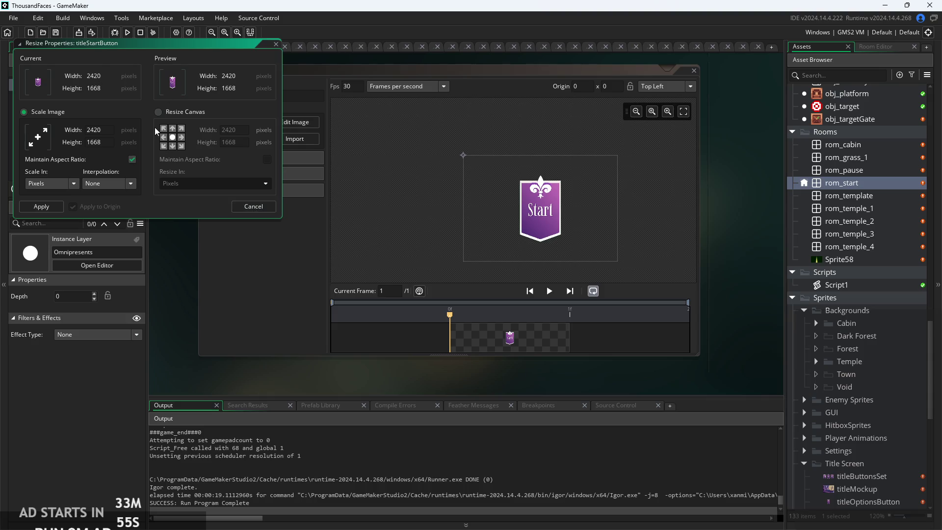
- Try scaling titleStartButton to 320 wide and 800 high unlocked, then cancel the resize
{"action": "left_click", "coordinate": [159, 112]}
{"action": "left_click", "coordinate": [23, 112]}
{"action": "double_click", "coordinate": [100, 129]}
{"action": "type", "text": "320"}
{"action": "key", "text": "Return"}
{"action": "left_click", "coordinate": [112, 144]}
{"action": "left_click", "coordinate": [132, 159]}
{"action": "left_click_drag", "start_coordinate": [105, 142], "coordinate": [65, 150]}
{"action": "type", "text": "80"}
{"action": "type", "text": "0"}
{"action": "left_click", "coordinate": [79, 129]}
{"action": "left_click", "coordinate": [132, 159]}
{"action": "left_click", "coordinate": [254, 206]}
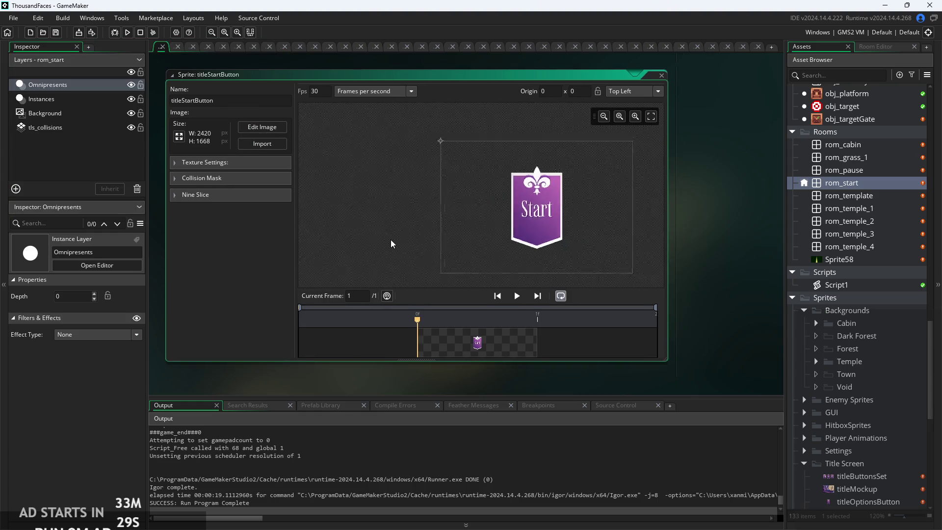
- Expand and then collapse the sprite's Collision Mask section
{"action": "scroll", "coordinate": [391, 243], "scroll_direction": "up", "scroll_amount": 3}
{"action": "scroll", "coordinate": [326, 228], "scroll_direction": "down", "scroll_amount": 3}
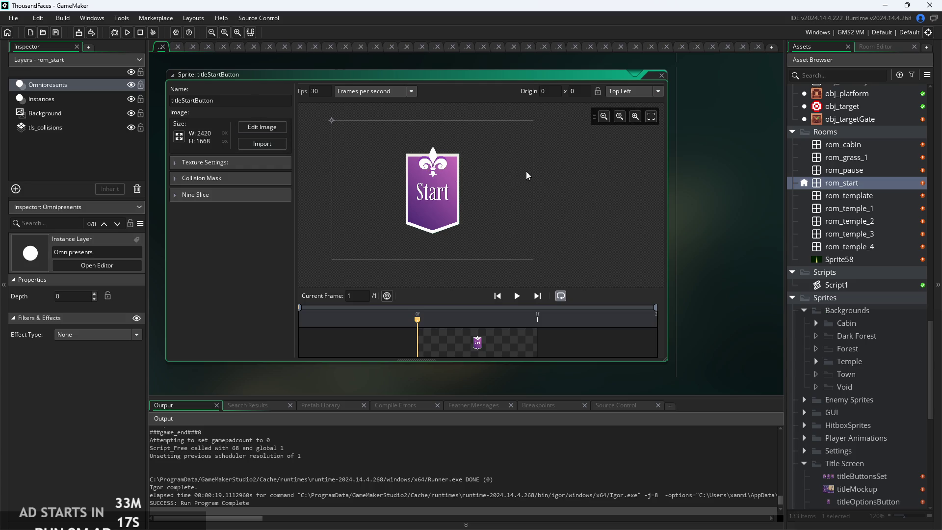
{"action": "scroll", "coordinate": [831, 289], "scroll_direction": "up", "scroll_amount": 8}
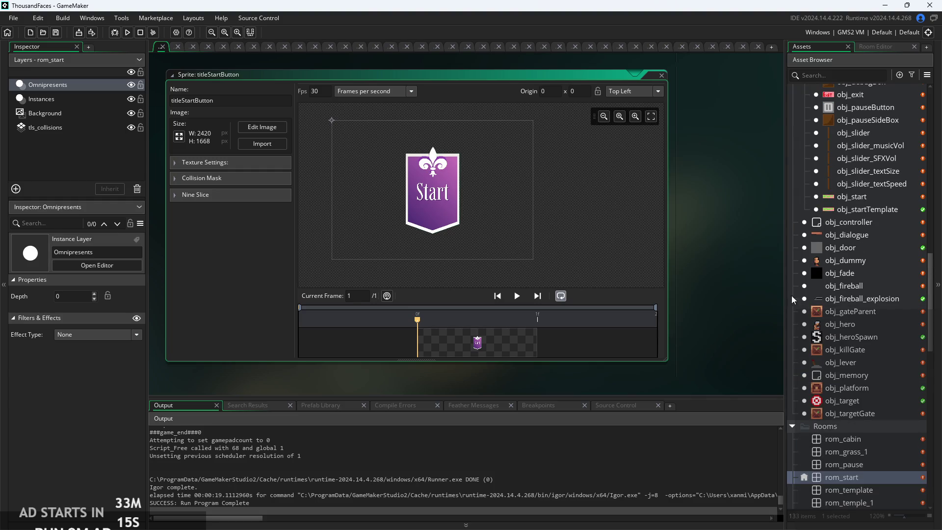
{"action": "scroll", "coordinate": [834, 288], "scroll_direction": "up", "scroll_amount": 4}
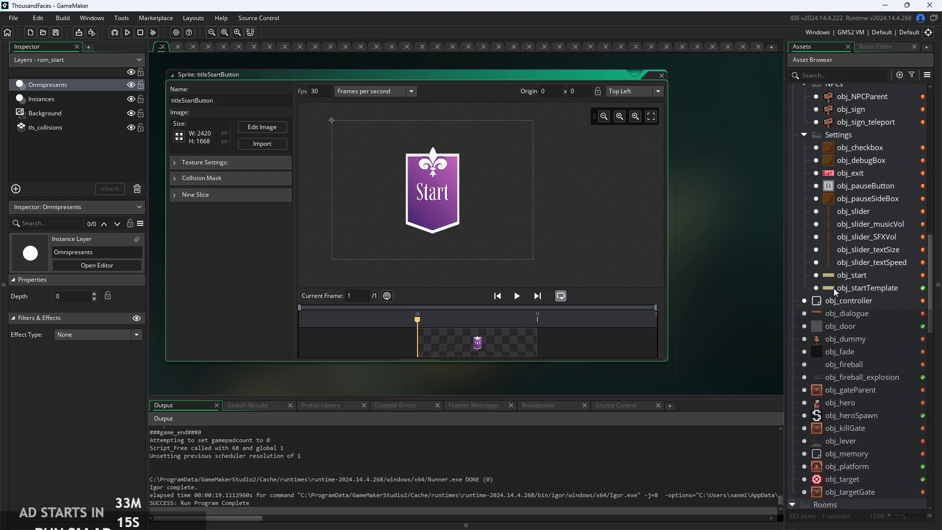
{"action": "left_click", "coordinate": [177, 180]}
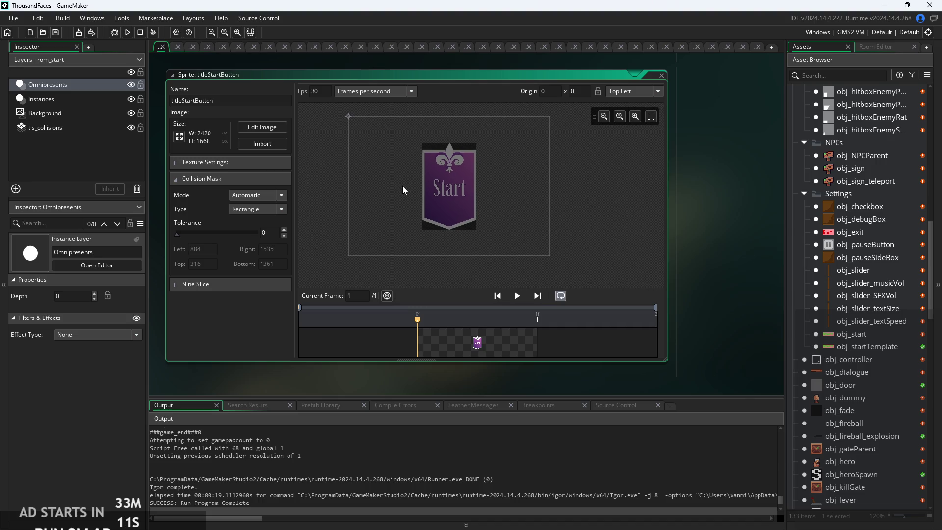
{"action": "scroll", "coordinate": [449, 189], "scroll_direction": "up", "scroll_amount": 3}
{"action": "scroll", "coordinate": [447, 194], "scroll_direction": "down", "scroll_amount": 2}
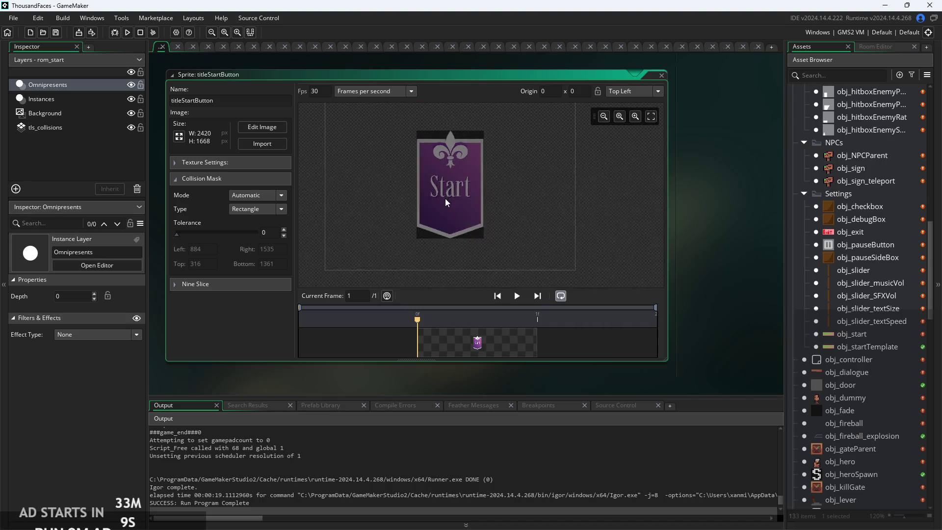
{"action": "left_click", "coordinate": [179, 179]}
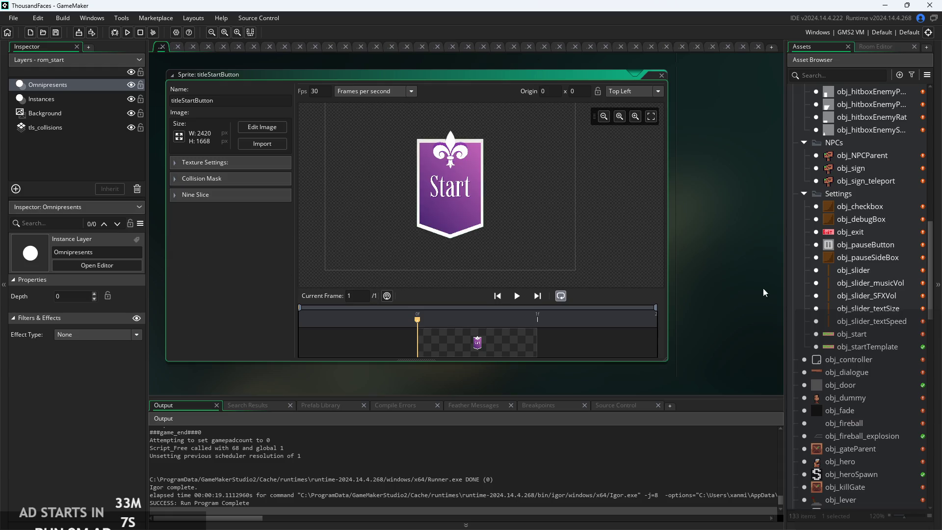
{"action": "scroll", "coordinate": [805, 309], "scroll_direction": "up", "scroll_amount": 2}
{"action": "scroll", "coordinate": [834, 317], "scroll_direction": "down", "scroll_amount": 5}
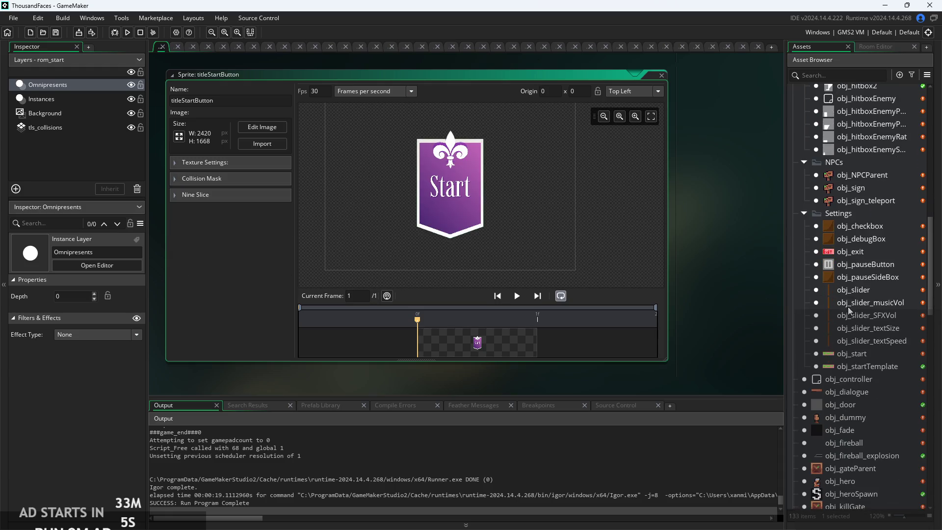
- Set obj_start's sprite to Sprites > Title Screen > titleStartButton, then open rom_start
{"action": "double_click", "coordinate": [865, 274]}
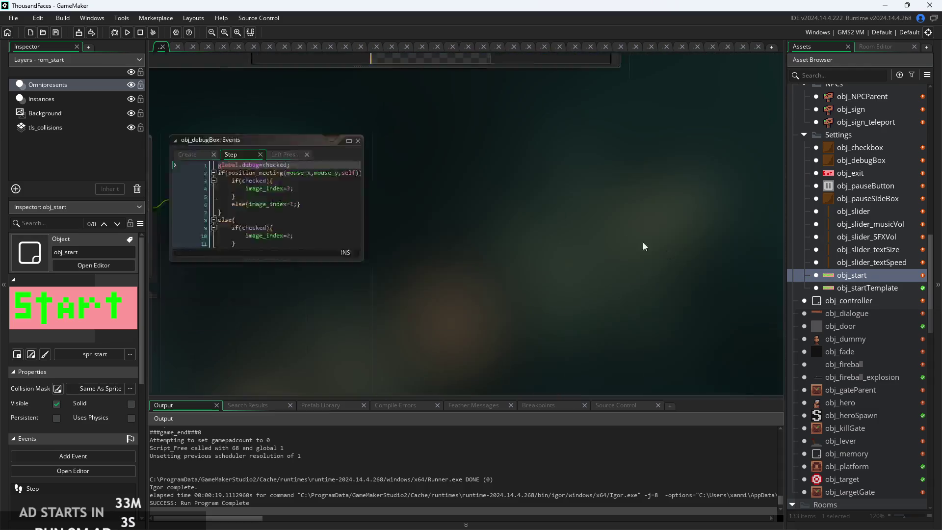
{"action": "left_click", "coordinate": [249, 183]}
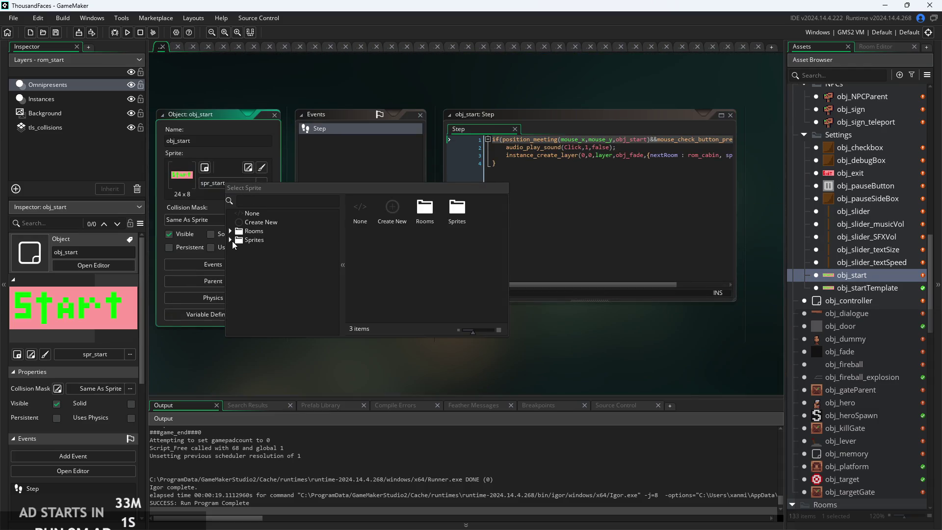
{"action": "left_click", "coordinate": [231, 240]}
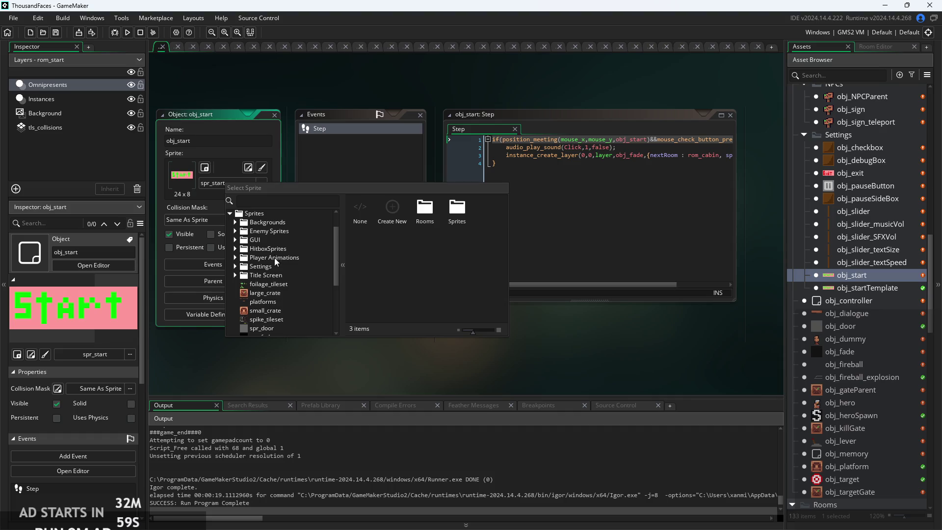
{"action": "left_click", "coordinate": [233, 275]}
{"action": "scroll", "coordinate": [277, 282], "scroll_direction": "down", "scroll_amount": 1}
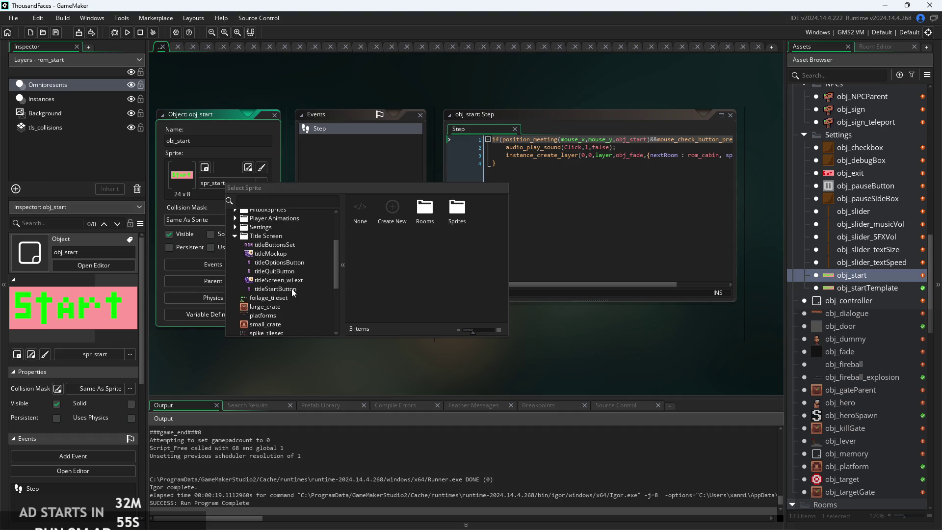
{"action": "double_click", "coordinate": [292, 289]}
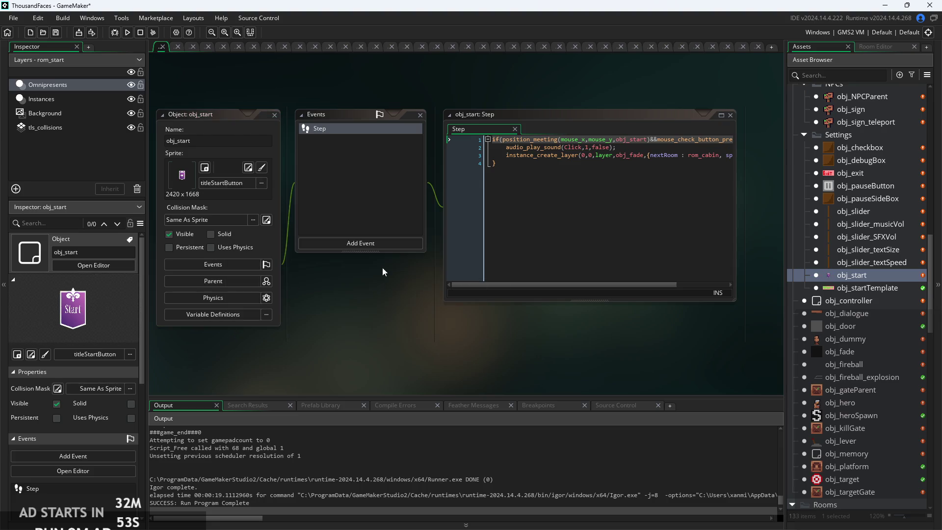
{"action": "mouse_move", "coordinate": [431, 290]}
{"action": "left_mouse_down"}
{"action": "mouse_move", "coordinate": [383, 307]}
{"action": "mouse_move", "coordinate": [453, 300]}
{"action": "mouse_move", "coordinate": [430, 300]}
{"action": "left_mouse_up"}
{"action": "scroll", "coordinate": [828, 305], "scroll_direction": "down", "scroll_amount": 5}
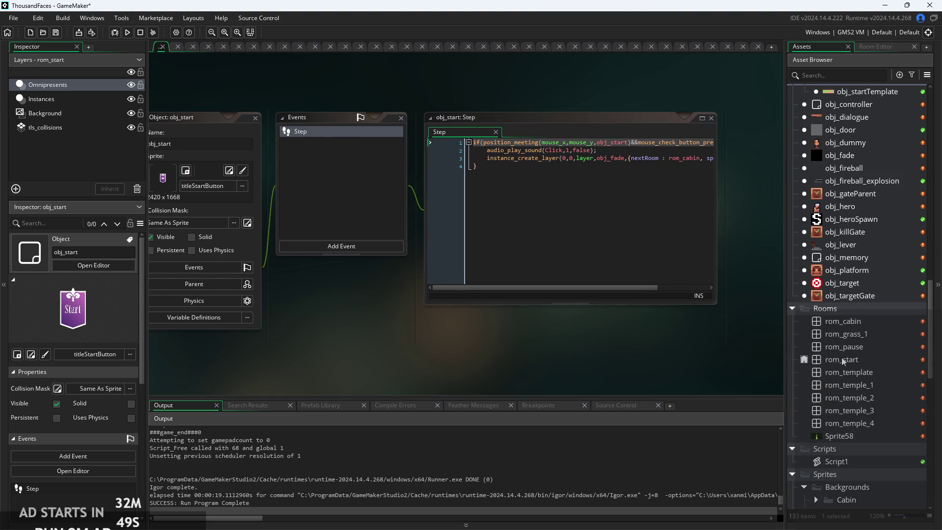
{"action": "double_click", "coordinate": [853, 361]}
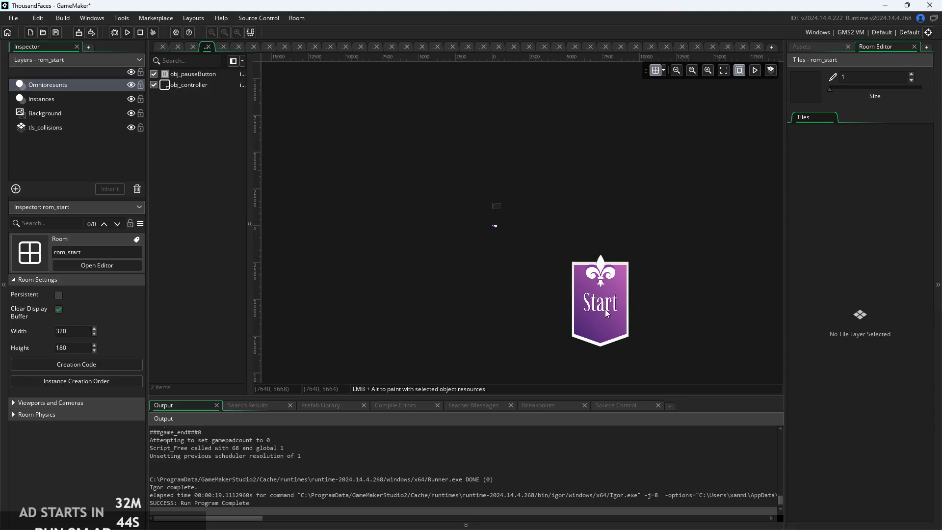
- Select the Start instance on the Instances layer and set its Scale X and Y to 0.0001
{"action": "left_click", "coordinate": [102, 100]}
{"action": "left_click", "coordinate": [567, 293]}
{"action": "left_click_drag", "start_coordinate": [567, 293], "coordinate": [516, 271]}
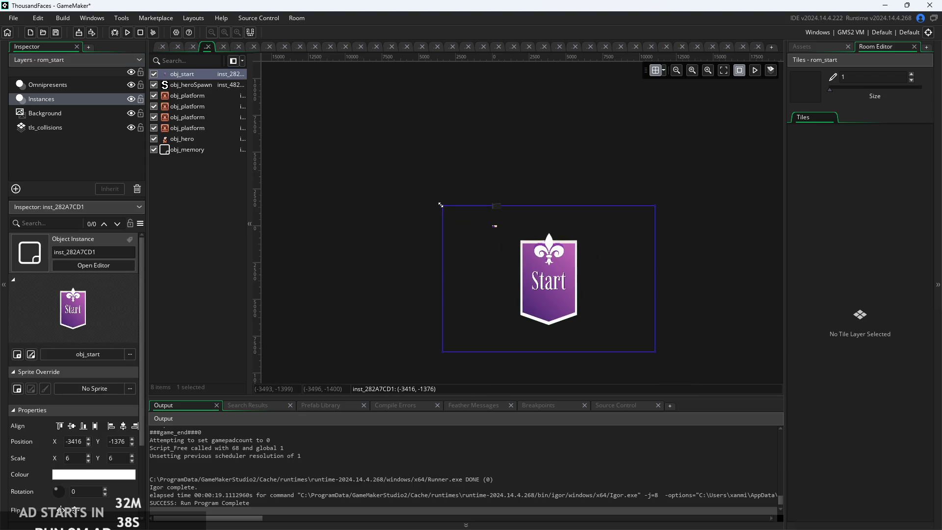
{"action": "left_click", "coordinate": [54, 472]}
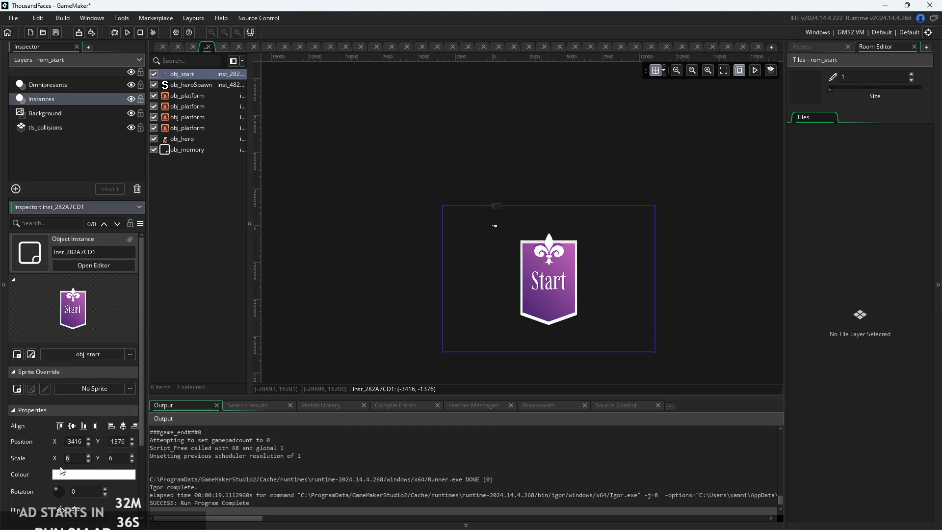
{"action": "key", "text": "BackSpace"}
{"action": "type", "text": "000"}
{"action": "key", "text": "Tab"}
{"action": "type", "text": "0.0001"}
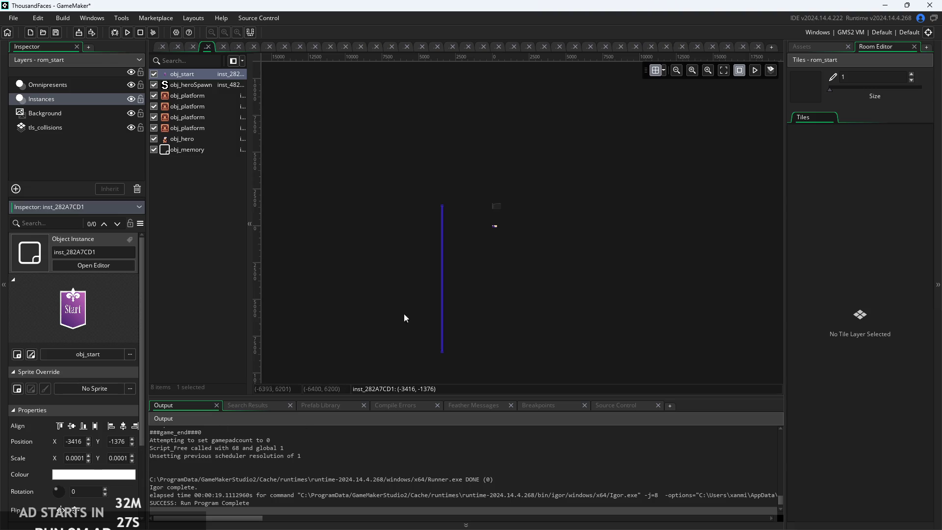
- Reselect the tiny obj_start instance and move it to position 0, 0
{"action": "left_click", "coordinate": [511, 286]}
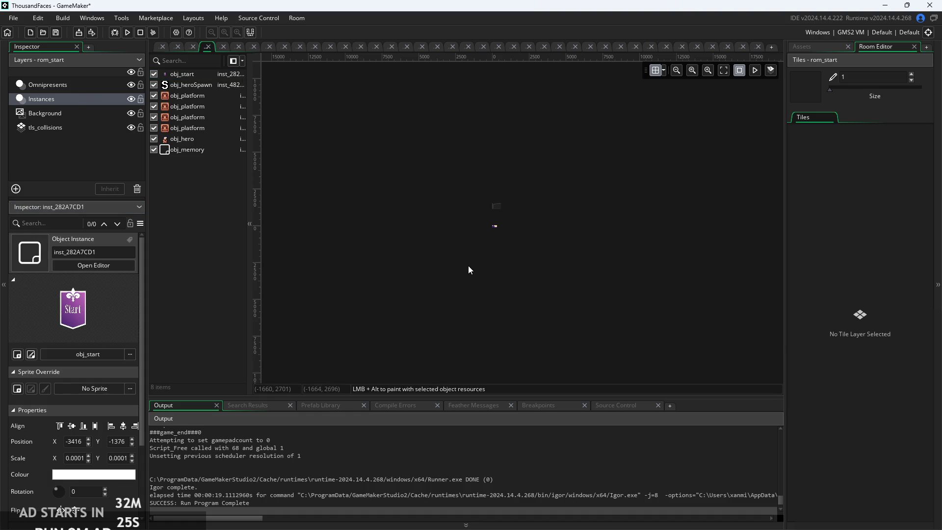
{"action": "left_click_drag", "start_coordinate": [450, 201], "coordinate": [470, 233]}
{"action": "left_click", "coordinate": [182, 74]}
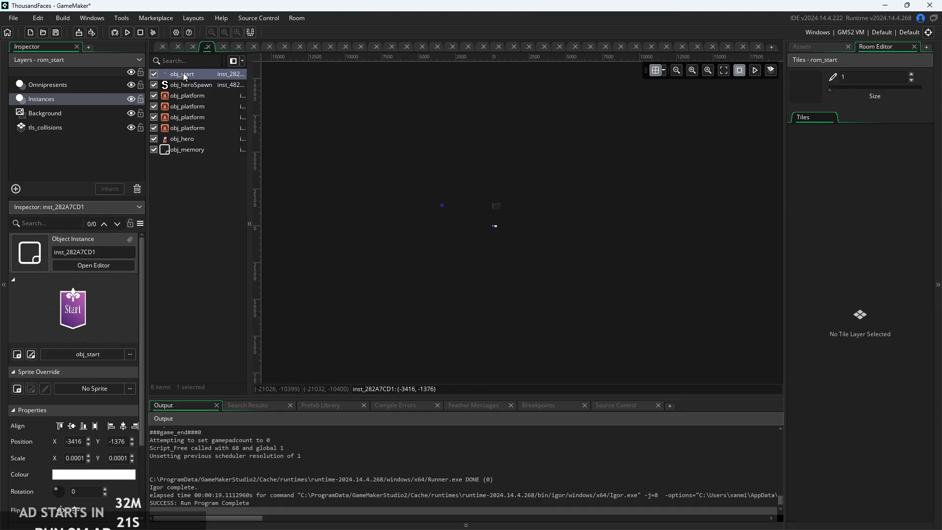
{"action": "scroll", "coordinate": [472, 225], "scroll_direction": "up", "scroll_amount": 10}
{"action": "scroll", "coordinate": [470, 297], "scroll_direction": "up", "scroll_amount": 5}
{"action": "scroll", "coordinate": [473, 376], "scroll_direction": "up", "scroll_amount": 4}
{"action": "scroll", "coordinate": [463, 381], "scroll_direction": "up", "scroll_amount": 3}
{"action": "scroll", "coordinate": [467, 349], "scroll_direction": "down", "scroll_amount": 2}
{"action": "scroll", "coordinate": [476, 332], "scroll_direction": "down", "scroll_amount": 5}
{"action": "scroll", "coordinate": [476, 327], "scroll_direction": "down", "scroll_amount": 10}
{"action": "scroll", "coordinate": [523, 336], "scroll_direction": "down", "scroll_amount": 4}
{"action": "left_click", "coordinate": [49, 443]}
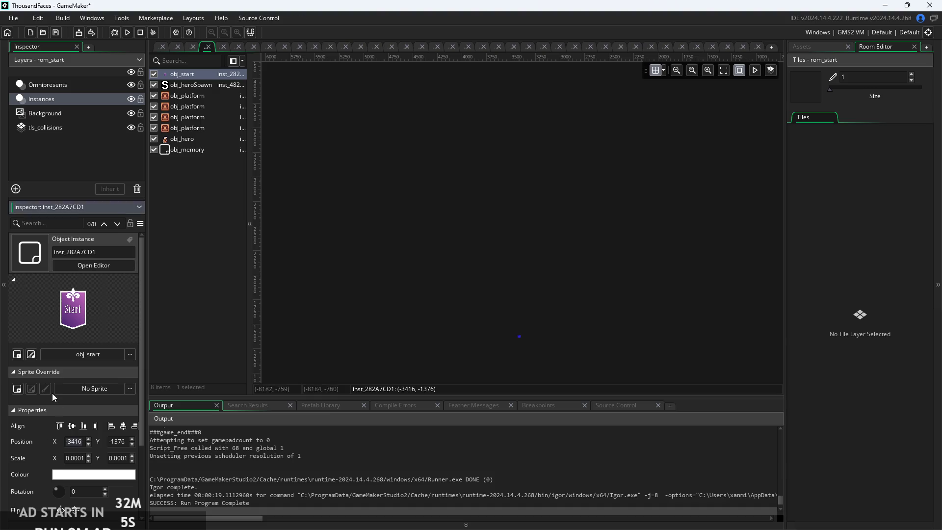
{"action": "type", "text": "0"}
{"action": "left_click", "coordinate": [108, 441]}
{"action": "type", "text": "0"}
{"action": "left_click", "coordinate": [352, 364]}
- Raise the Start instance's scale from 0.0001 to 0.001
{"action": "scroll", "coordinate": [438, 331], "scroll_direction": "down", "scroll_amount": 2}
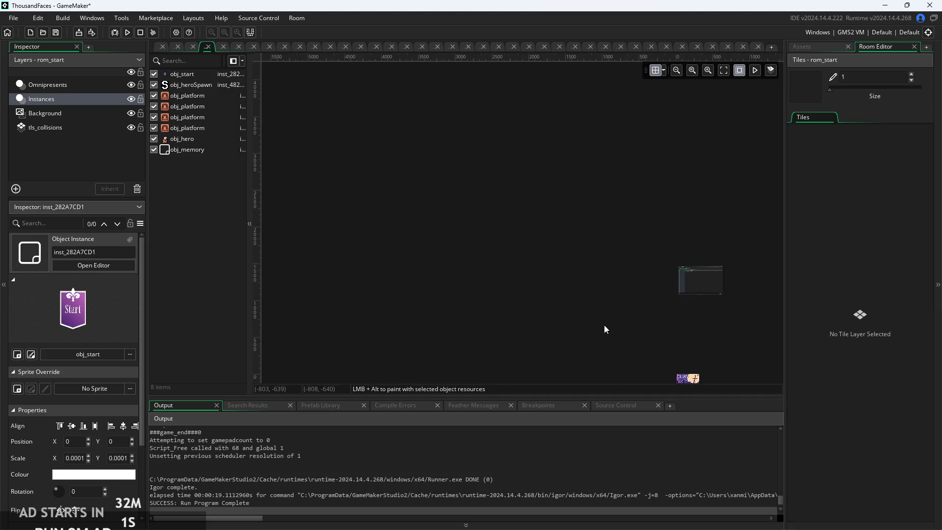
{"action": "scroll", "coordinate": [417, 284], "scroll_direction": "up", "scroll_amount": 10}
{"action": "scroll", "coordinate": [472, 274], "scroll_direction": "up", "scroll_amount": 4}
{"action": "scroll", "coordinate": [451, 200], "scroll_direction": "down", "scroll_amount": 5}
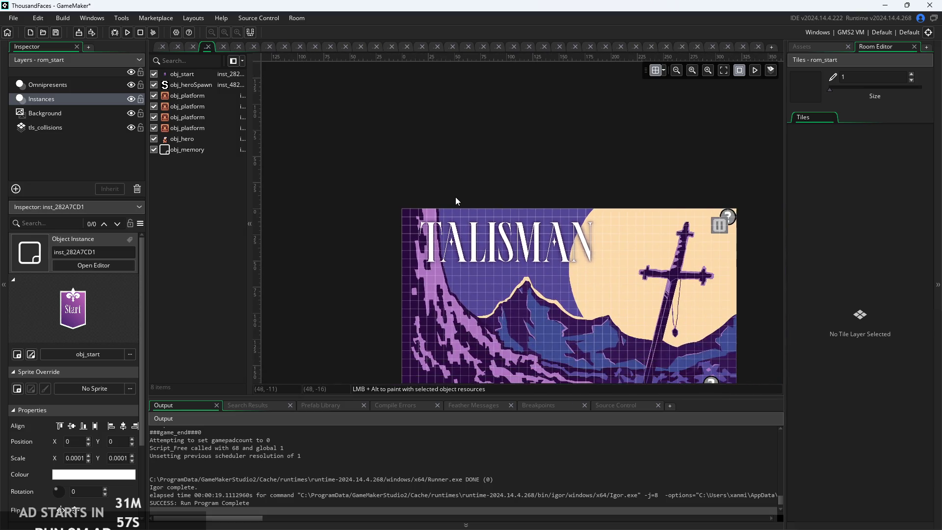
{"action": "left_click_drag", "start_coordinate": [455, 197], "coordinate": [443, 200]}
{"action": "left_click", "coordinate": [81, 457]}
{"action": "key", "text": "BackSpace"}
{"action": "key", "text": "BackSpace"}
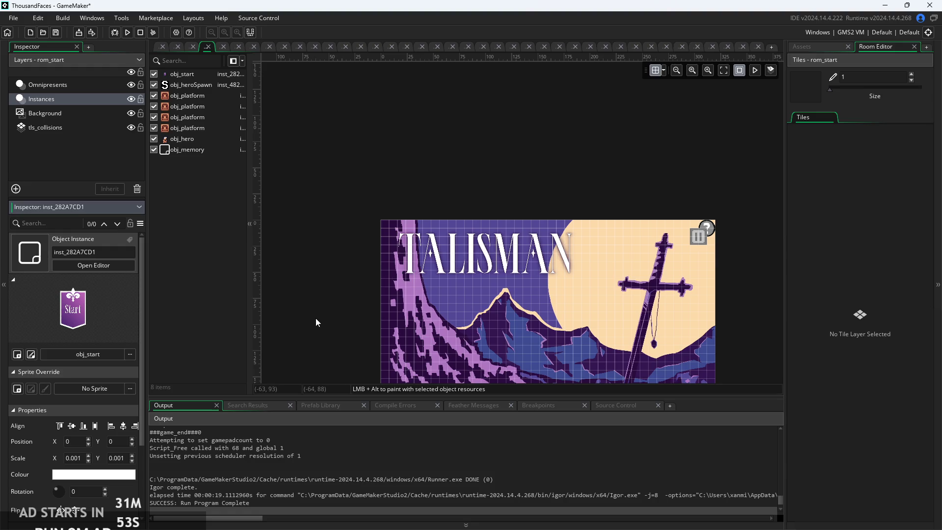
{"action": "left_click", "coordinate": [316, 319]}
{"action": "left_click_drag", "start_coordinate": [321, 314], "coordinate": [310, 310]}
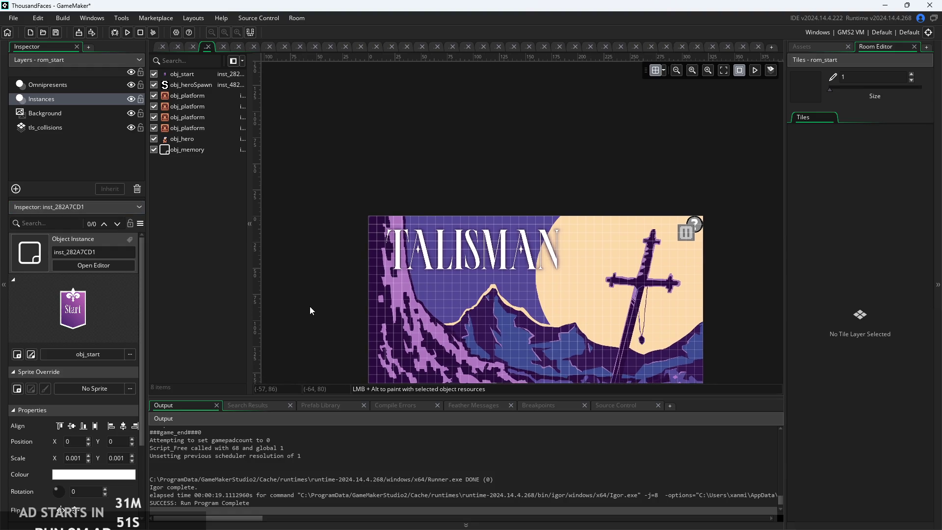
{"action": "scroll", "coordinate": [372, 268], "scroll_direction": "up", "scroll_amount": 6}
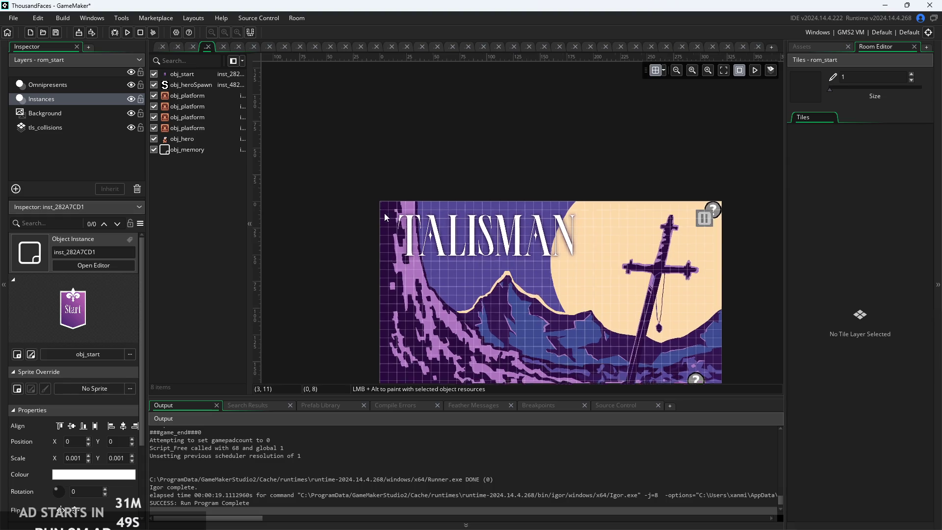
{"action": "scroll", "coordinate": [356, 173], "scroll_direction": "up", "scroll_amount": 3}
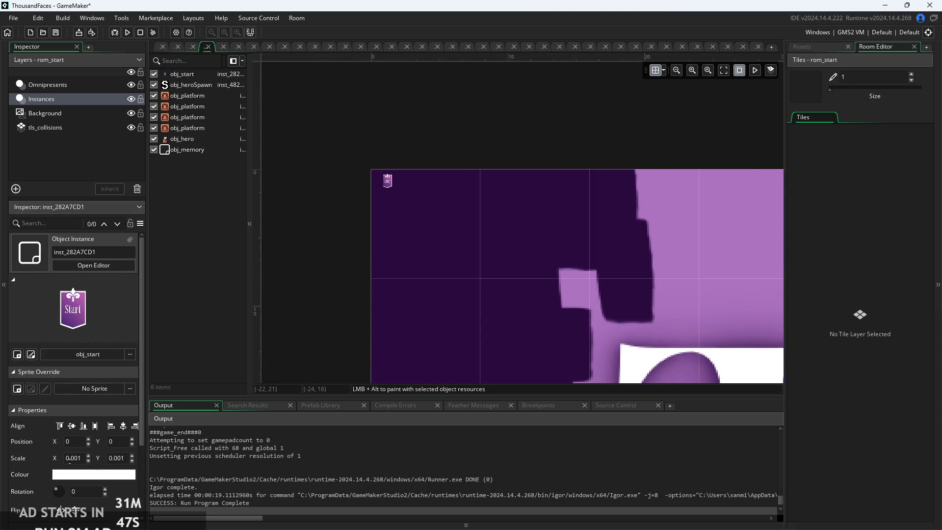
- Adjust the horizontal scale again and drag the Start button down onto the mountain art
{"action": "left_click", "coordinate": [75, 458]}
{"action": "key", "text": "BackSpace"}
{"action": "key", "text": "BackSpace"}
{"action": "key", "text": "BackSpace"}
{"action": "key", "text": "BackSpace"}
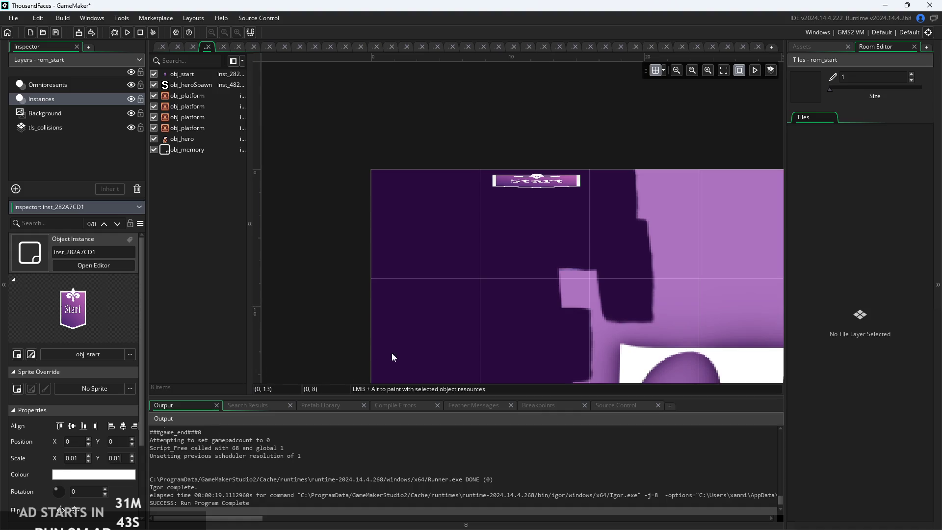
{"action": "type", "text": "1"}
{"action": "scroll", "coordinate": [387, 239], "scroll_direction": "down", "scroll_amount": 2}
{"action": "scroll", "coordinate": [390, 241], "scroll_direction": "down", "scroll_amount": 5}
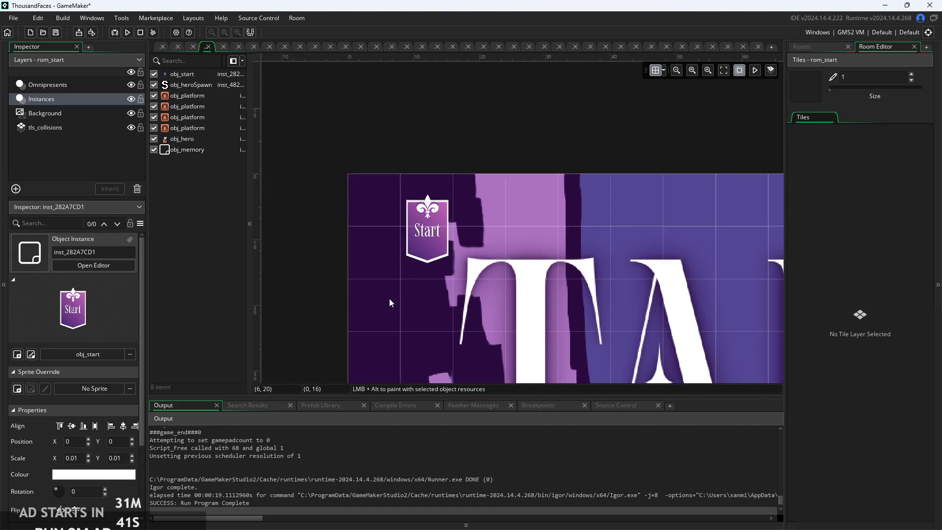
{"action": "scroll", "coordinate": [357, 333], "scroll_direction": "down", "scroll_amount": 2}
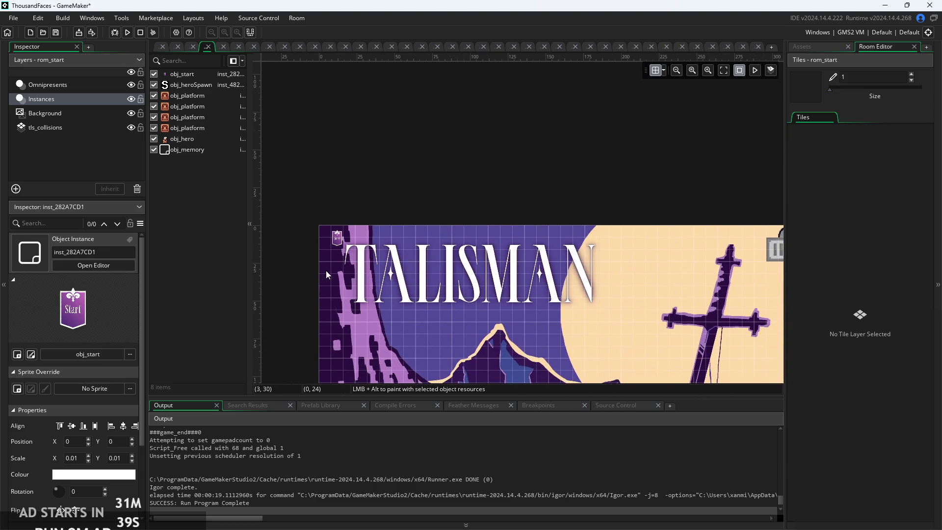
{"action": "left_click_drag", "start_coordinate": [337, 237], "coordinate": [411, 371]}
{"action": "scroll", "coordinate": [325, 343], "scroll_direction": "down", "scroll_amount": 1}
{"action": "scroll", "coordinate": [380, 269], "scroll_direction": "up", "scroll_amount": 5}
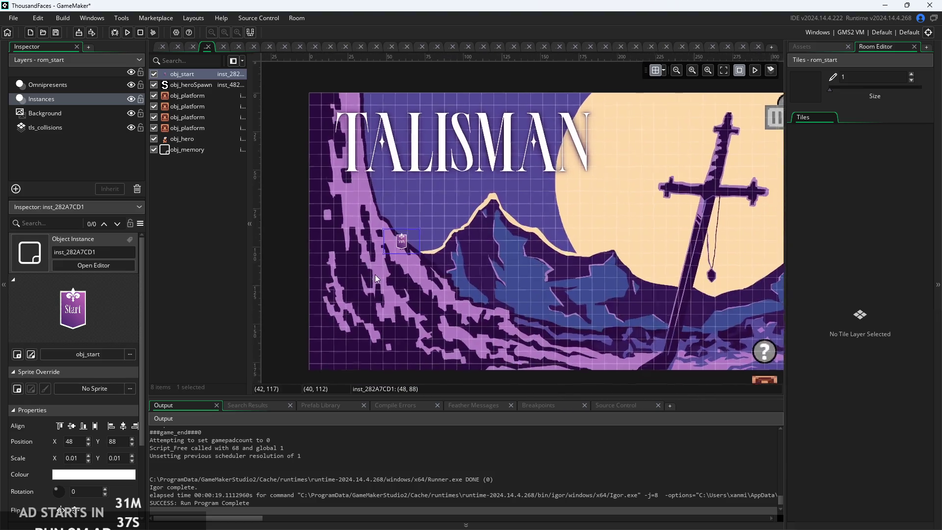
{"action": "scroll", "coordinate": [463, 282], "scroll_direction": "down", "scroll_amount": 4}
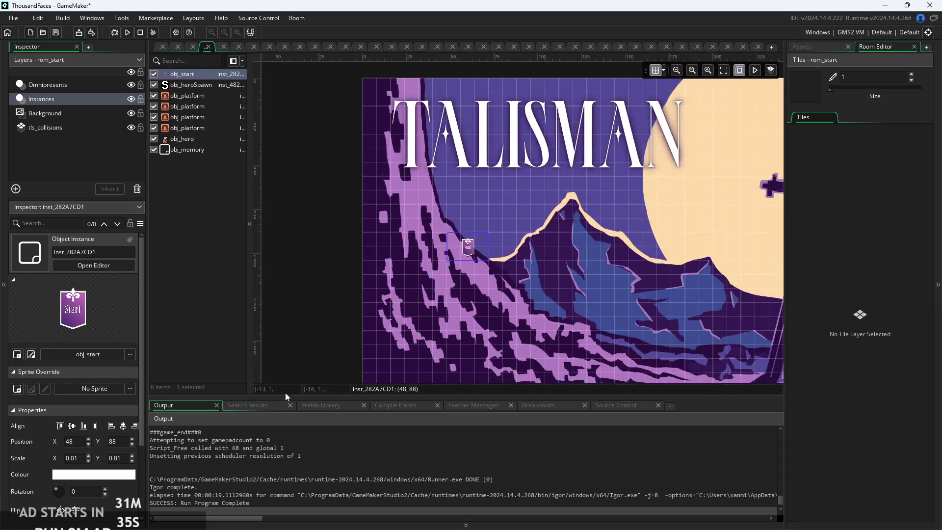
- Set Scale X and Y to 0.05 and move the button under the TALISMAN title, at 8, 48
{"action": "left_click", "coordinate": [77, 458]}
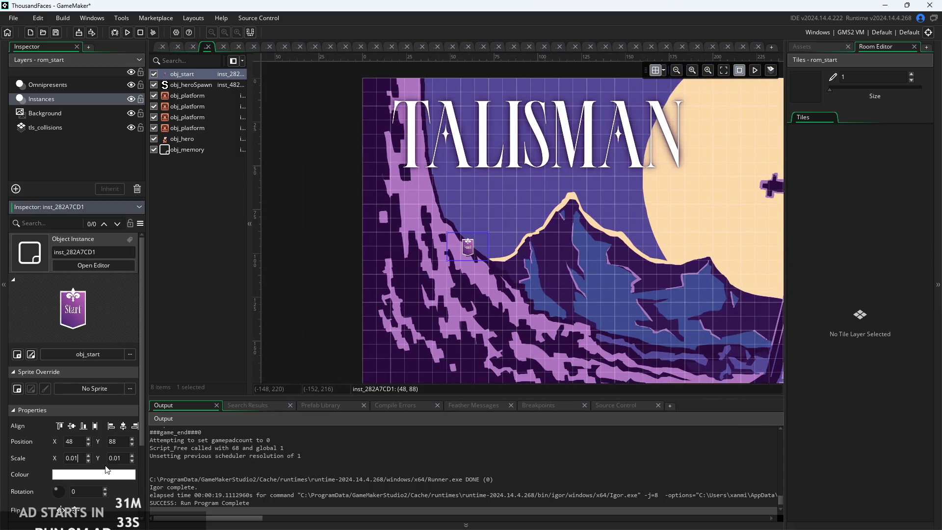
{"action": "key", "text": "BackSpace"}
{"action": "type", "text": "5"}
{"action": "key", "text": "Tab"}
{"action": "key", "text": "BackSpace"}
{"action": "type", "text": "5"}
{"action": "left_click_drag", "start_coordinate": [370, 331], "coordinate": [335, 287]}
{"action": "mouse_move", "coordinate": [511, 261]}
{"action": "left_mouse_down"}
{"action": "mouse_move", "coordinate": [403, 196]}
{"action": "mouse_move", "coordinate": [446, 195]}
{"action": "left_mouse_up"}
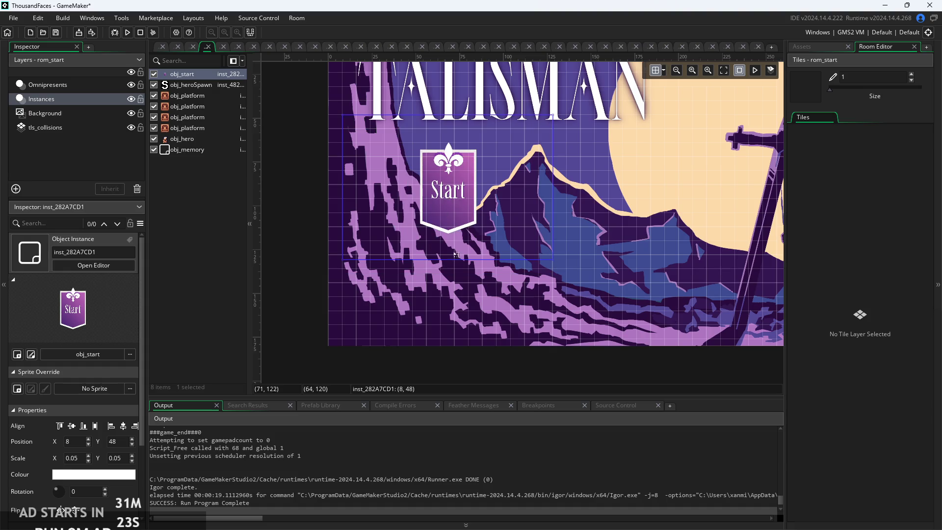
- Add a Create event to obj_start containing x=x;
{"action": "left_click", "coordinate": [159, 48]}
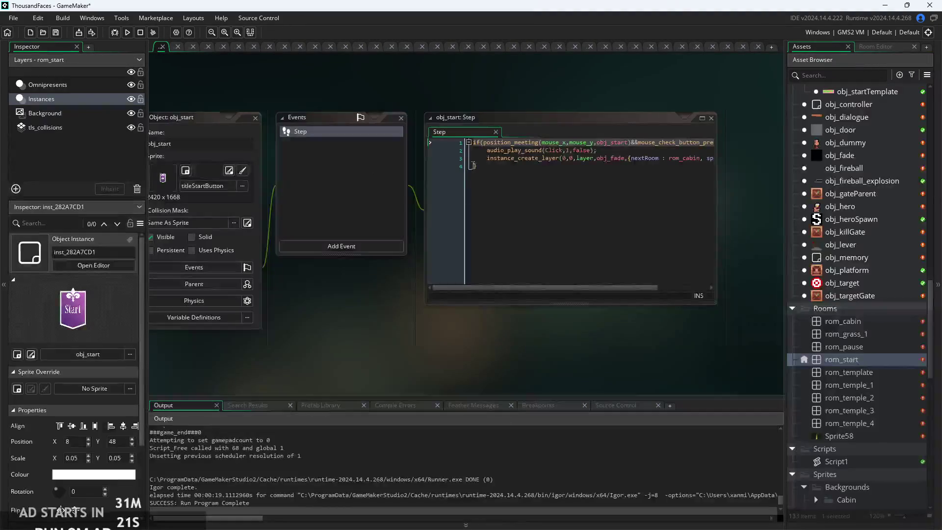
{"action": "left_click", "coordinate": [468, 260]}
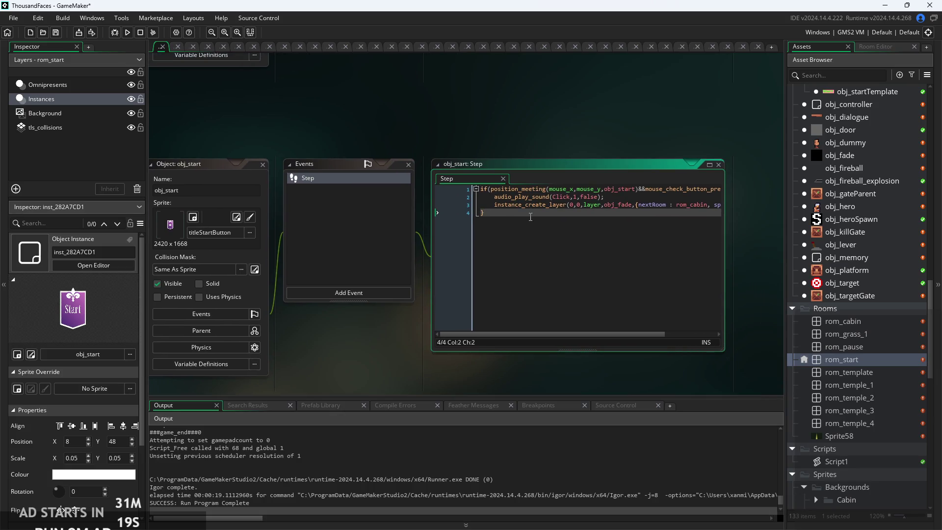
{"action": "scroll", "coordinate": [523, 225], "scroll_direction": "up", "scroll_amount": 3}
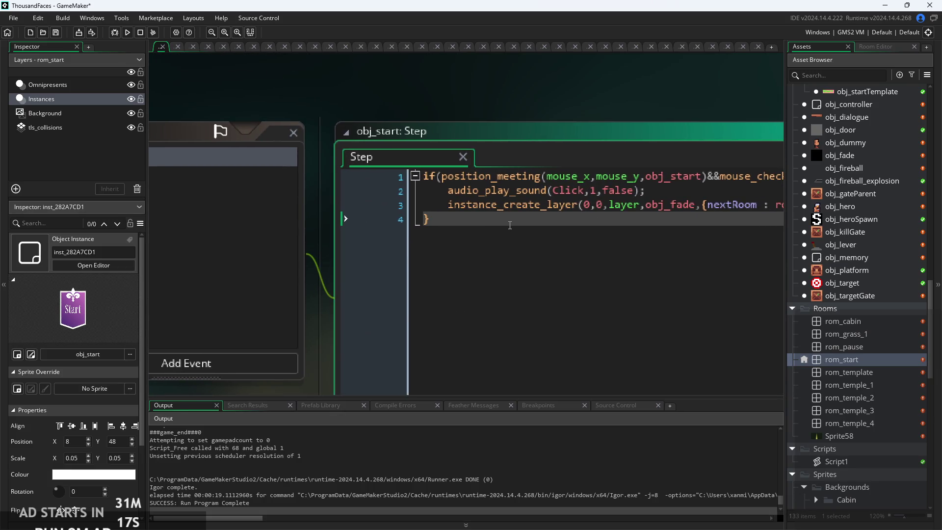
{"action": "key", "text": "Return"}
{"action": "scroll", "coordinate": [252, 93], "scroll_direction": "down", "scroll_amount": 3}
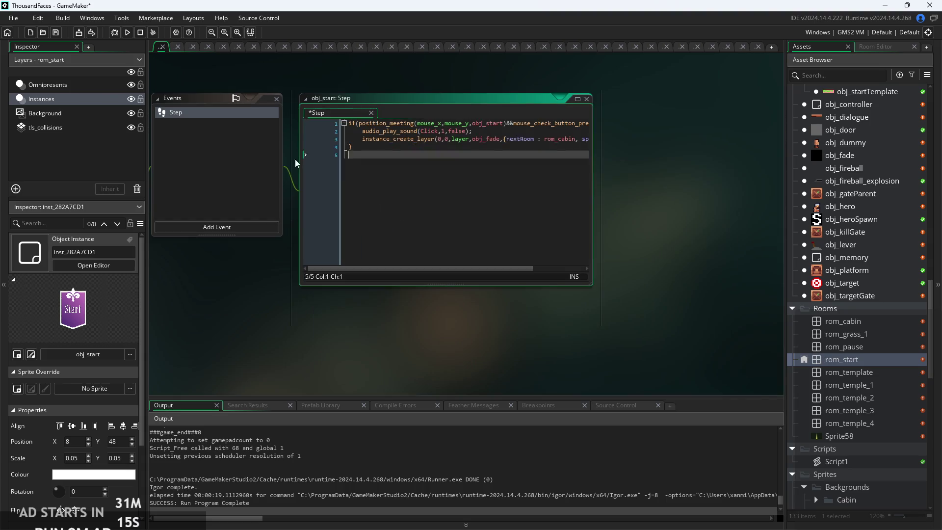
{"action": "left_click", "coordinate": [323, 280]}
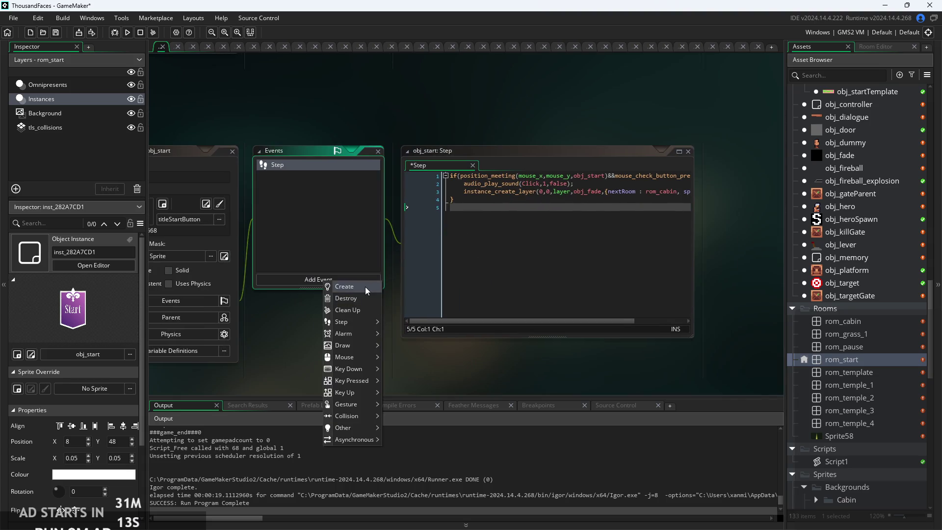
{"action": "left_click", "coordinate": [346, 286]}
{"action": "type", "text": "\\"}
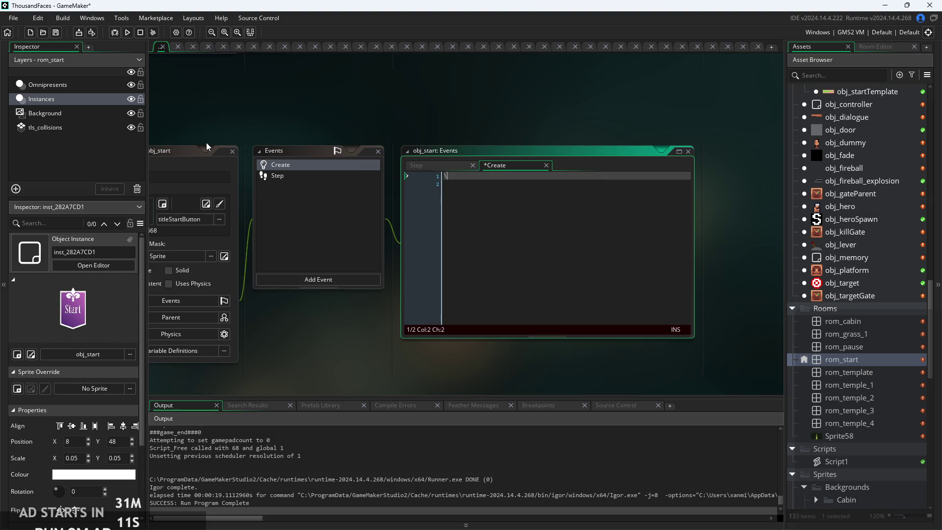
{"action": "type", "text": "bx"}
{"action": "type", "text": "=x;"}
- Return to obj_start's Step event code and open its context menu
{"action": "left_click", "coordinate": [360, 175]}
{"action": "scroll", "coordinate": [483, 205], "scroll_direction": "up", "scroll_amount": 3, "text": "ctrl"}
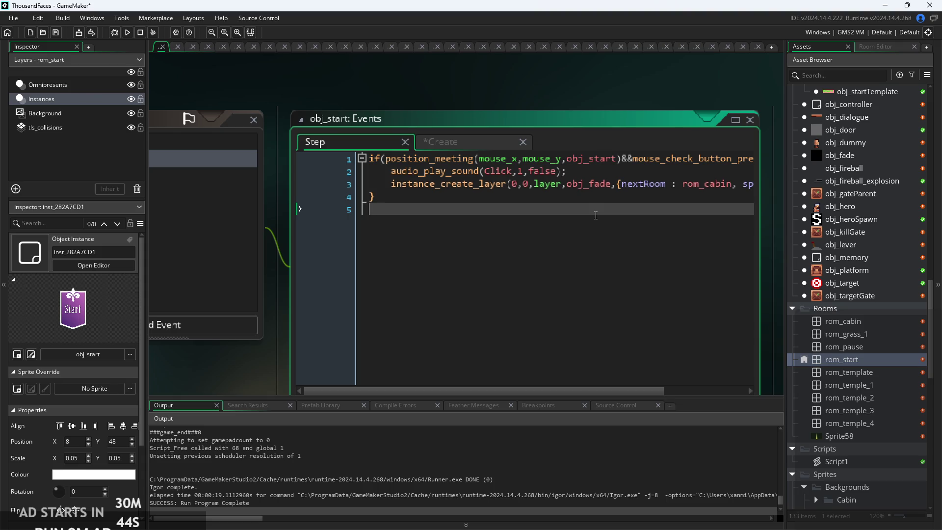
{"action": "right_click", "coordinate": [595, 216]}
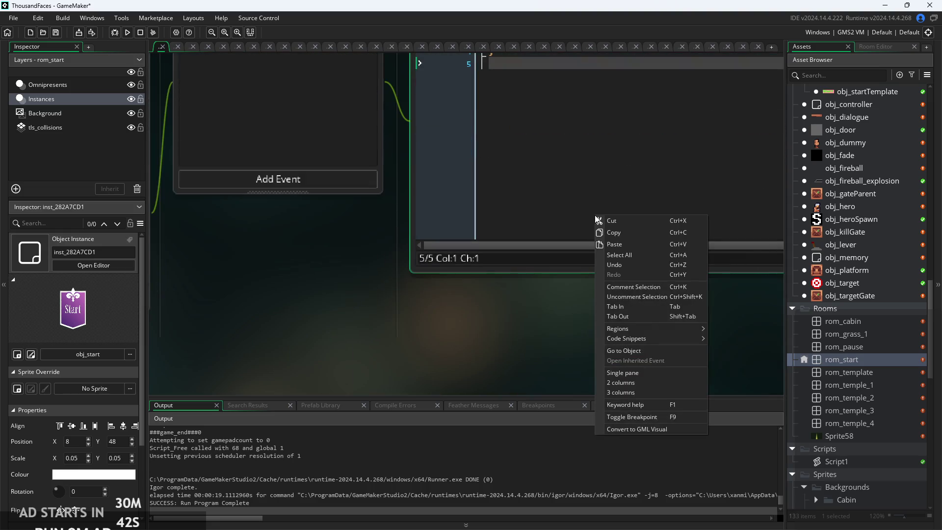
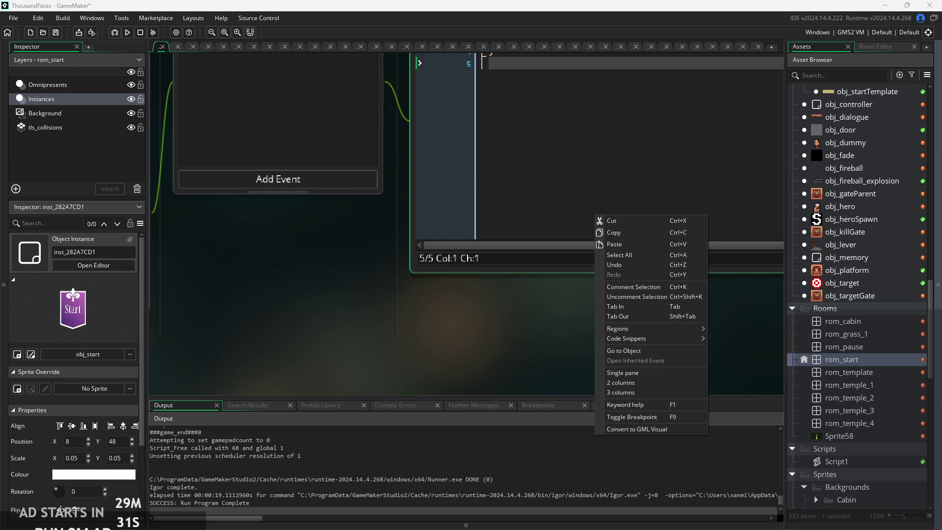
- Type x = bx+sin(); on line 5 of obj_start's Step event code
{"action": "left_click", "coordinate": [543, 298]}
{"action": "mouse_move", "coordinate": [518, 296]}
{"action": "left_mouse_down"}
{"action": "mouse_move", "coordinate": [472, 363]}
{"action": "mouse_move", "coordinate": [467, 397]}
{"action": "left_mouse_up"}
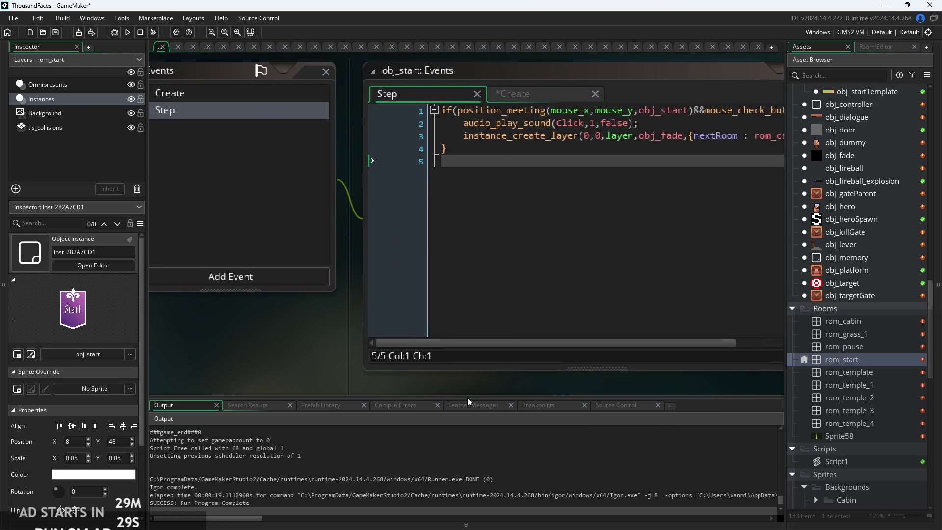
{"action": "left_click", "coordinate": [520, 159]}
{"action": "mouse_move", "coordinate": [563, 133]}
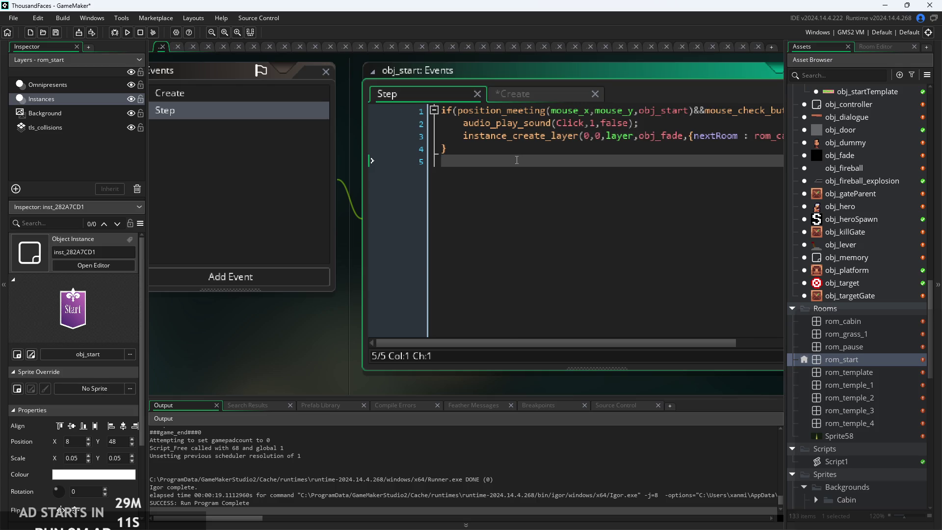
{"action": "type", "text": "x ="}
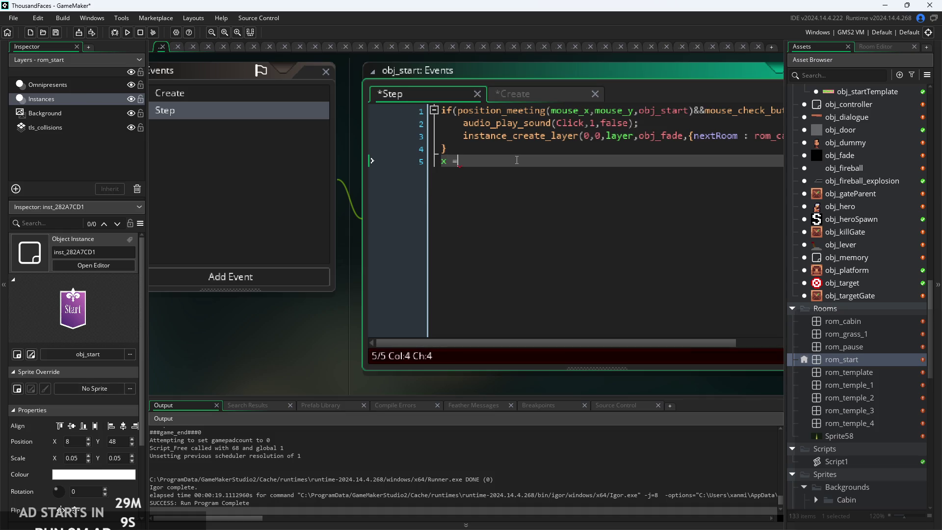
{"action": "type", "text": " bx+"}
{"action": "type", "text": "sin"}
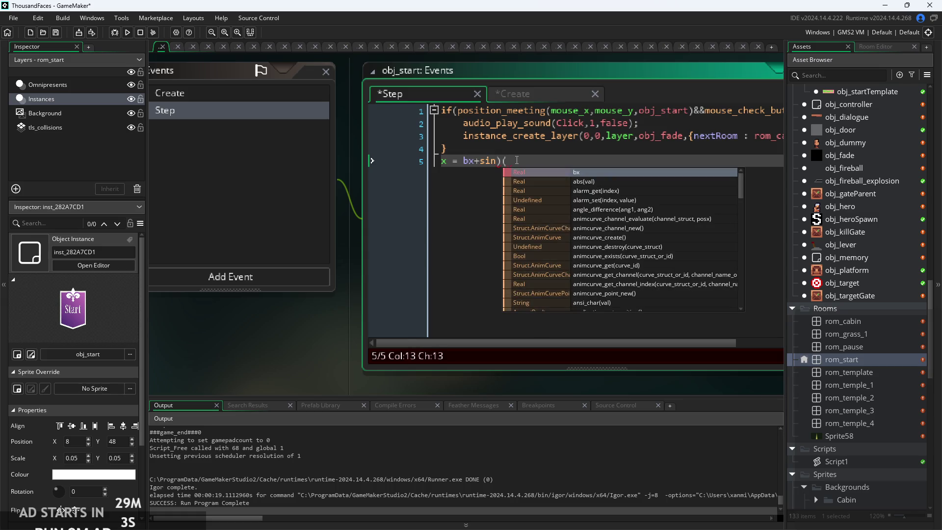
{"action": "type", "text": "();"}
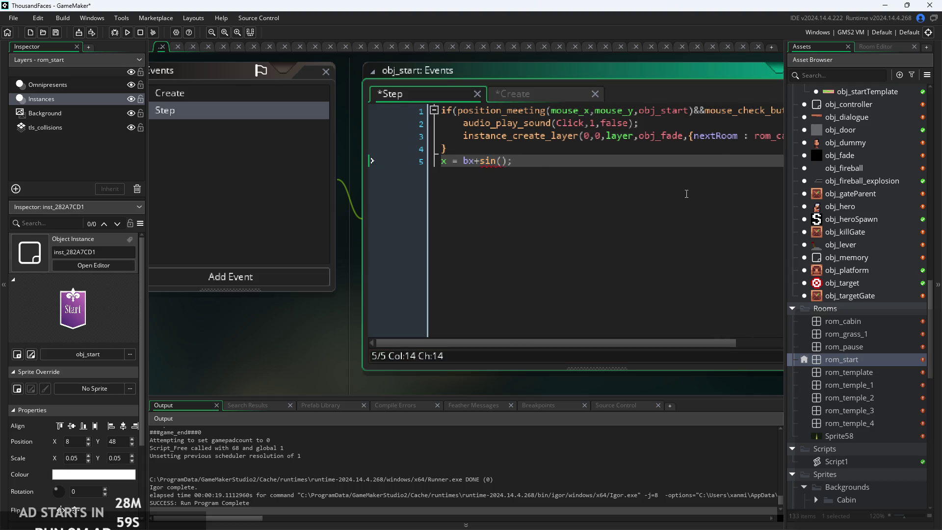
{"action": "scroll", "coordinate": [679, 229], "scroll_direction": "up", "scroll_amount": 1}
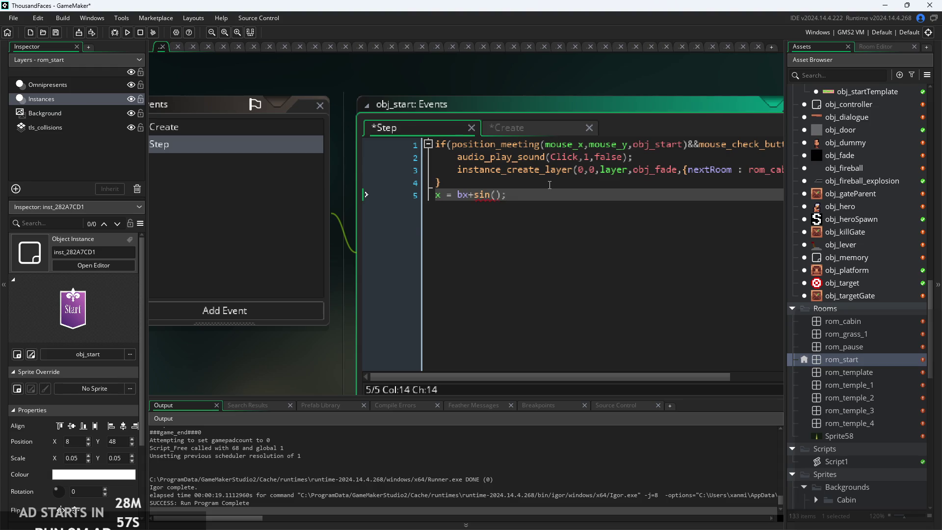
{"action": "scroll", "coordinate": [550, 184], "scroll_direction": "up", "scroll_amount": 3}
{"action": "left_click", "coordinate": [525, 250]}
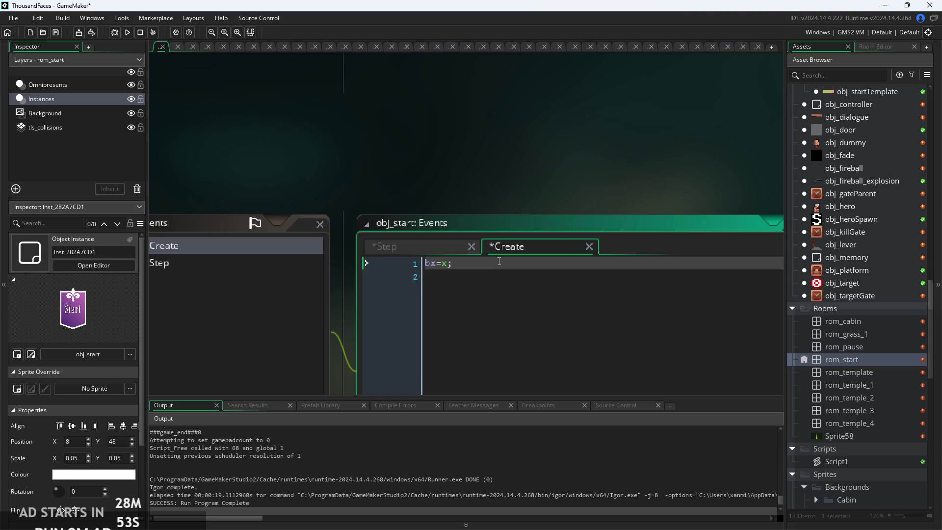
- Add i=0 on a new line 2 of obj_start's Create code
{"action": "key", "text": "Return"}
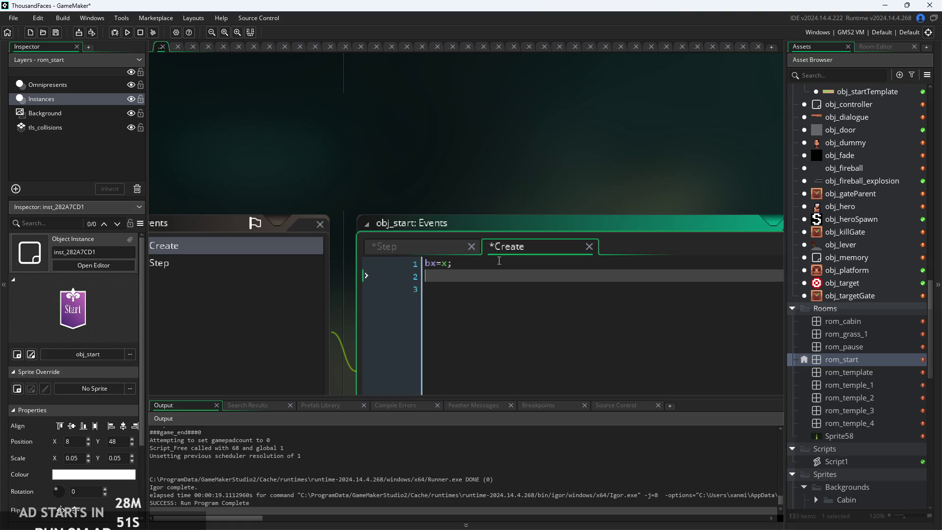
{"action": "type", "text": "s"}
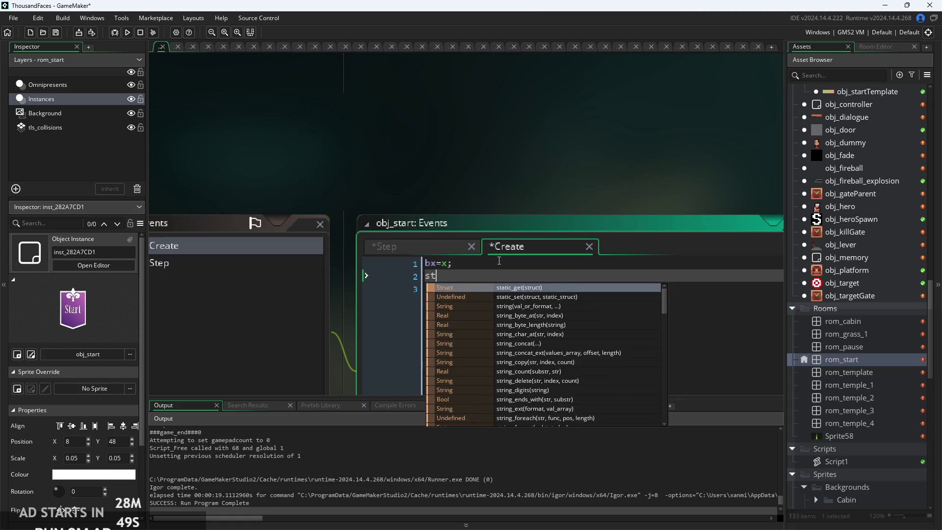
{"action": "key", "text": "BackSpace"}
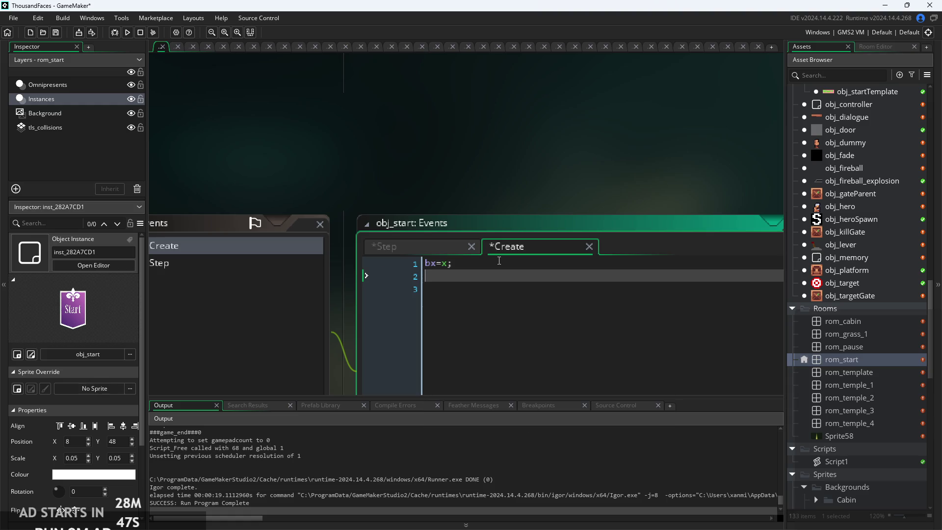
{"action": "type", "text": "i=0"}
{"action": "left_click", "coordinate": [406, 264]}
- In the Step code, change sin() to sin(i) and add i++ on line 6
{"action": "left_click", "coordinate": [399, 245]}
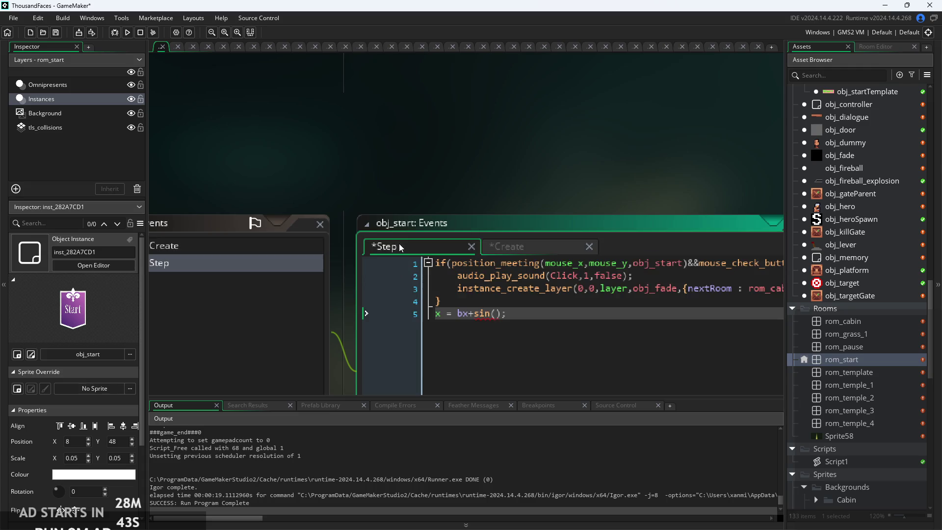
{"action": "scroll", "coordinate": [398, 243], "scroll_direction": "up", "scroll_amount": 2}
{"action": "type", "text": "i"}
{"action": "left_click", "coordinate": [551, 314]}
{"action": "key", "text": "Return"}
{"action": "type", "text": "i++"}
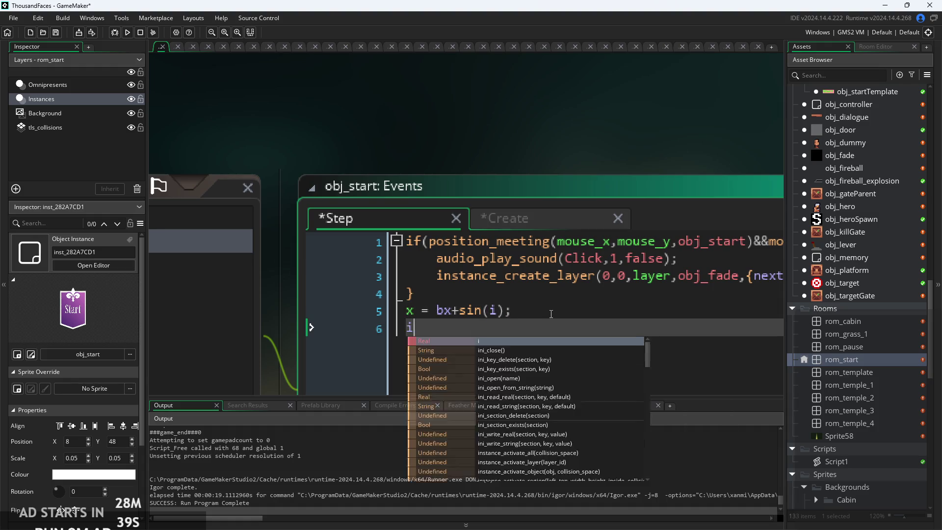
- Review the x = bx+sin(i); and i++; lines, then save and run the game
{"action": "left_click", "coordinate": [543, 309]}
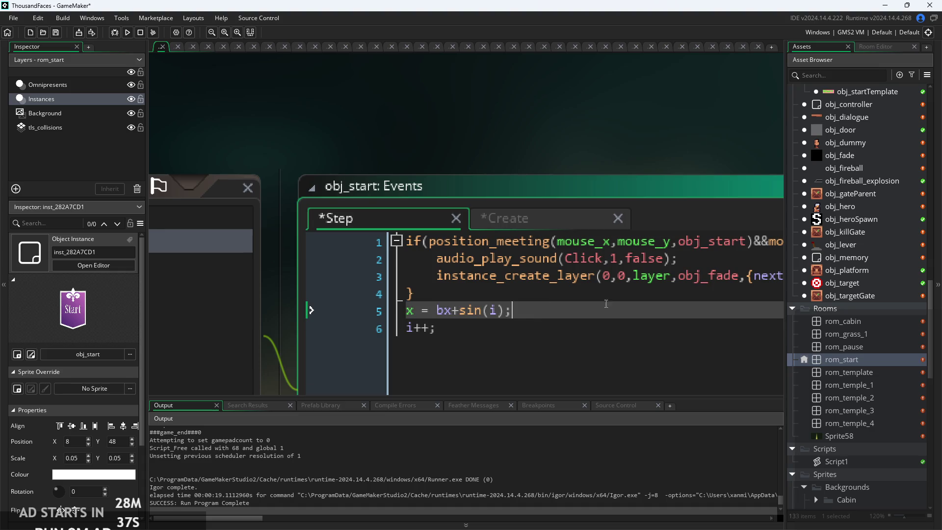
{"action": "scroll", "coordinate": [436, 271], "scroll_direction": "up", "scroll_amount": 2}
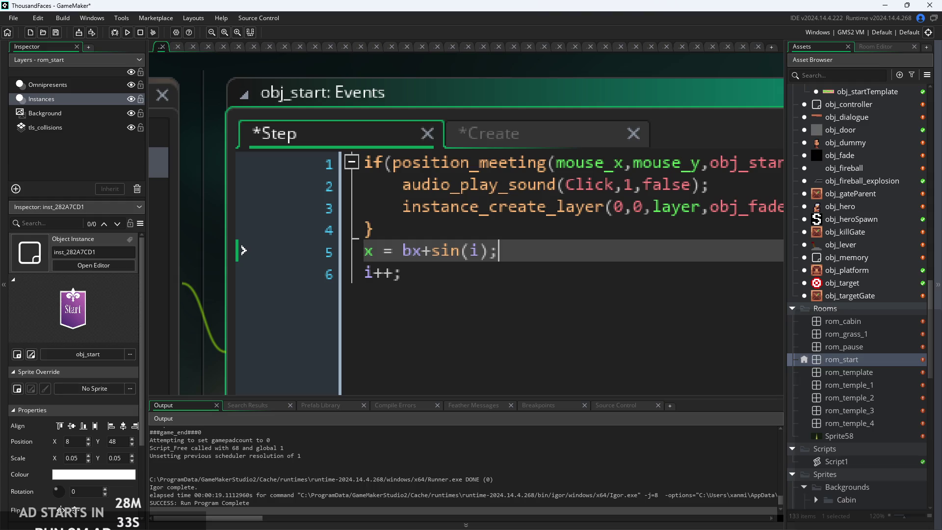
{"action": "left_click", "coordinate": [500, 275]}
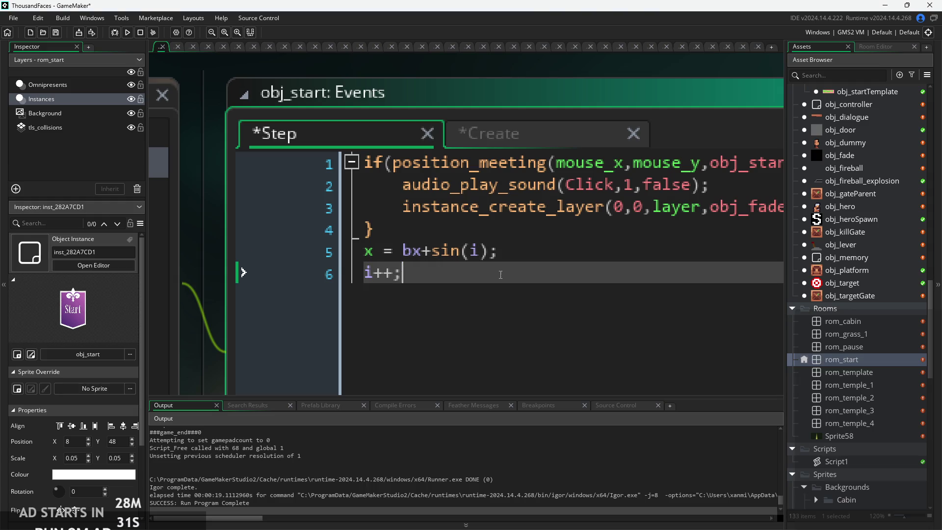
{"action": "scroll", "coordinate": [507, 284], "scroll_direction": "up", "scroll_amount": 2, "text": "ctrl"}
{"action": "key", "text": "Up"}
{"action": "key", "text": "shift+Down"}
{"action": "left_click", "coordinate": [464, 239]}
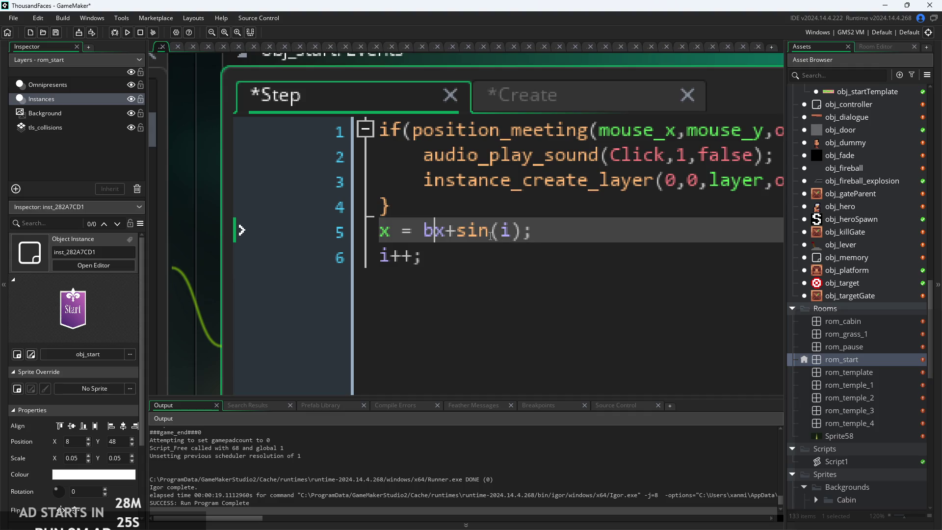
{"action": "mouse_move", "coordinate": [477, 231]}
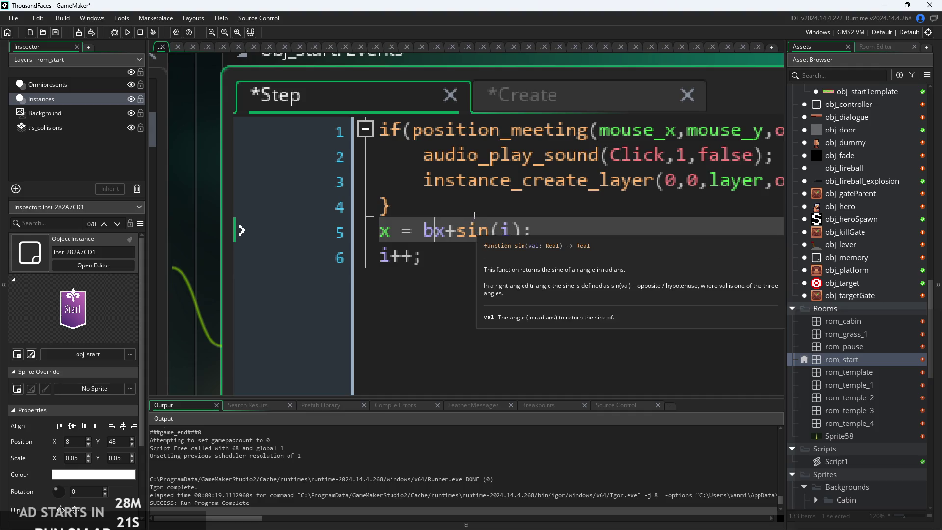
{"action": "left_click", "coordinate": [571, 236]}
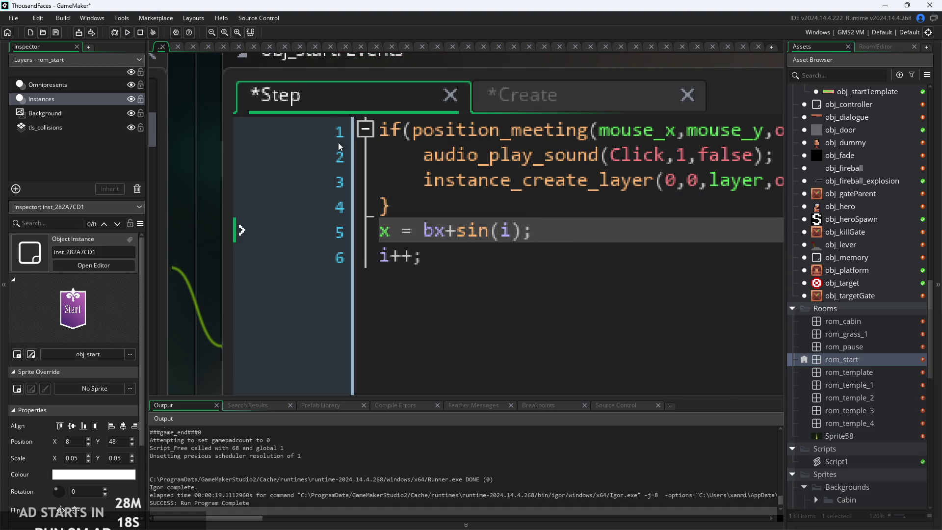
{"action": "left_click", "coordinate": [127, 32]}
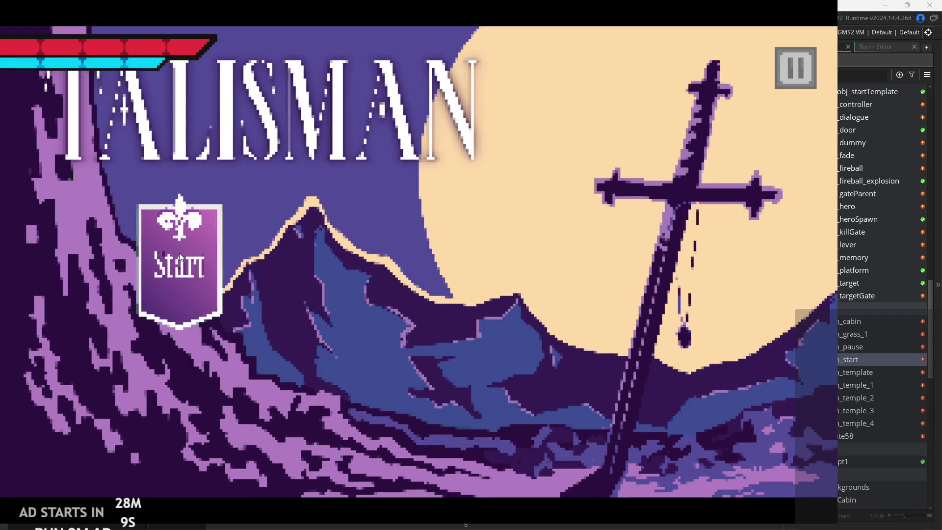
{"action": "left_click", "coordinate": [803, 71]}
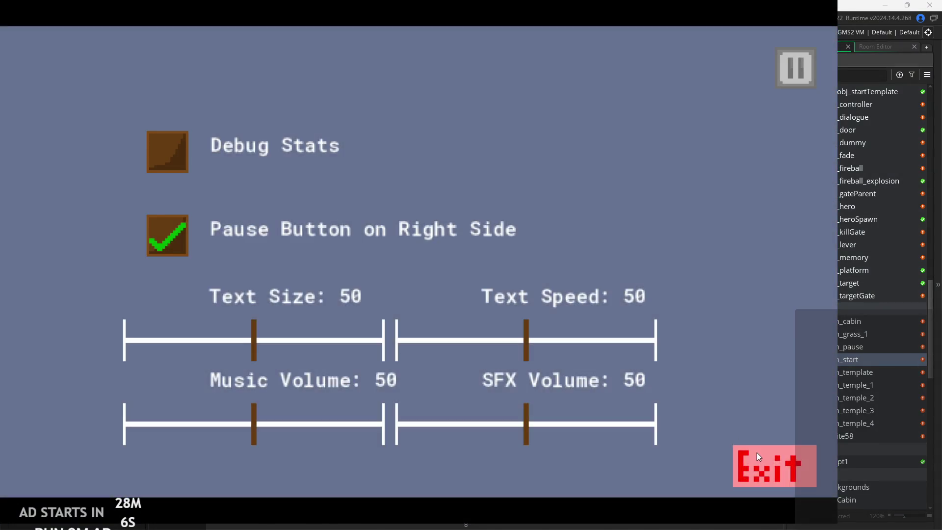
{"action": "left_click", "coordinate": [758, 456]}
{"action": "left_click", "coordinate": [502, 222]}
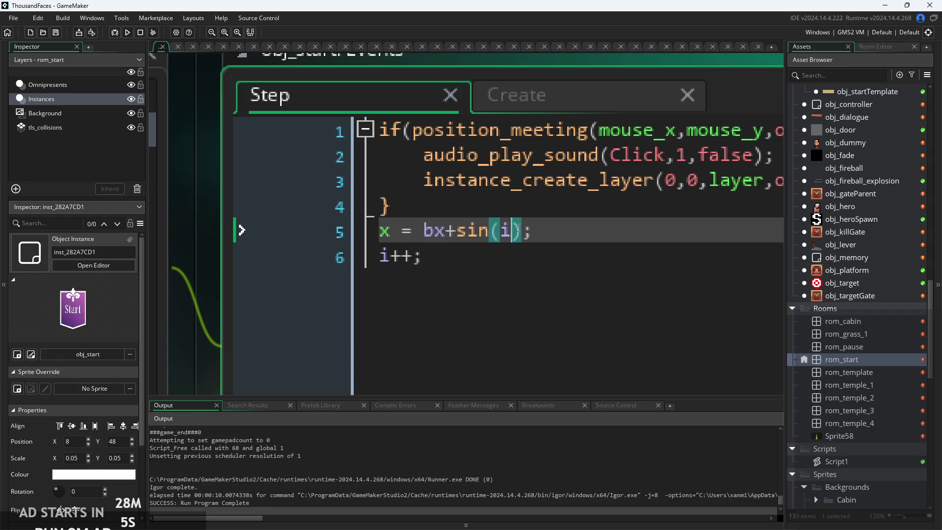
- Make Step use sin(i/100) and change Create's bx=x to bx=y
{"action": "type", "text": "/100"}
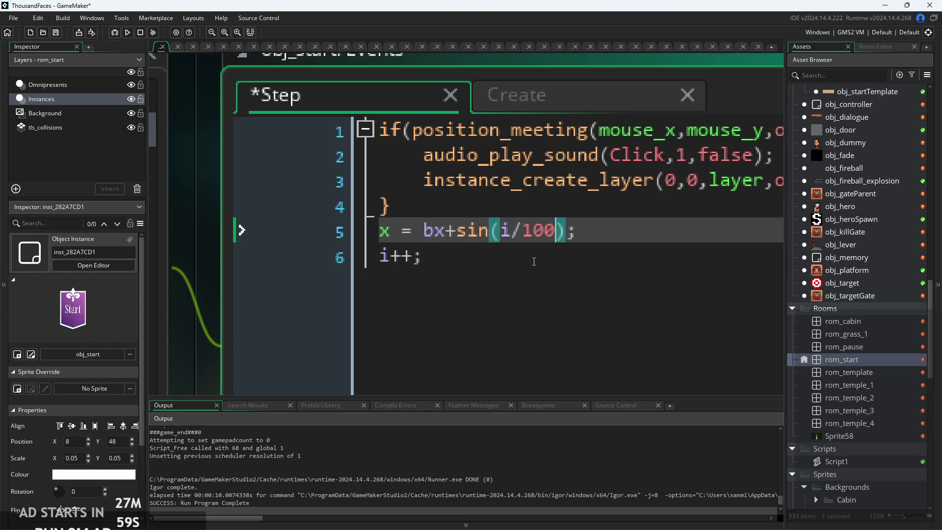
{"action": "scroll", "coordinate": [533, 261], "scroll_direction": "up", "scroll_amount": 1, "text": "ctrl"}
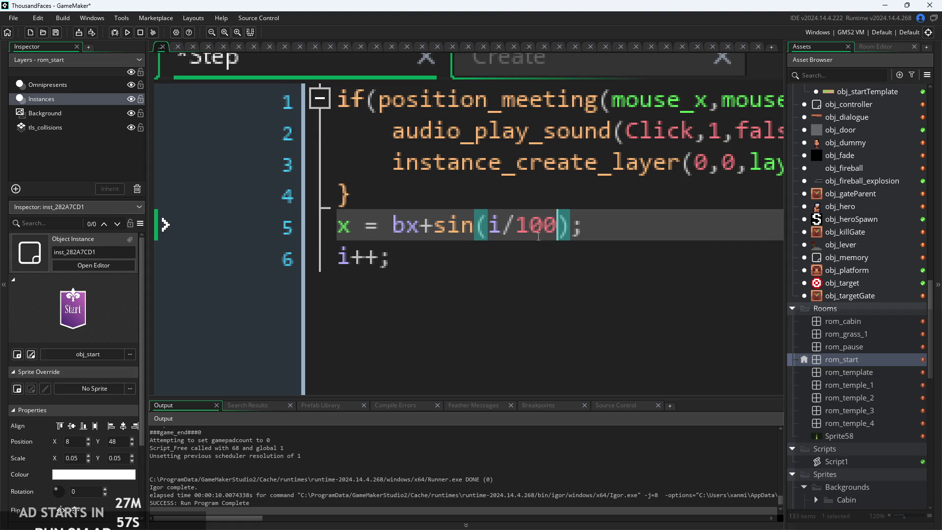
{"action": "left_click", "coordinate": [450, 228]}
{"action": "key", "text": "Right"}
{"action": "key", "text": "Right"}
{"action": "left_click", "coordinate": [425, 232]}
{"action": "left_click", "coordinate": [577, 57]}
{"action": "left_click", "coordinate": [376, 96]}
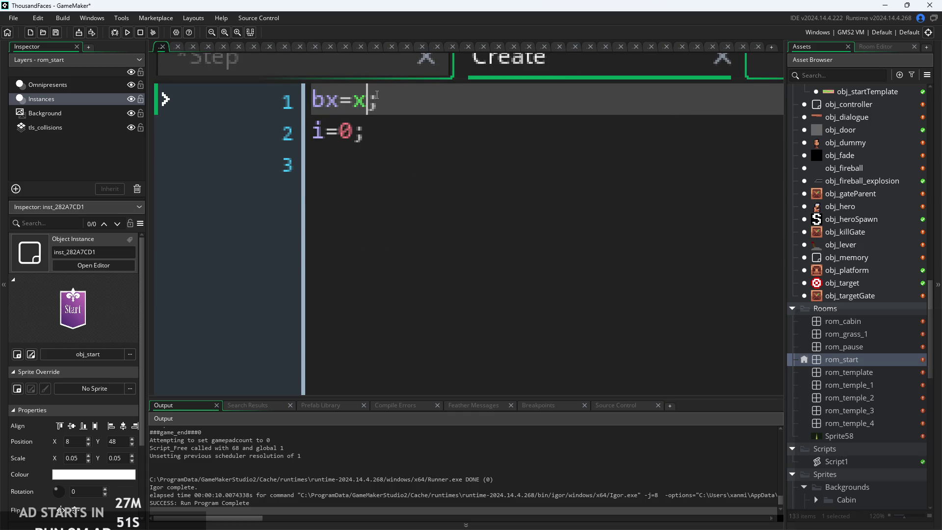
{"action": "key", "text": "BackSpace"}
{"action": "type", "text": "y"}
- Change Step line 5 to y = by+sin(i/100)
{"action": "left_click", "coordinate": [371, 66]}
{"action": "left_click", "coordinate": [351, 225]}
{"action": "key", "text": "BackSpace"}
{"action": "type", "text": "y = bx+sin(i/100);"}
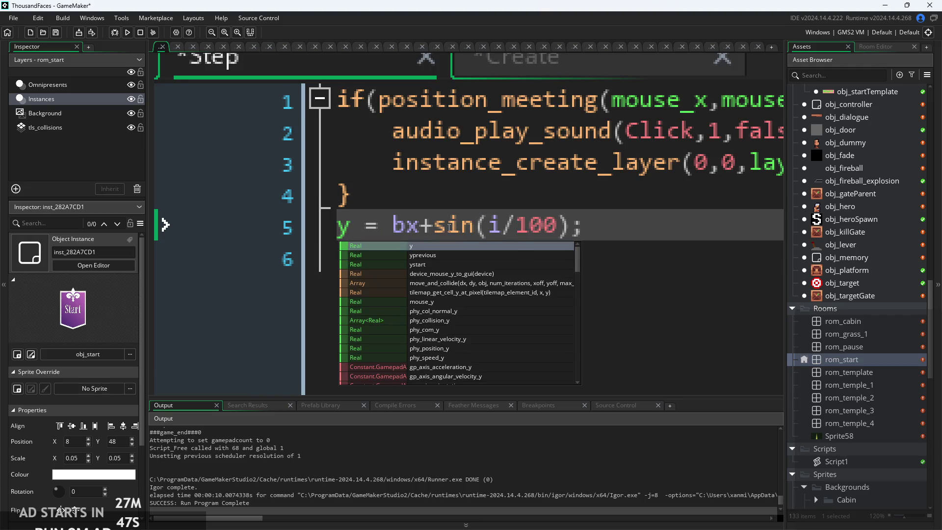
{"action": "left_click", "coordinate": [419, 226]}
{"action": "key", "text": "BackSpace"}
{"action": "type", "text": "y"}
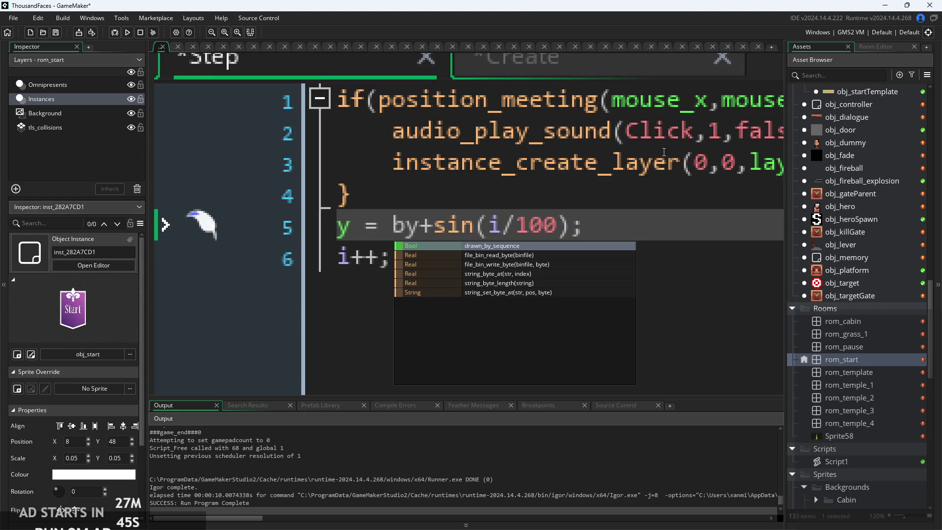
{"action": "key", "text": "Escape"}
- Change the Create code to by=y, then save and run the game
{"action": "left_click", "coordinate": [579, 61]}
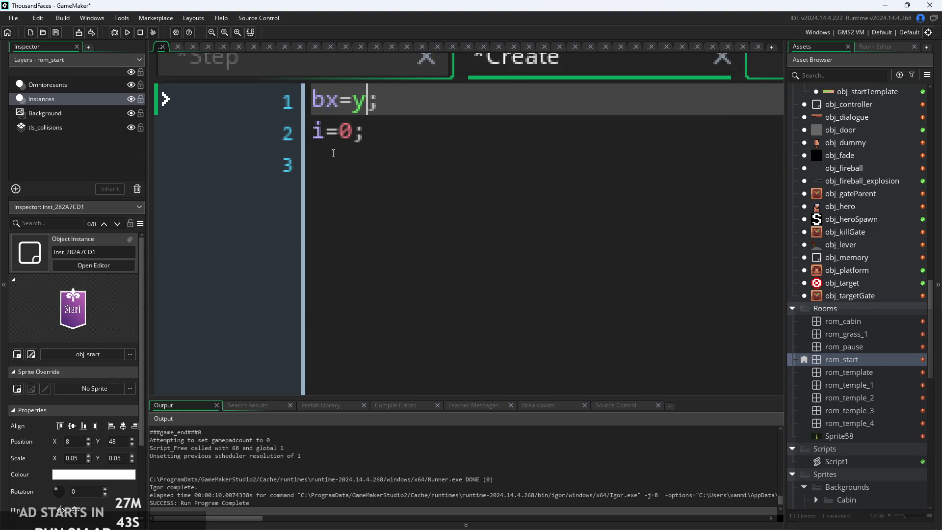
{"action": "left_click", "coordinate": [339, 101]}
{"action": "key", "text": "BackSpace"}
{"action": "type", "text": "y"}
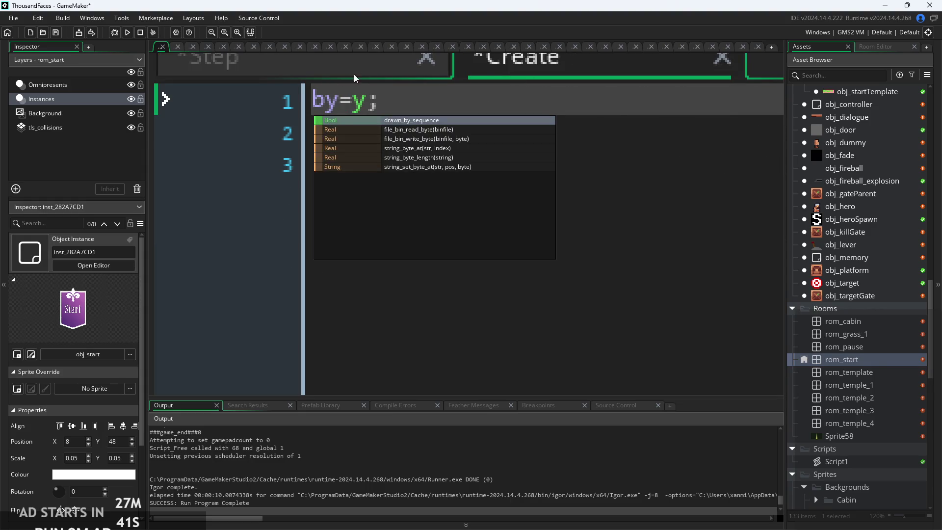
{"action": "left_click", "coordinate": [354, 79]}
{"action": "left_click", "coordinate": [127, 32]}
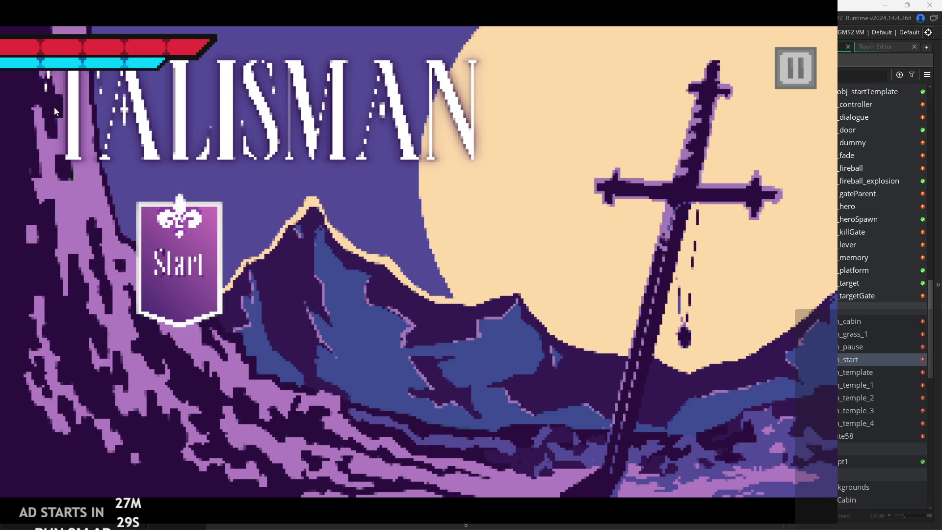
{"action": "left_click", "coordinate": [795, 68]}
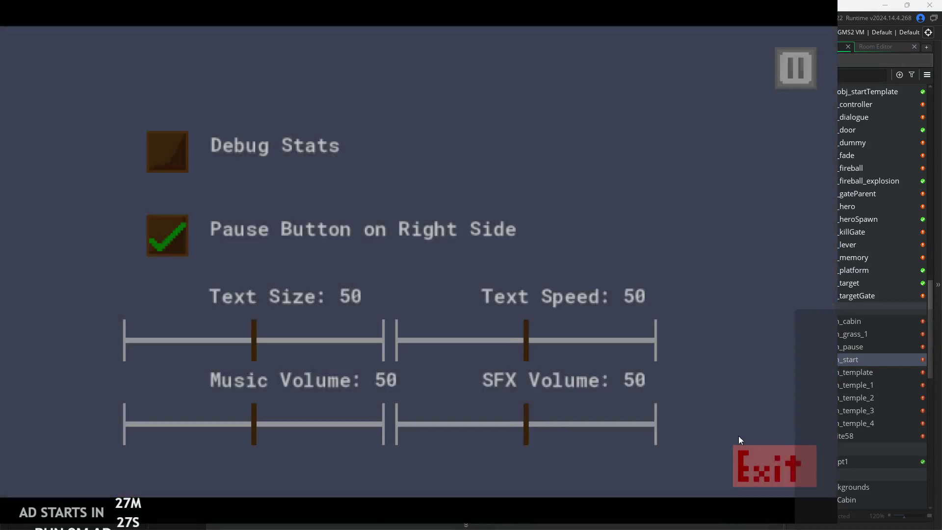
{"action": "left_click", "coordinate": [767, 464]}
{"action": "scroll", "coordinate": [858, 235], "scroll_direction": "up", "scroll_amount": 1}
{"action": "scroll", "coordinate": [858, 235], "scroll_direction": "up", "scroll_amount": 2}
{"action": "left_click", "coordinate": [851, 317]}
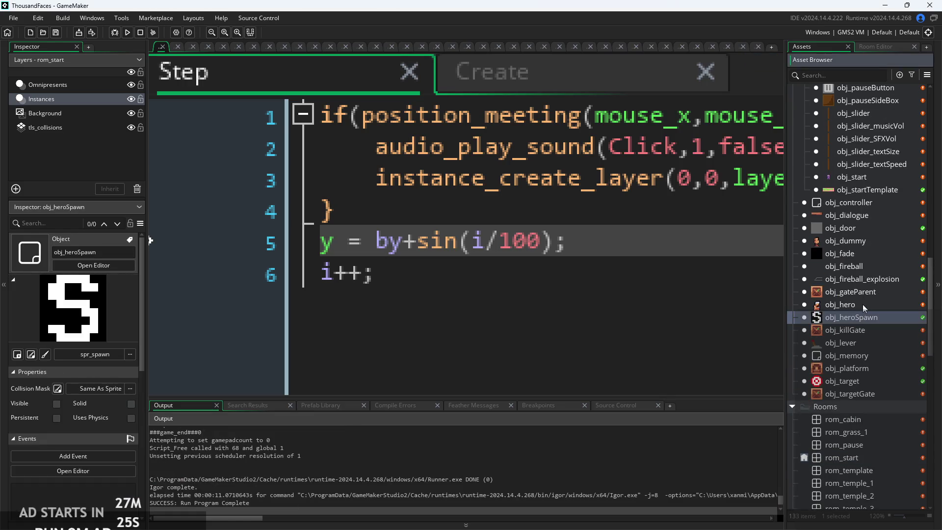
- Open obj_hero and bring up its Draw GUI event code in a widened window
{"action": "double_click", "coordinate": [840, 304]}
{"action": "left_click", "coordinate": [452, 276]}
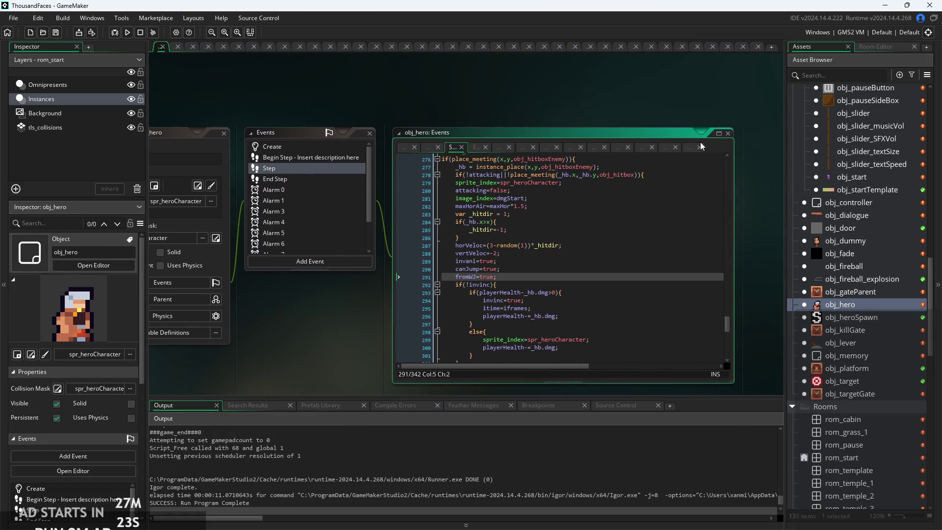
{"action": "left_click", "coordinate": [691, 156]}
{"action": "left_click", "coordinate": [688, 148]}
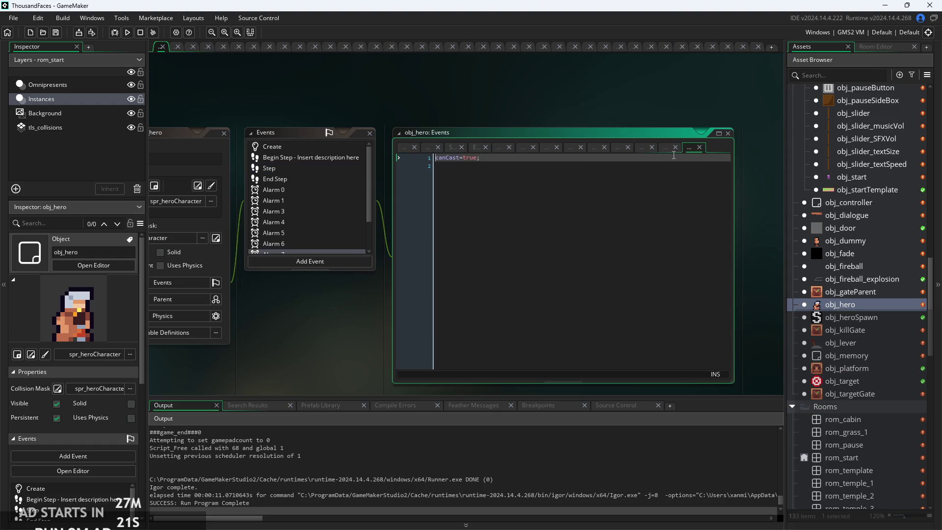
{"action": "left_click", "coordinate": [665, 148]}
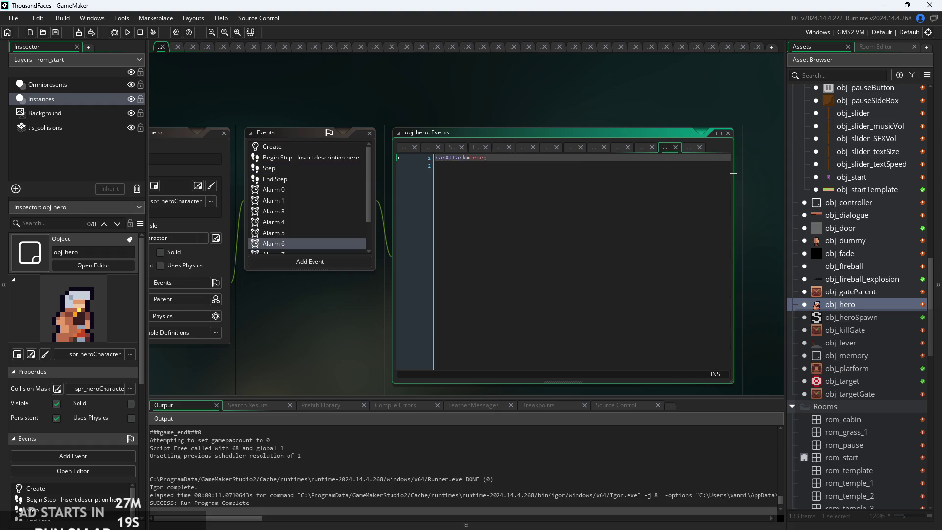
{"action": "left_click_drag", "start_coordinate": [737, 172], "coordinate": [783, 177]}
{"action": "left_click_drag", "start_coordinate": [387, 358], "coordinate": [225, 359]}
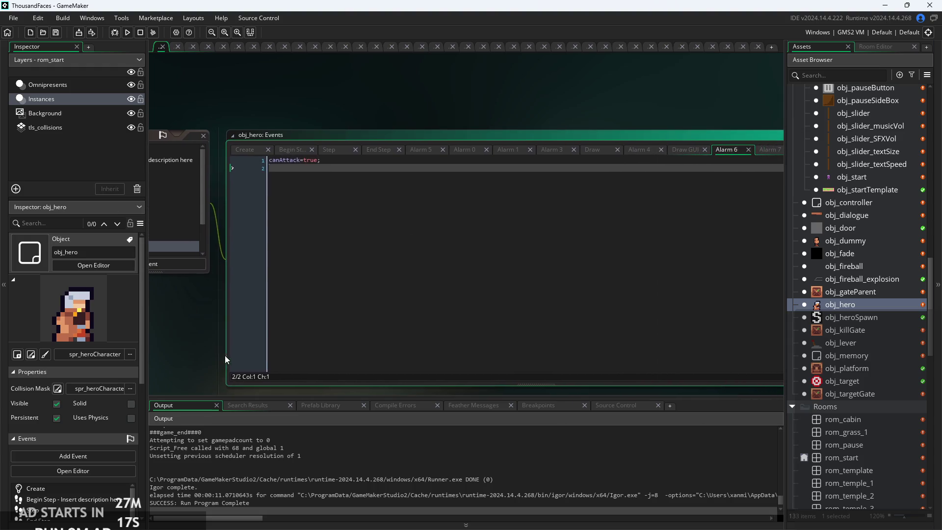
{"action": "left_click", "coordinate": [598, 150]}
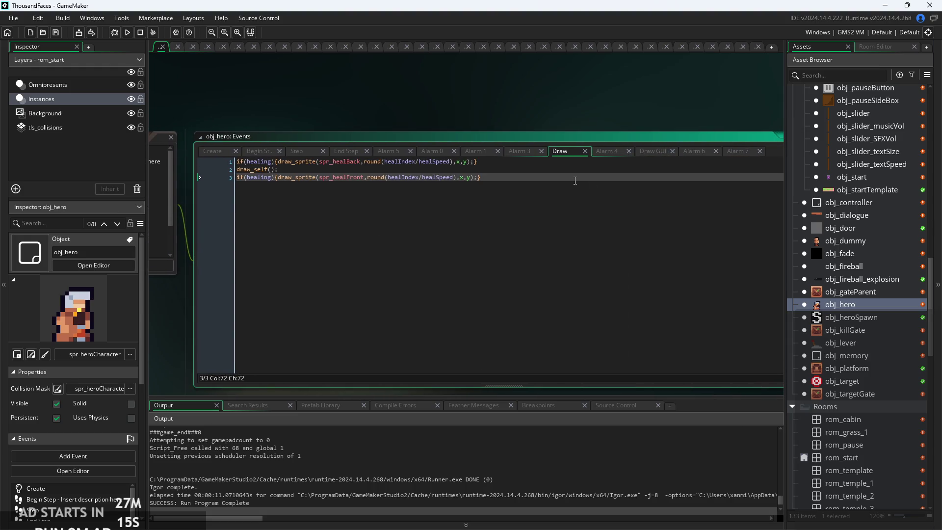
{"action": "left_click", "coordinate": [651, 153]}
{"action": "scroll", "coordinate": [363, 245], "scroll_direction": "up", "scroll_amount": 3}
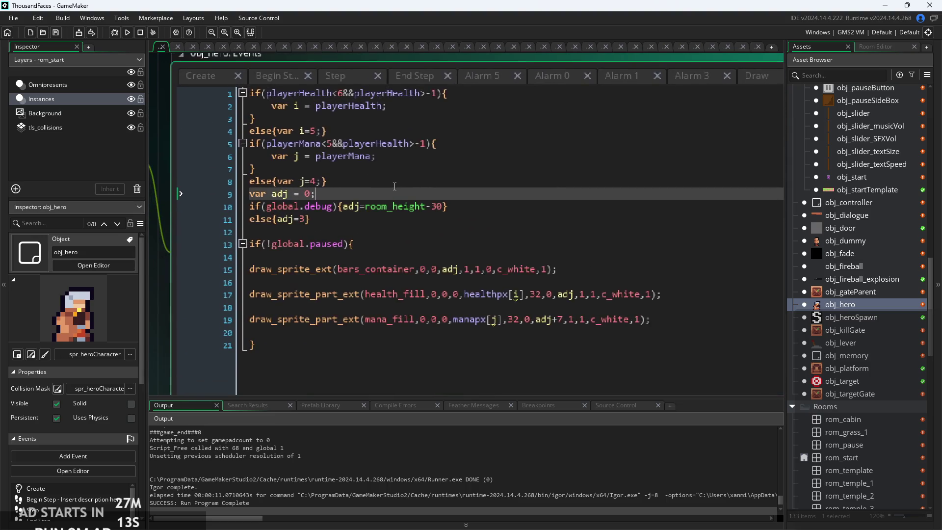
- Rewrite line 13 as if(!(global.paused||room==rom_start)){ using autocomplete for rom_start
{"action": "left_click", "coordinate": [349, 242]}
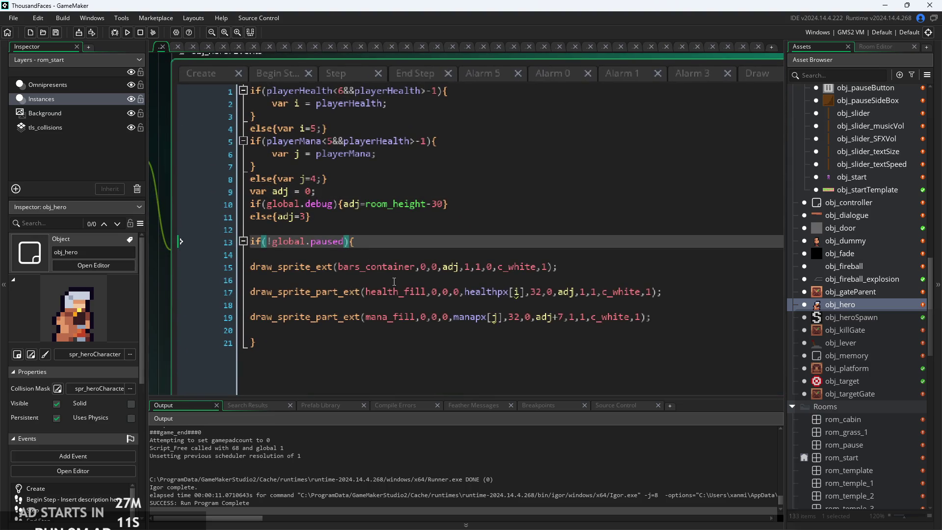
{"action": "type", "text": "&&"}
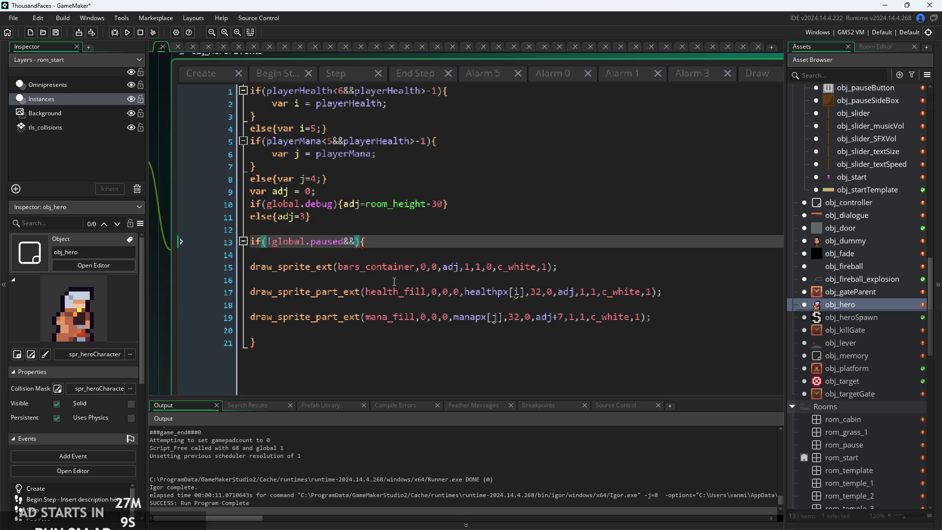
{"action": "key", "text": "BackSpace"}
{"action": "key", "text": "BackSpace"}
{"action": "key", "text": "Left"}
{"action": "key", "text": "Left"}
{"action": "type", "text": "("}
{"action": "key", "text": "Right"}
{"action": "key", "text": "Right"}
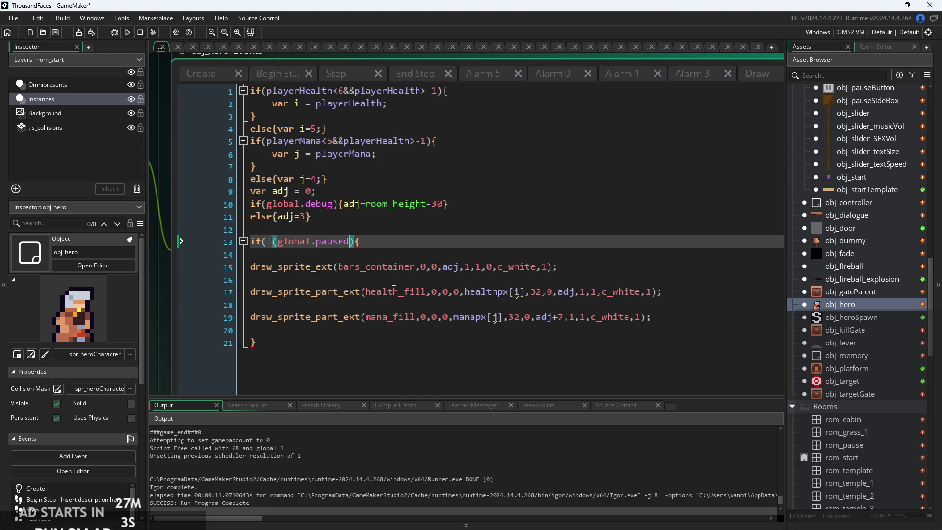
{"action": "type", "text": ")"}
{"action": "type", "text": "||"}
{"action": "type", "text": "ro"}
{"action": "type", "text": "om"}
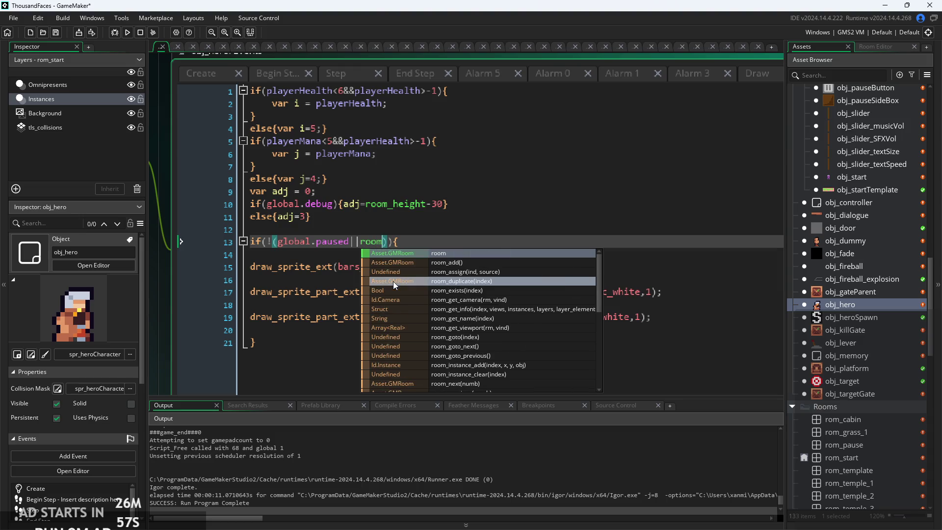
{"action": "type", "text": "==rom"}
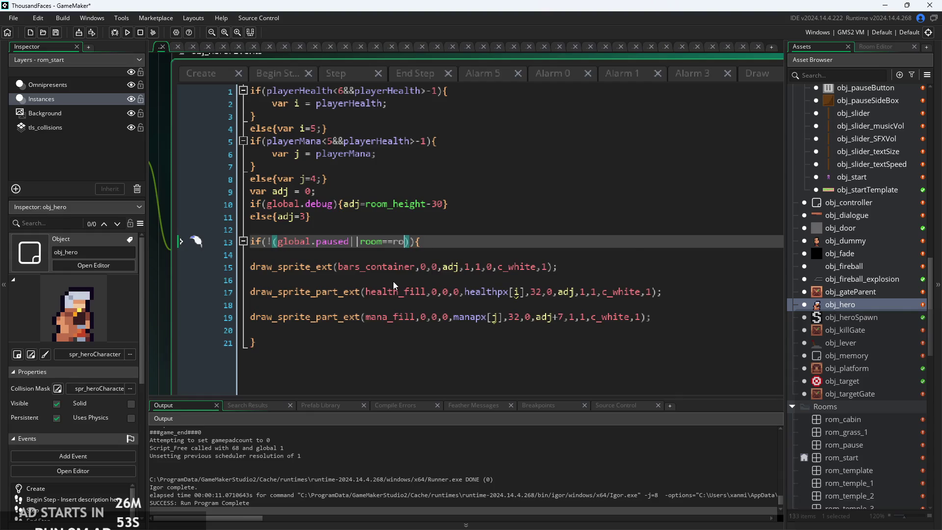
{"action": "type", "text": "_st"}
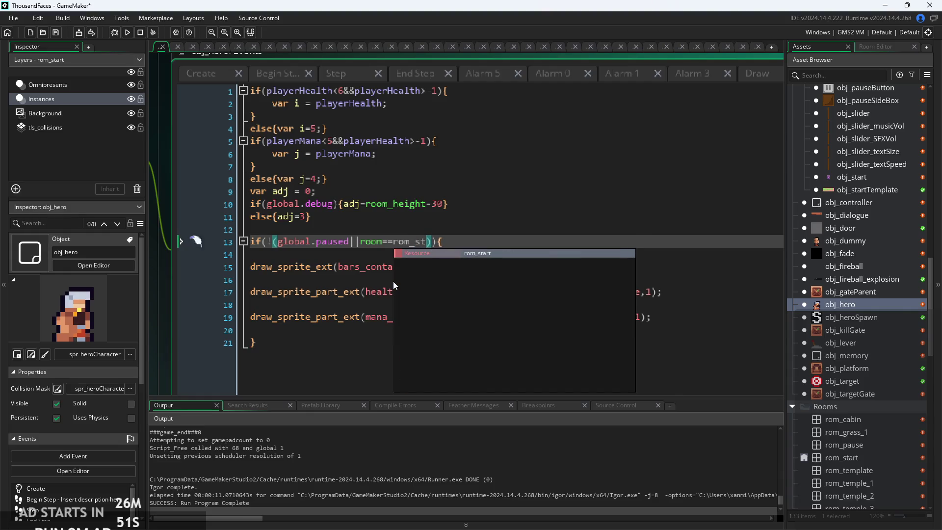
{"action": "key", "text": "Return"}
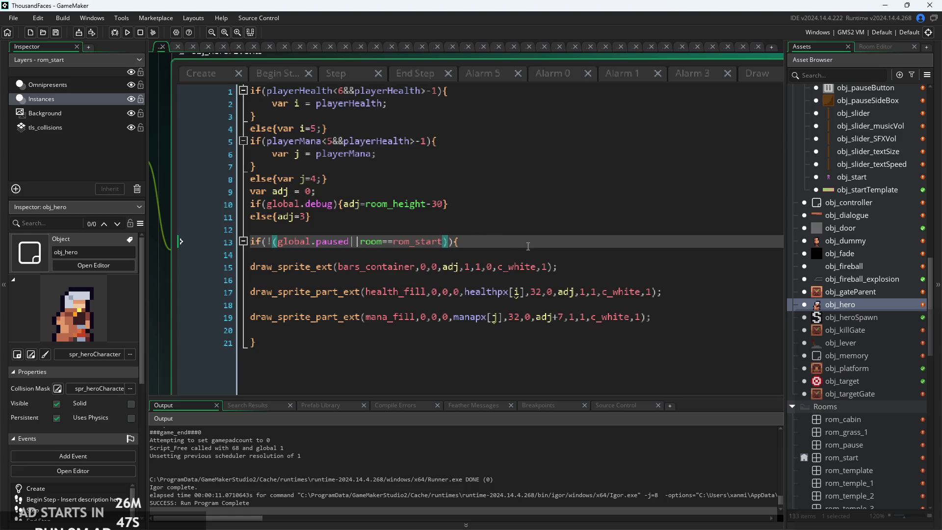
{"action": "scroll", "coordinate": [522, 253], "scroll_direction": "down", "scroll_amount": 1}
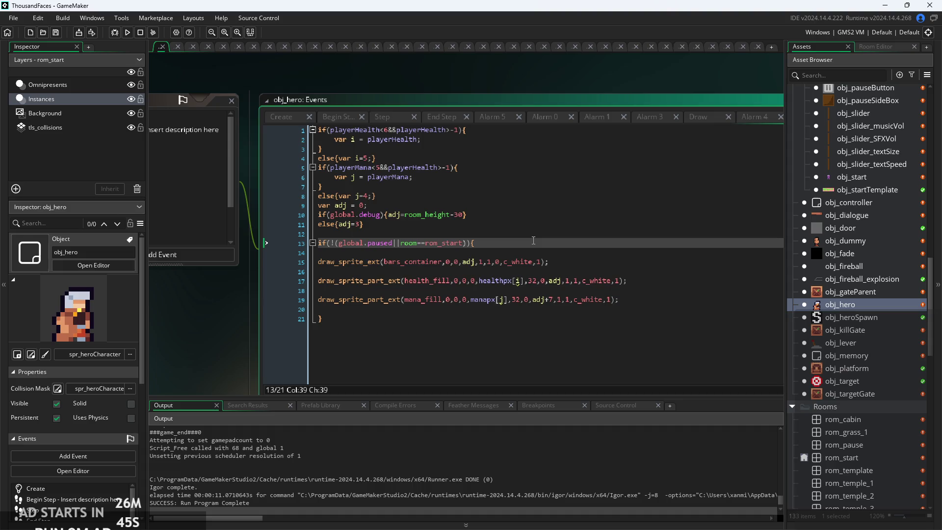
{"action": "left_click", "coordinate": [127, 32]}
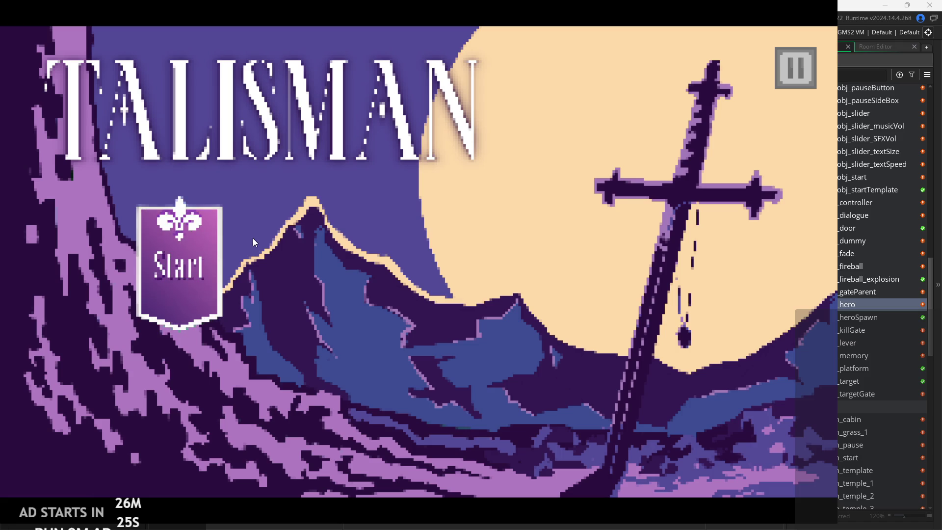
{"action": "left_click", "coordinate": [194, 241]}
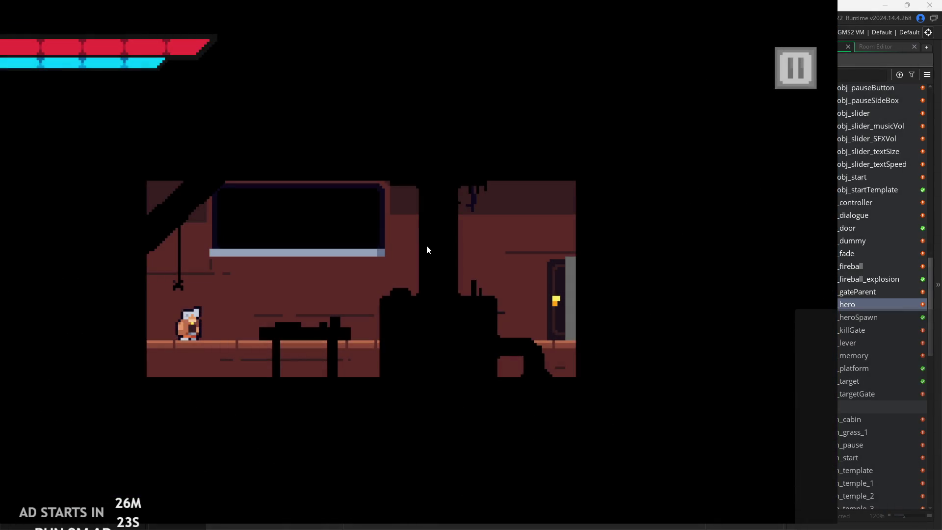
{"action": "left_click", "coordinate": [810, 81]}
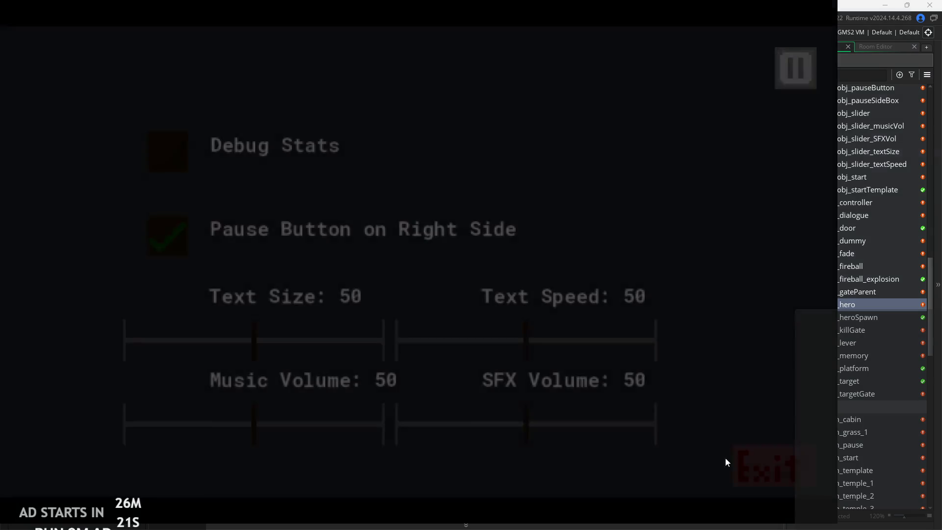
{"action": "left_click", "coordinate": [761, 451]}
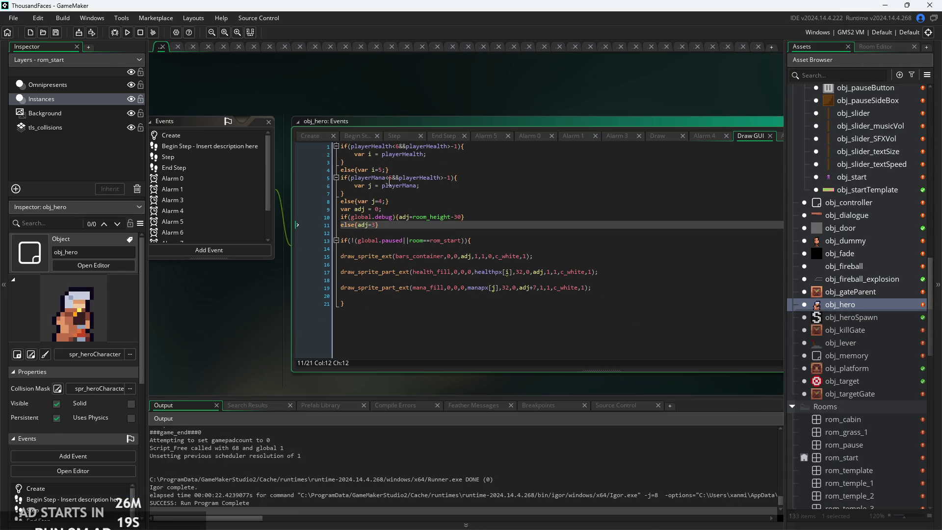
- Look through obj_hero's Create event code
{"action": "left_click", "coordinate": [324, 137]}
{"action": "left_click", "coordinate": [477, 229]}
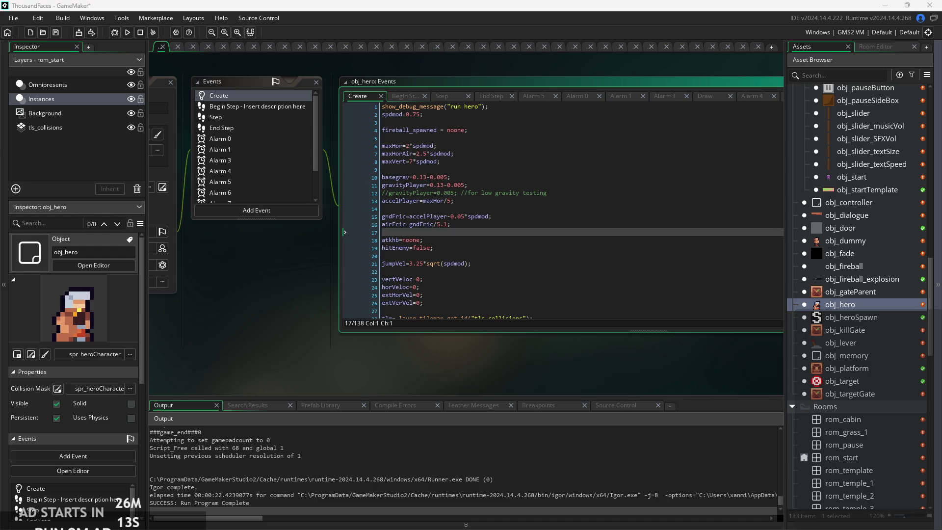
{"action": "left_click", "coordinate": [461, 201]}
{"action": "left_click", "coordinate": [535, 254]}
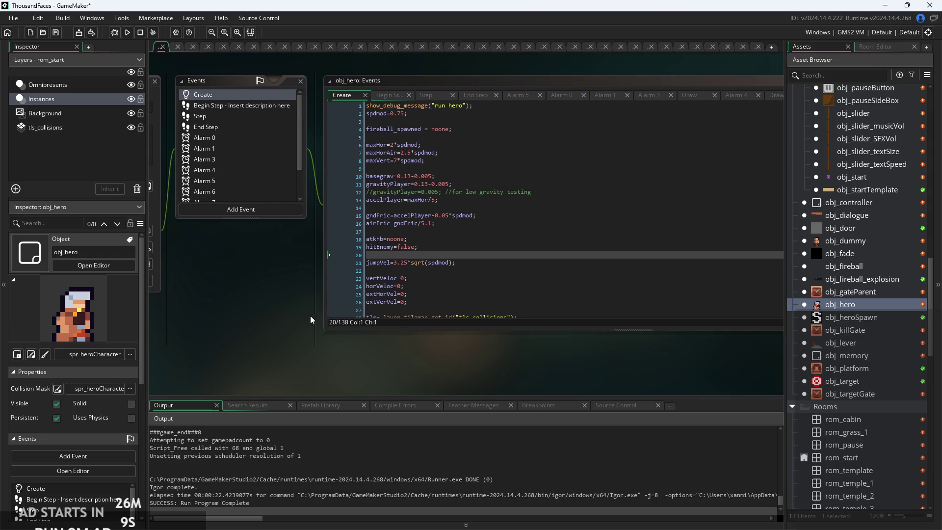
- Open the titleQuitButton and titleOptionsButton sprites from the Title Screen folder
{"action": "scroll", "coordinate": [905, 396], "scroll_direction": "down", "scroll_amount": 3}
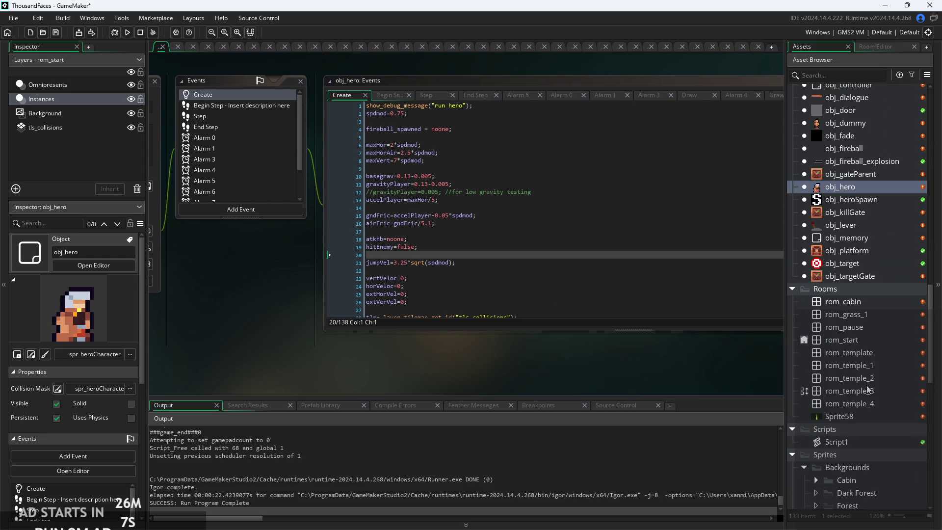
{"action": "scroll", "coordinate": [831, 333], "scroll_direction": "down", "scroll_amount": 3}
{"action": "scroll", "coordinate": [814, 324], "scroll_direction": "down", "scroll_amount": 7}
{"action": "scroll", "coordinate": [828, 294], "scroll_direction": "down", "scroll_amount": 3}
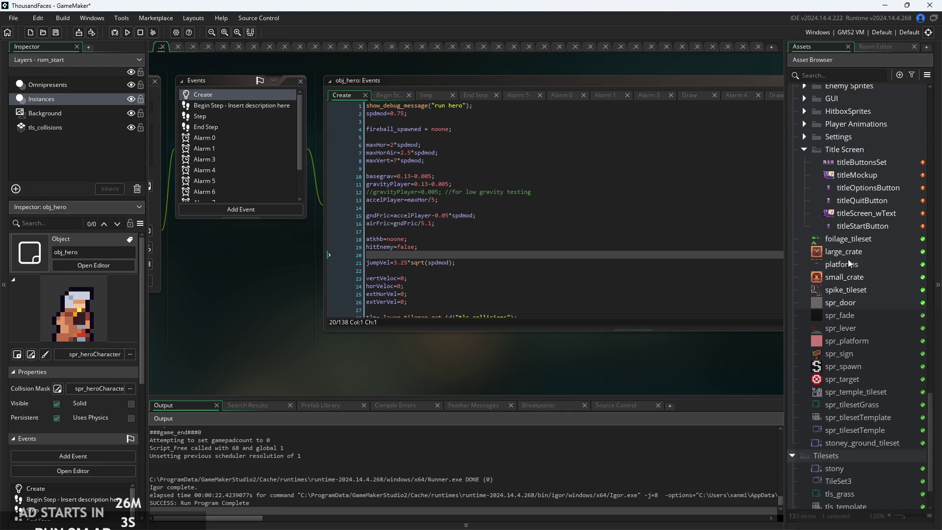
{"action": "double_click", "coordinate": [854, 200]}
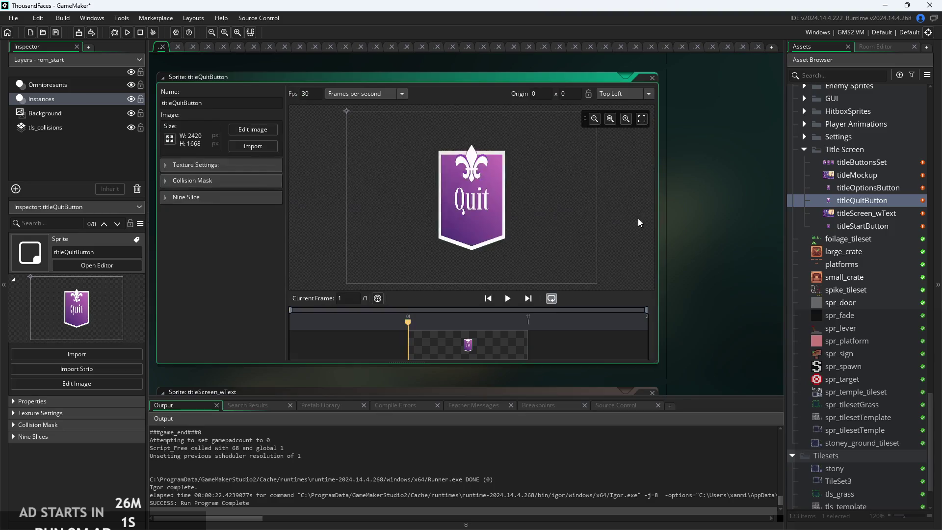
{"action": "double_click", "coordinate": [883, 190]}
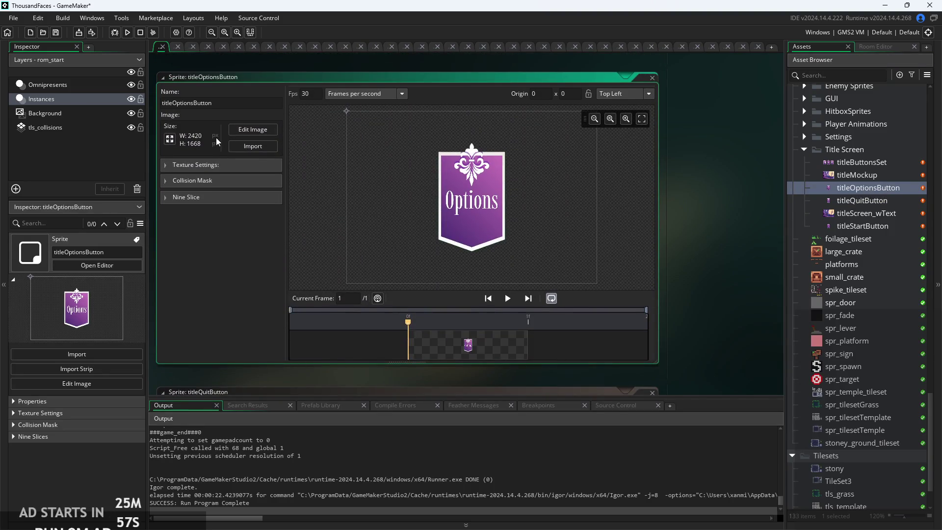
- Select obj_exit, then open obj_pauseButton's Step code
{"action": "scroll", "coordinate": [875, 284], "scroll_direction": "up", "scroll_amount": 3}
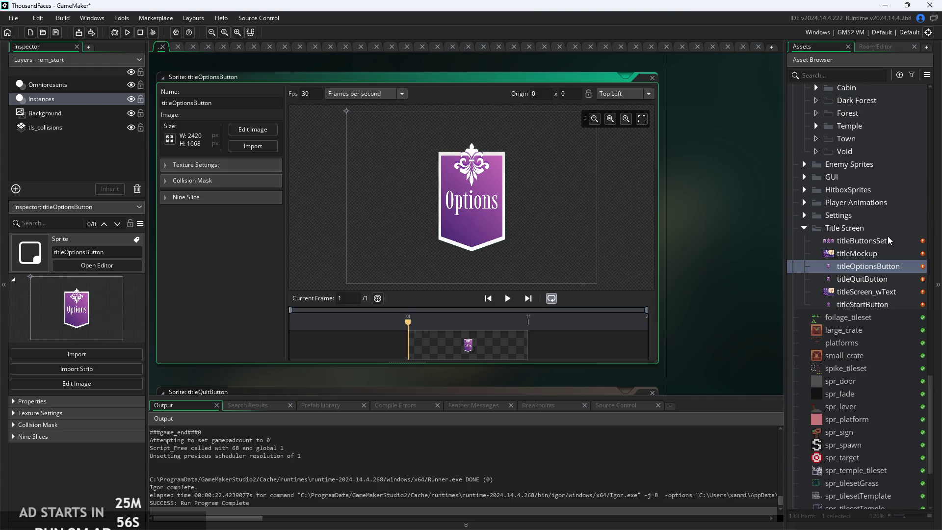
{"action": "scroll", "coordinate": [865, 271], "scroll_direction": "up", "scroll_amount": 15}
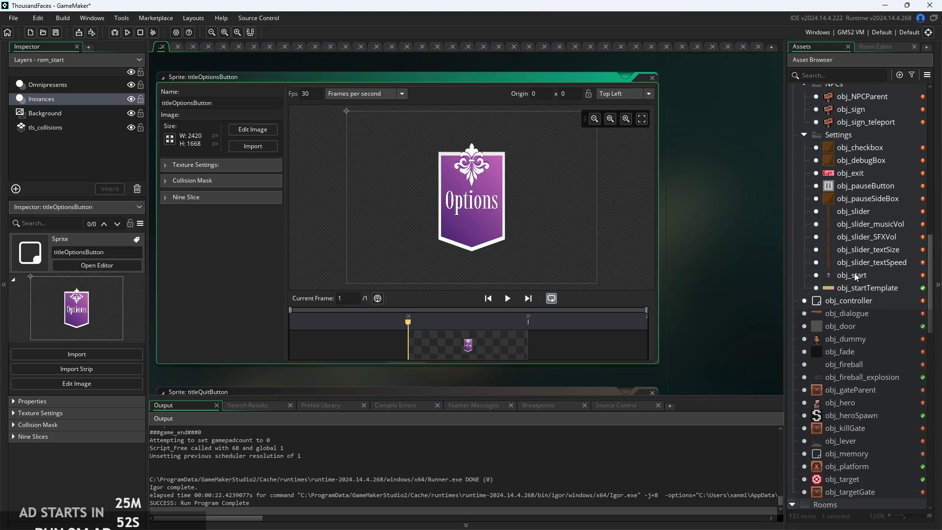
{"action": "left_click", "coordinate": [860, 175]}
{"action": "double_click", "coordinate": [859, 189]}
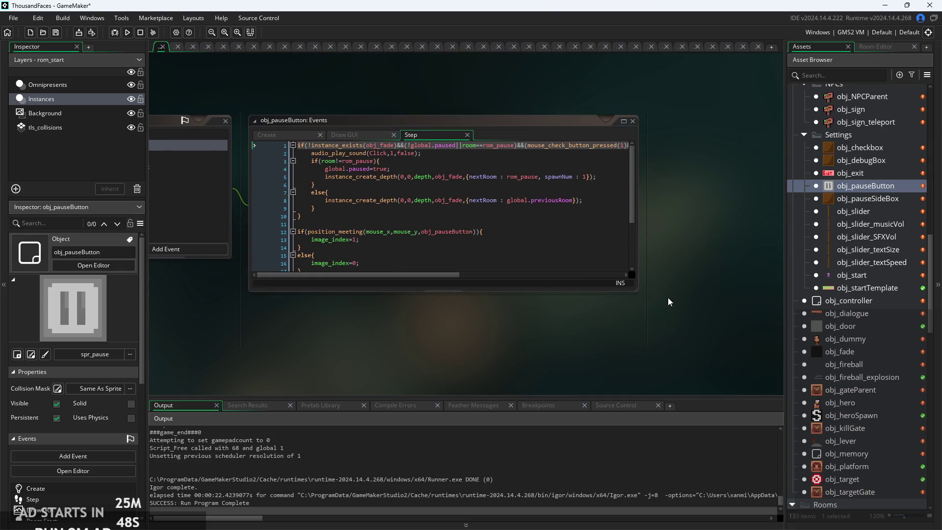
- Enlarge obj_pauseButton's Step code window taller and wider, then run the game
{"action": "mouse_move", "coordinate": [633, 287]}
{"action": "left_mouse_down"}
{"action": "mouse_move", "coordinate": [658, 386]}
{"action": "mouse_move", "coordinate": [650, 342]}
{"action": "left_mouse_up"}
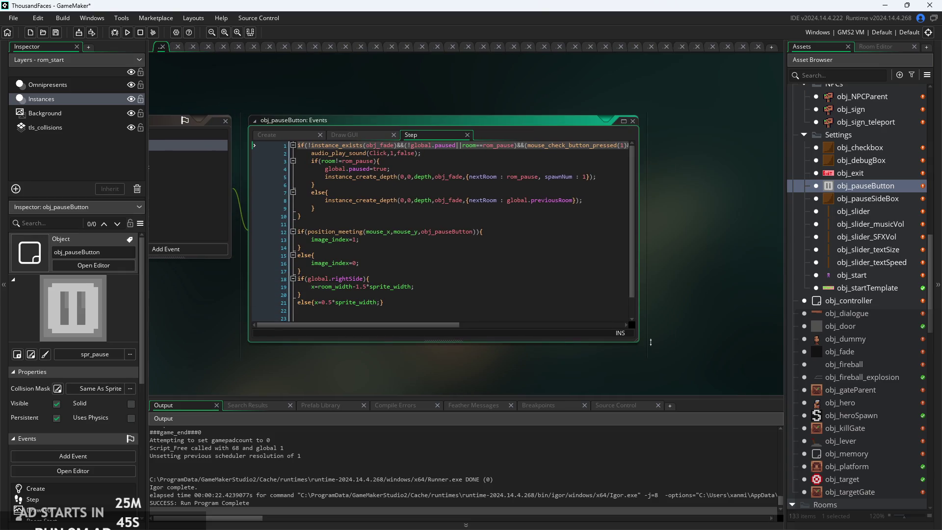
{"action": "left_click_drag", "start_coordinate": [636, 304], "coordinate": [790, 304]}
{"action": "scroll", "coordinate": [693, 372], "scroll_direction": "down", "scroll_amount": 2}
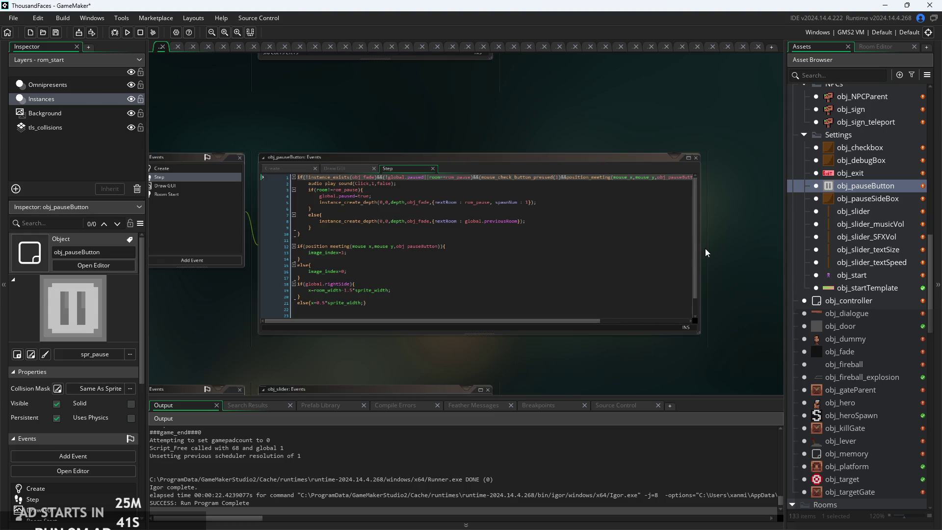
{"action": "left_click_drag", "start_coordinate": [708, 248], "coordinate": [776, 249]}
{"action": "left_click", "coordinate": [127, 32]}
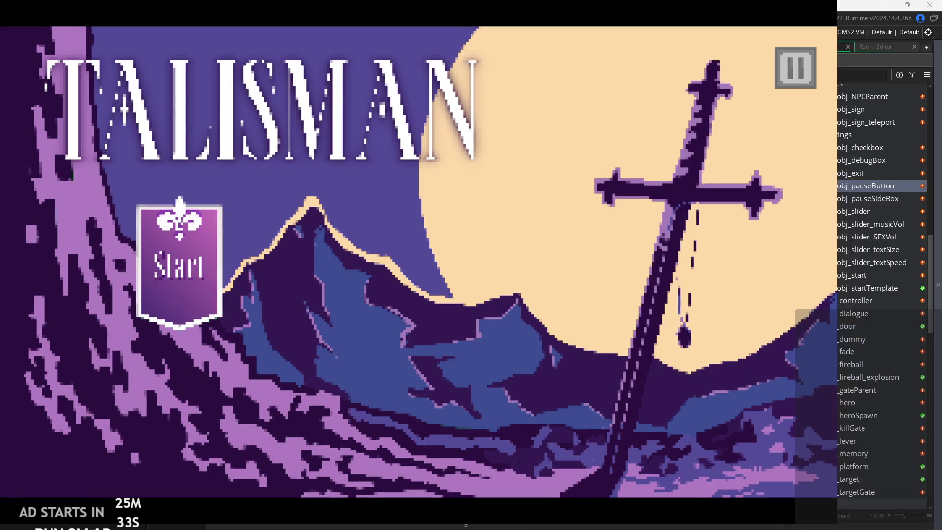
{"action": "left_click", "coordinate": [795, 68]}
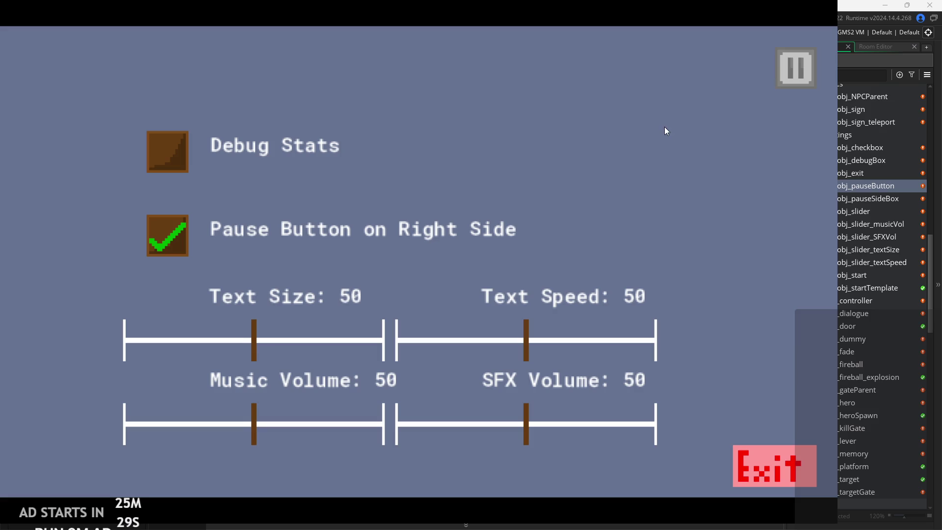
{"action": "left_click", "coordinate": [789, 81]}
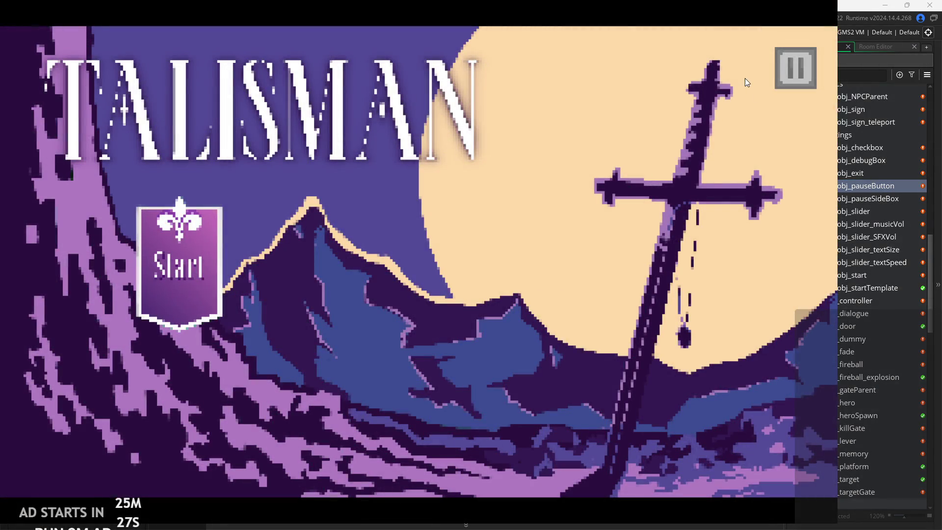
{"action": "left_click", "coordinate": [797, 69]}
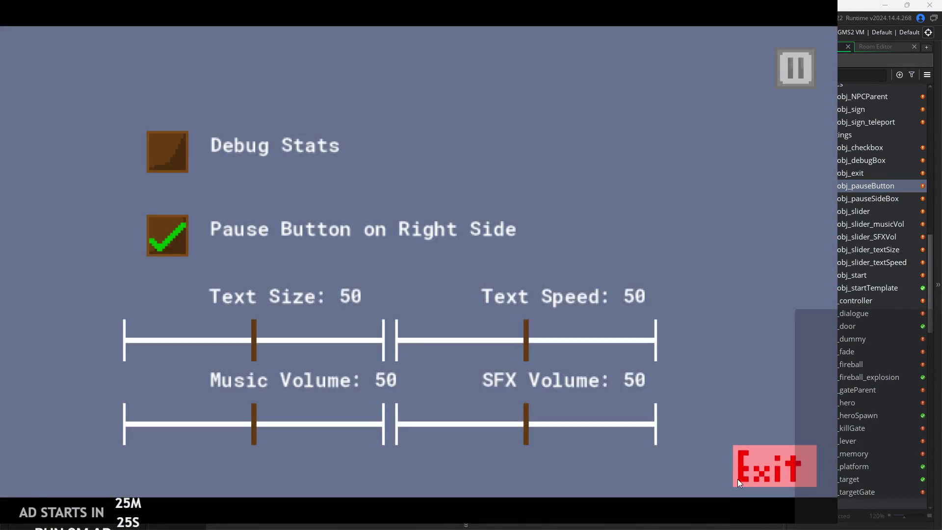
{"action": "left_click", "coordinate": [737, 478]}
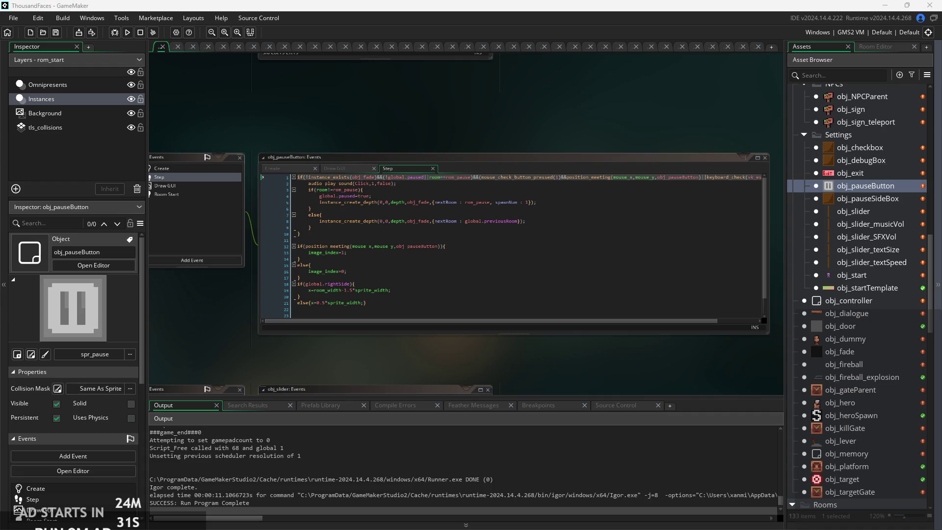
{"action": "left_click", "coordinate": [572, 265]}
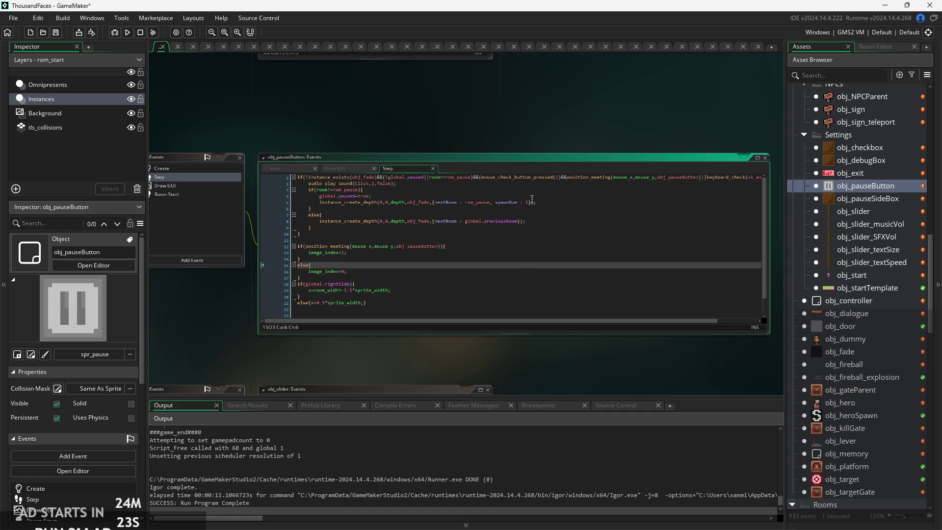
{"action": "scroll", "coordinate": [474, 270], "scroll_direction": "up", "scroll_amount": 2}
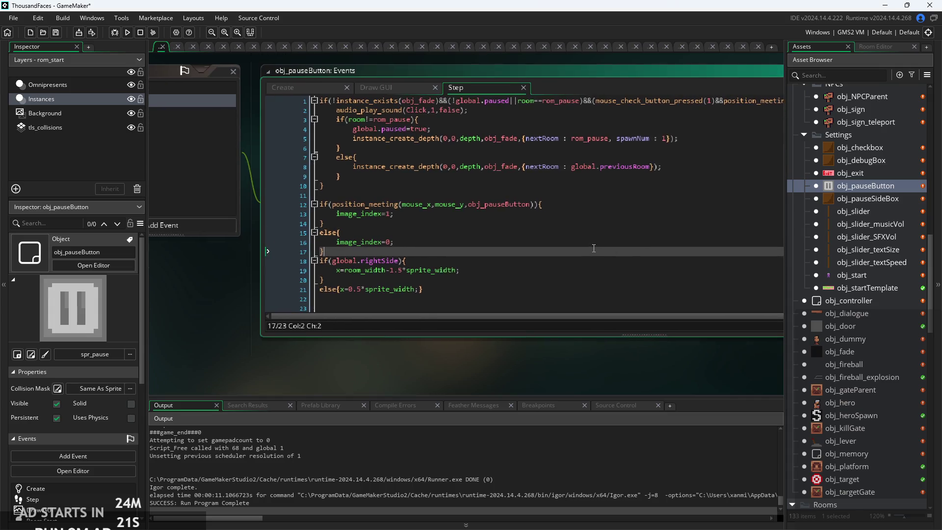
{"action": "left_click", "coordinate": [587, 206]}
{"action": "scroll", "coordinate": [587, 206], "scroll_direction": "up", "scroll_amount": 2}
{"action": "left_click", "coordinate": [555, 210]}
{"action": "scroll", "coordinate": [555, 213], "scroll_direction": "down", "scroll_amount": 1}
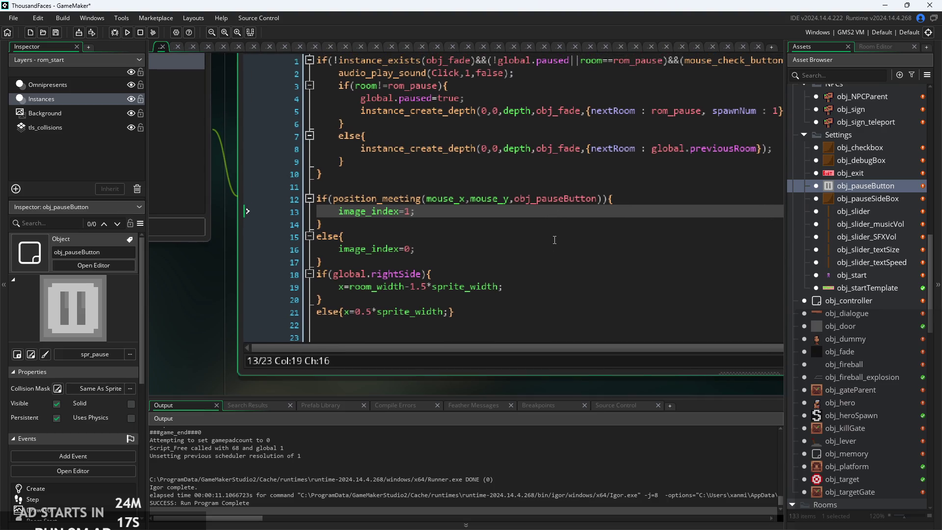
{"action": "left_click", "coordinate": [653, 196]}
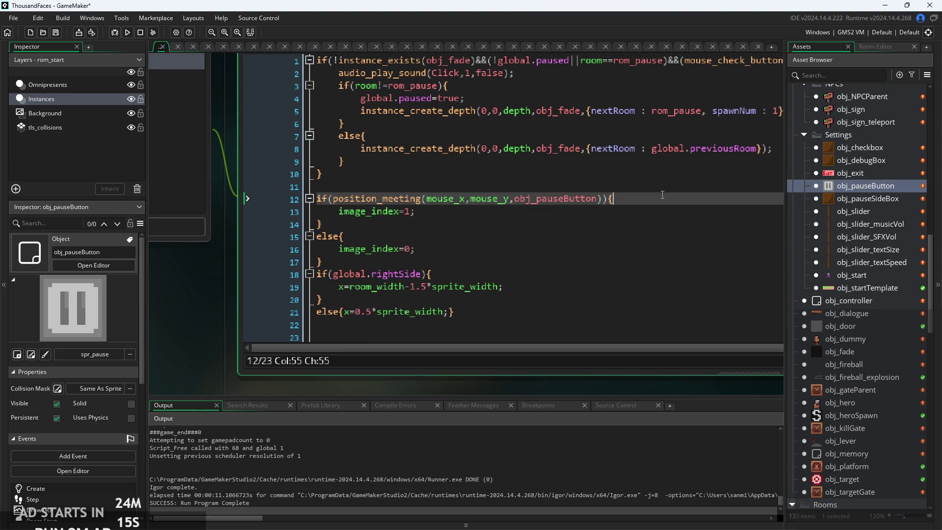
{"action": "scroll", "coordinate": [638, 208], "scroll_direction": "down", "scroll_amount": 2}
{"action": "scroll", "coordinate": [628, 222], "scroll_direction": "down", "scroll_amount": 1}
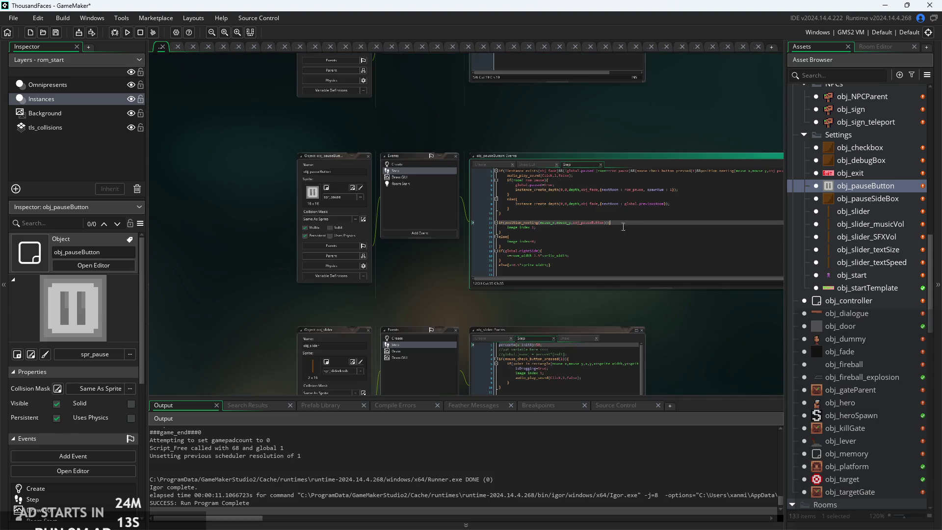
{"action": "scroll", "coordinate": [519, 275], "scroll_direction": "up", "scroll_amount": 2}
{"action": "left_click", "coordinate": [711, 259]}
{"action": "scroll", "coordinate": [736, 260], "scroll_direction": "up", "scroll_amount": 1}
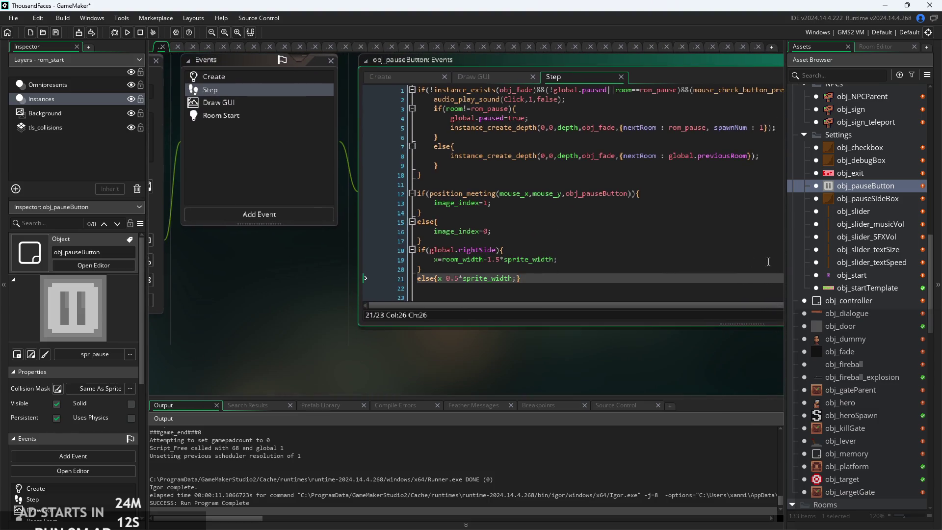
- Create a new object asset, then delete the unwanted Object45
{"action": "right_click", "coordinate": [873, 188]}
{"action": "left_click", "coordinate": [852, 206]}
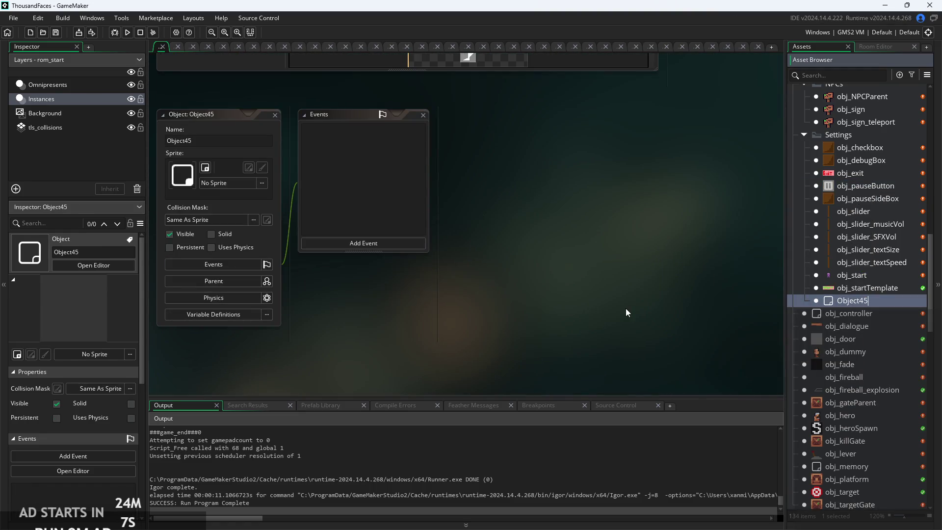
{"action": "right_click", "coordinate": [893, 302]}
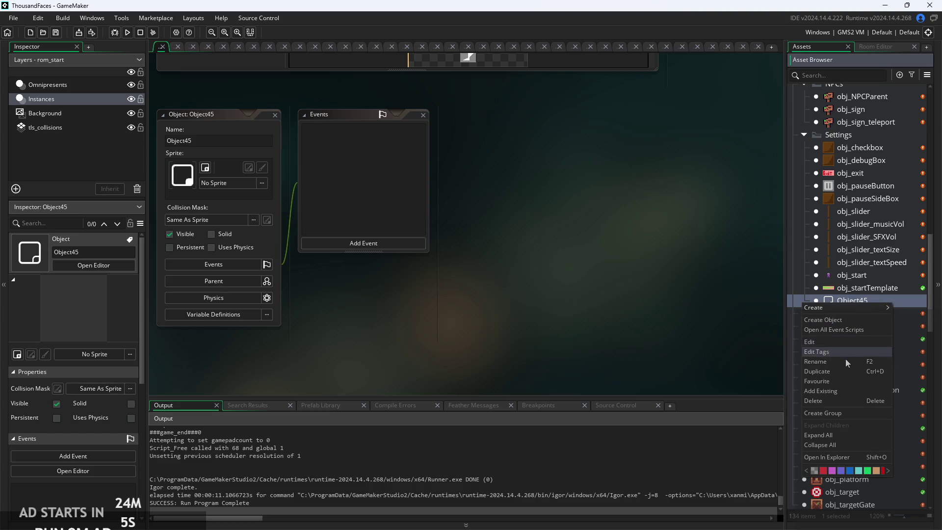
{"action": "left_click", "coordinate": [841, 401]}
{"action": "left_click", "coordinate": [514, 292]}
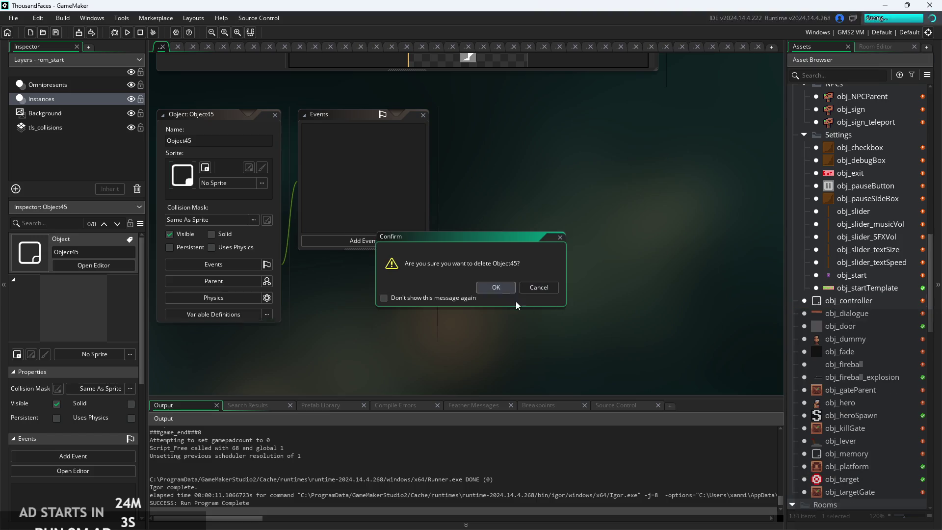
- Duplicate obj_pauseButton from its context menu and name the copy obj_optionsButton
{"action": "right_click", "coordinate": [870, 186]}
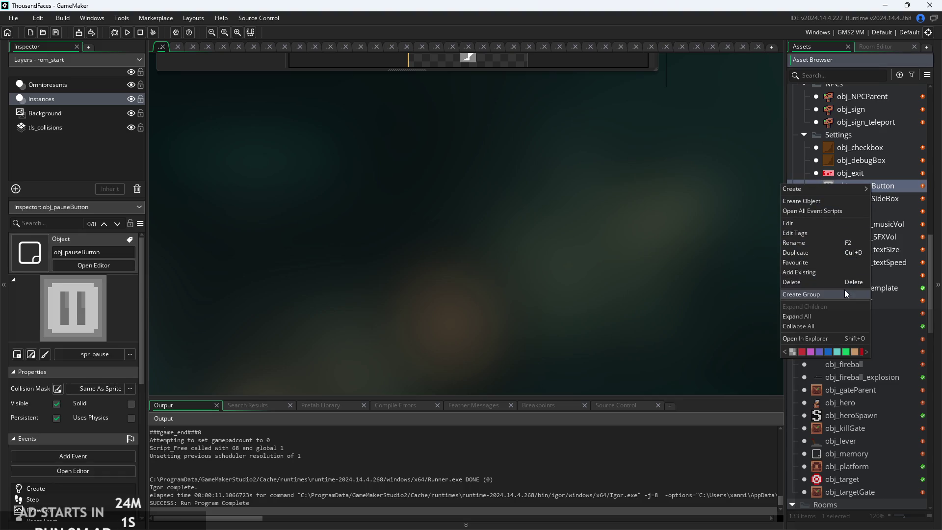
{"action": "left_click", "coordinate": [836, 252]}
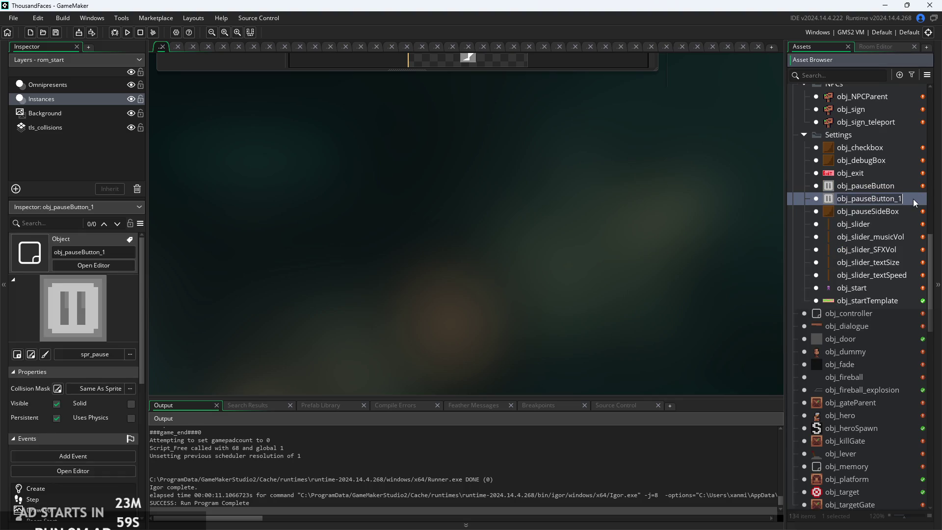
{"action": "left_click", "coordinate": [860, 198]}
{"action": "key", "text": "shift+End"}
{"action": "type", "text": "optionsBV"}
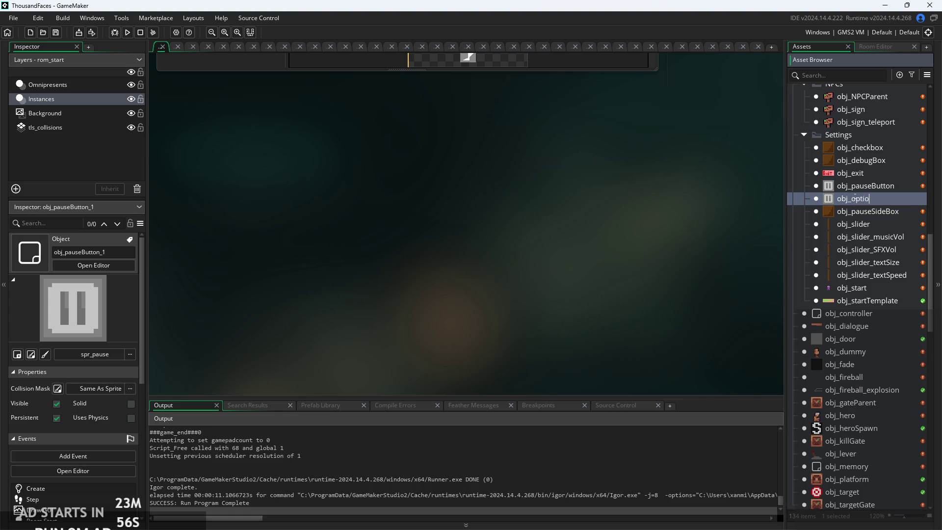
{"action": "key", "text": "BackSpace"}
{"action": "type", "text": "utton"}
{"action": "key", "text": "Return"}
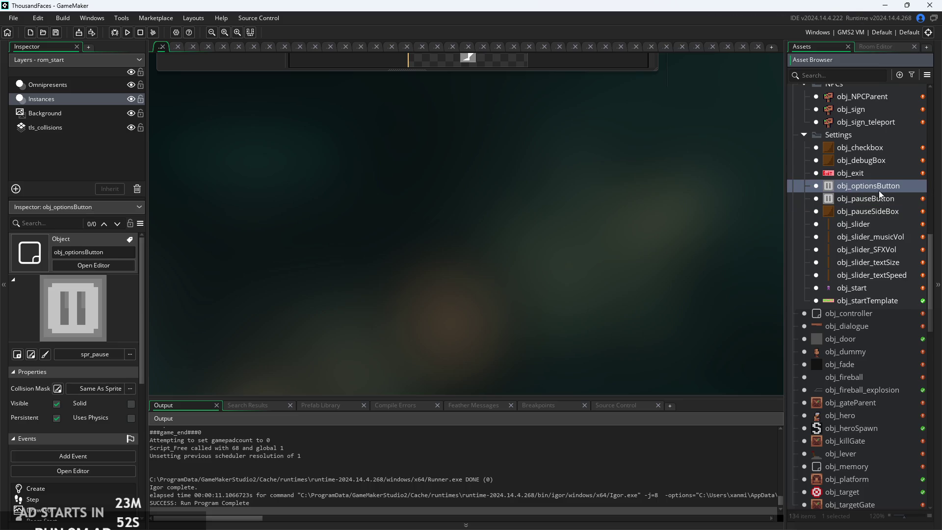
- Open obj_optionsButton and untick Persistent
{"action": "double_click", "coordinate": [916, 191]}
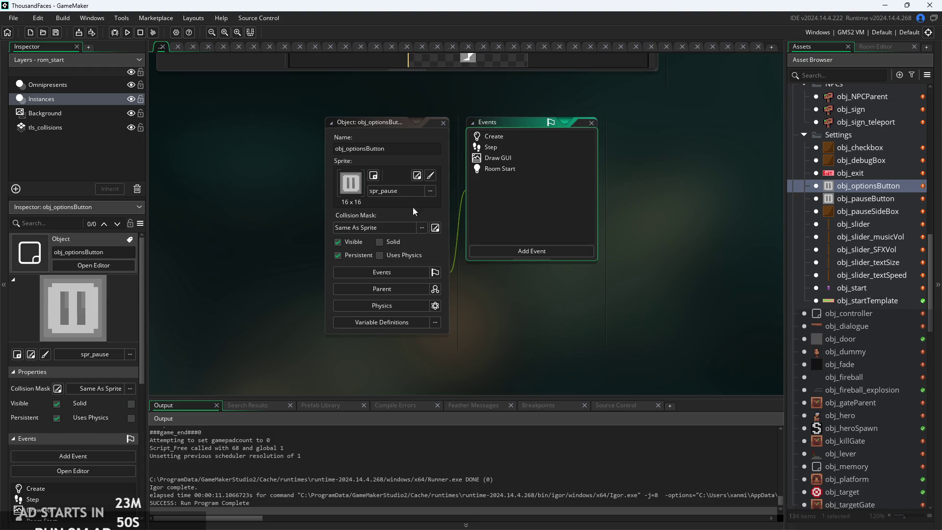
{"action": "left_click", "coordinate": [410, 190]}
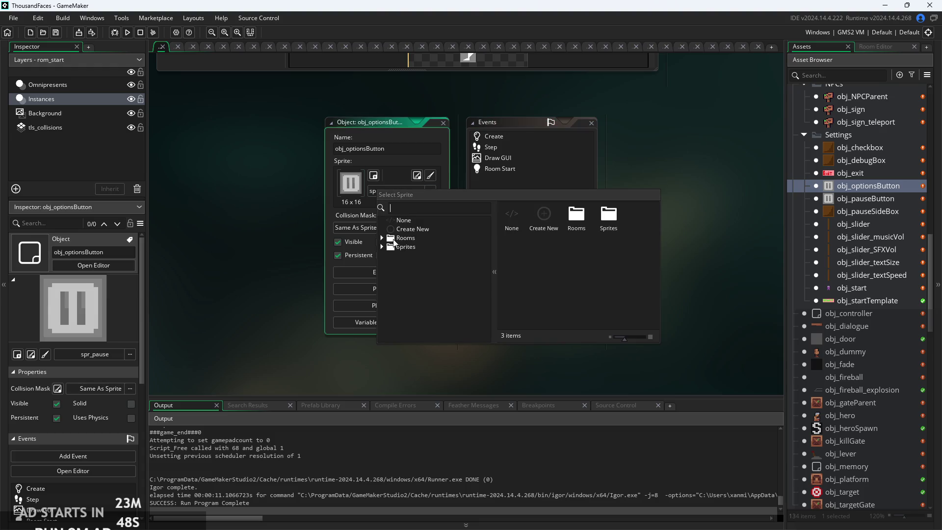
{"action": "double_click", "coordinate": [397, 246]}
{"action": "scroll", "coordinate": [428, 295], "scroll_direction": "down", "scroll_amount": 5}
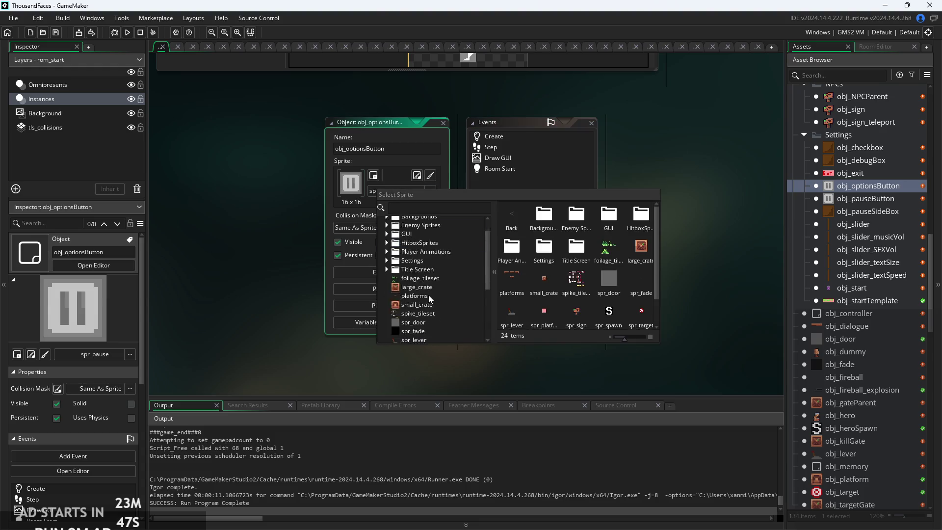
{"action": "left_click", "coordinate": [338, 255]}
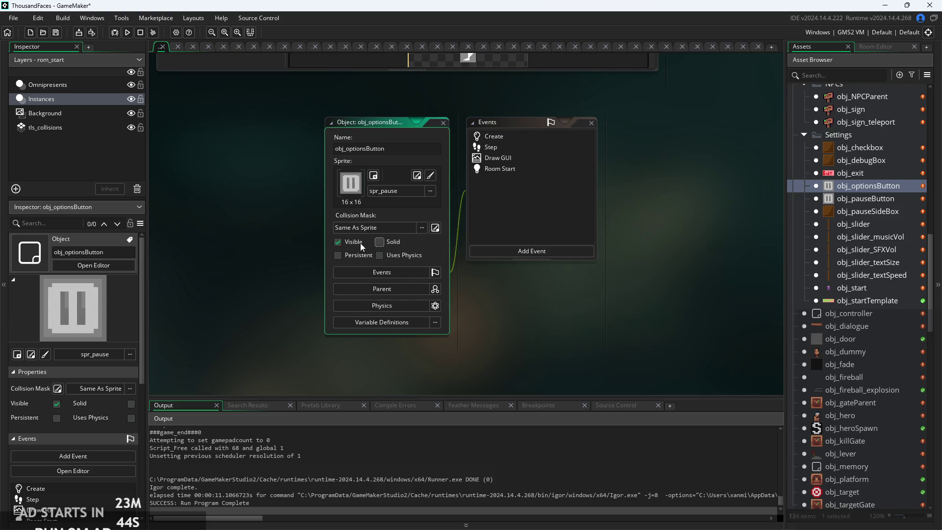
- Assign the Title Screen sprite titleOptionsButton to obj_optionsButton
{"action": "left_click", "coordinate": [401, 190]}
{"action": "double_click", "coordinate": [392, 249]}
{"action": "scroll", "coordinate": [428, 284], "scroll_direction": "down", "scroll_amount": 5}
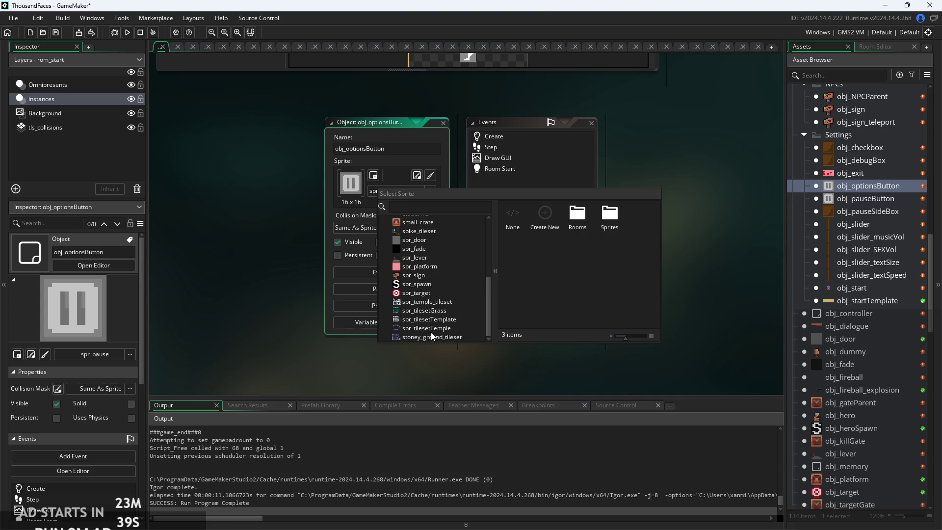
{"action": "scroll", "coordinate": [404, 307], "scroll_direction": "up", "scroll_amount": 3}
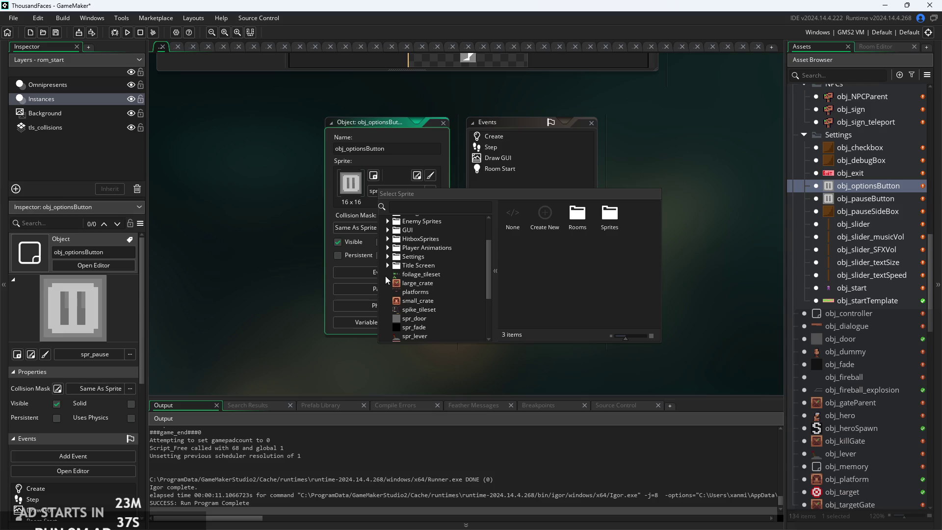
{"action": "left_click", "coordinate": [387, 265]}
{"action": "scroll", "coordinate": [446, 278], "scroll_direction": "down", "scroll_amount": 2}
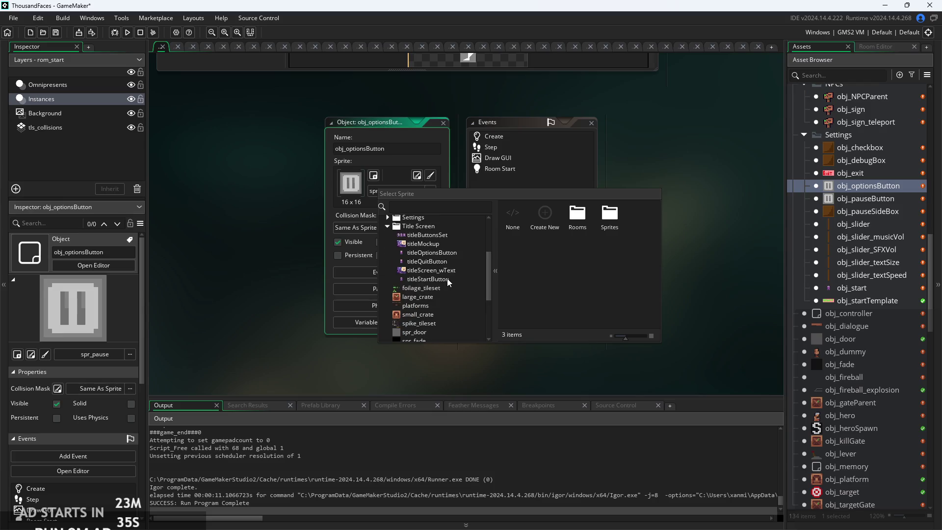
{"action": "left_click", "coordinate": [447, 255]}
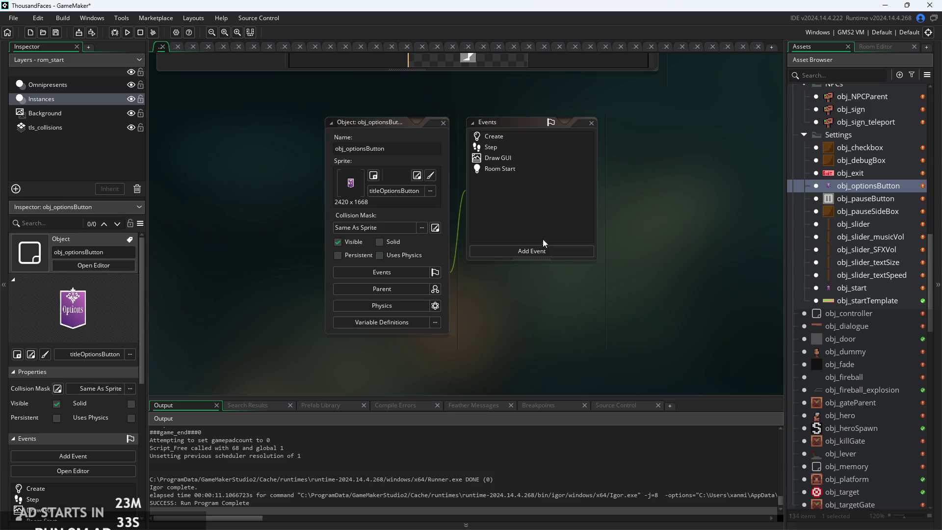
{"action": "left_click_drag", "start_coordinate": [563, 214], "coordinate": [512, 227]}
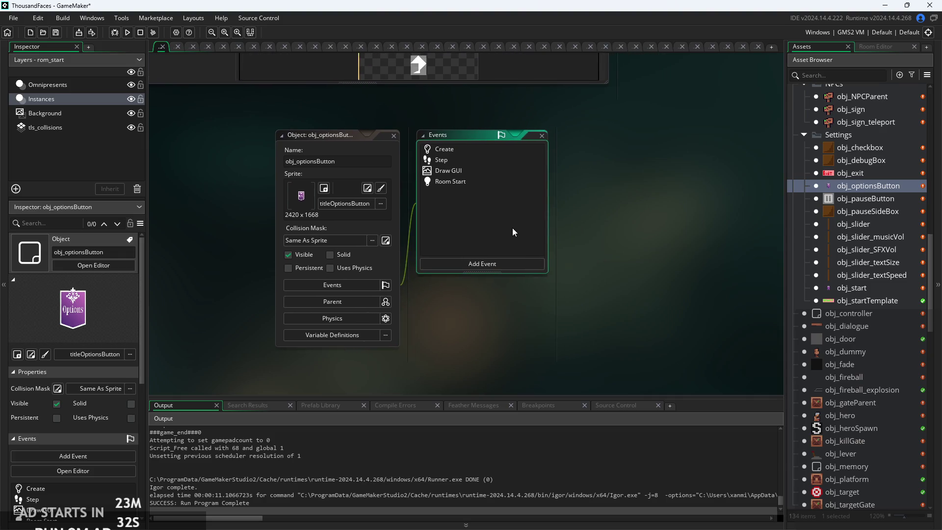
- Open all four event code tabs and delete the Room Start code
{"action": "left_click", "coordinate": [478, 186]}
{"action": "left_click", "coordinate": [467, 175]}
{"action": "left_click", "coordinate": [473, 165]}
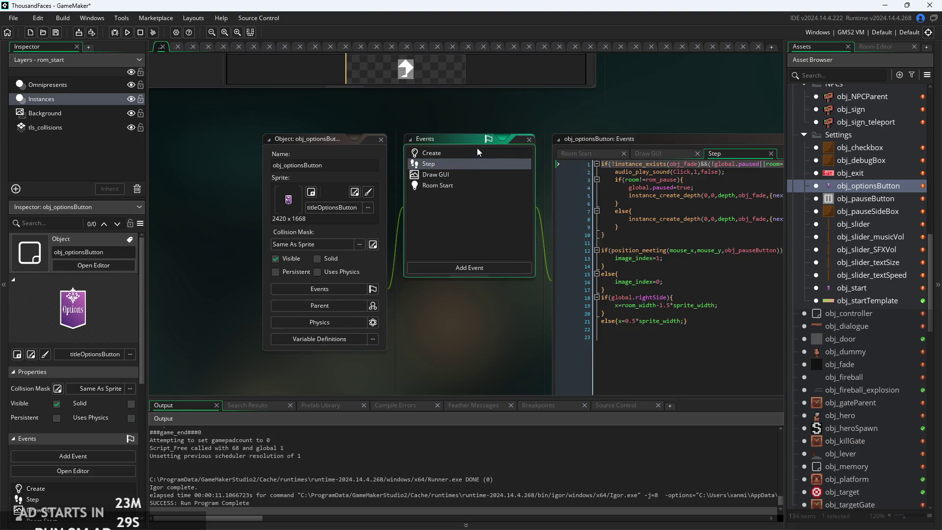
{"action": "left_click", "coordinate": [478, 153]}
{"action": "left_click_drag", "start_coordinate": [510, 251], "coordinate": [438, 251]}
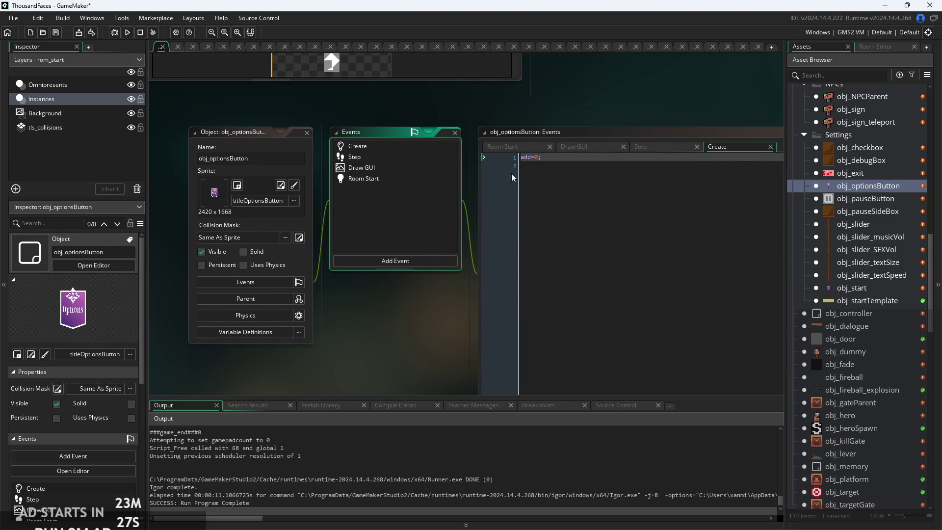
{"action": "left_click", "coordinate": [522, 145]}
{"action": "left_click", "coordinate": [589, 146]}
{"action": "left_click", "coordinate": [635, 145]}
{"action": "left_click", "coordinate": [505, 146]}
{"action": "mouse_move", "coordinate": [597, 124]}
{"action": "left_mouse_down"}
{"action": "mouse_move", "coordinate": [363, 72]}
{"action": "mouse_move", "coordinate": [389, 168]}
{"action": "left_mouse_up"}
{"action": "left_click_drag", "start_coordinate": [343, 118], "coordinate": [385, 127]}
{"action": "key", "text": "ctrl+a"}
{"action": "key", "text": "Delete"}
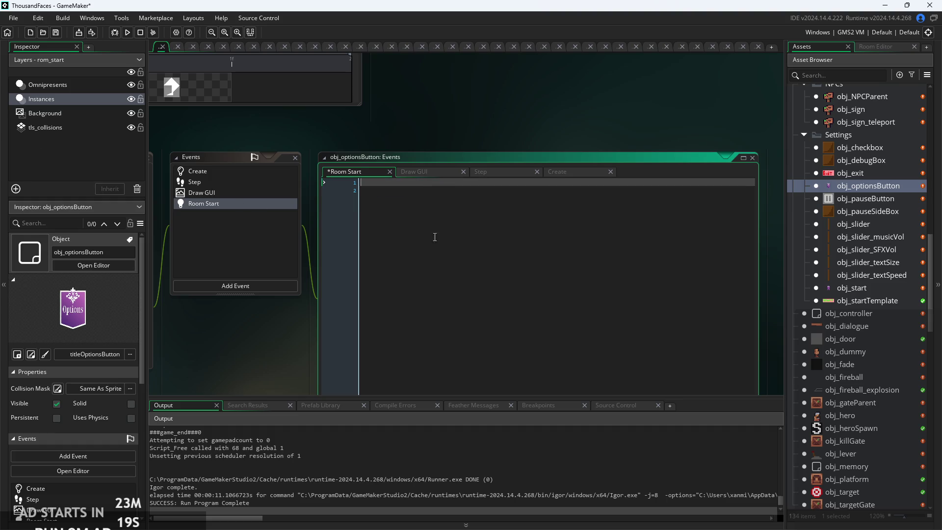
- Clear the Draw GUI draw_self() and Create add=0; code, leaving only Step
{"action": "left_click", "coordinate": [416, 176]}
{"action": "left_click", "coordinate": [417, 185]}
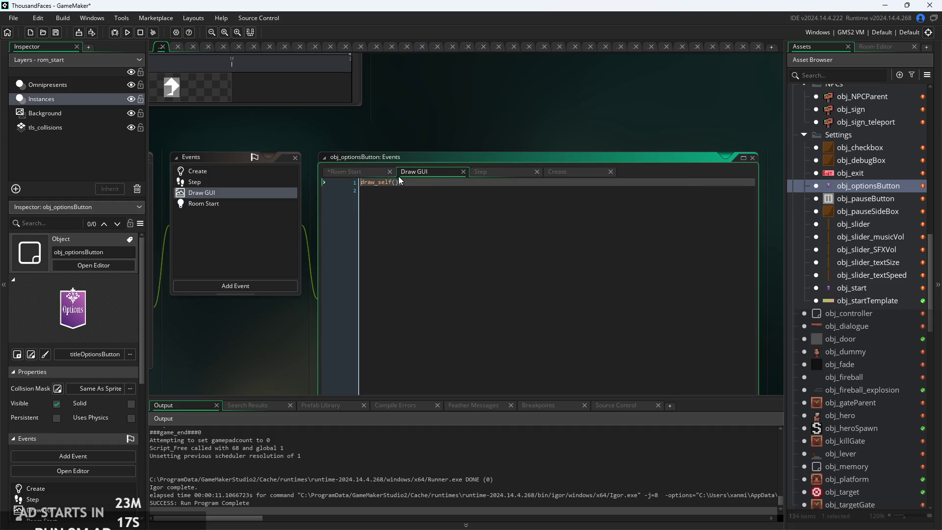
{"action": "key", "text": "ctrl+a"}
{"action": "key", "text": "Delete"}
{"action": "left_click", "coordinate": [521, 174]}
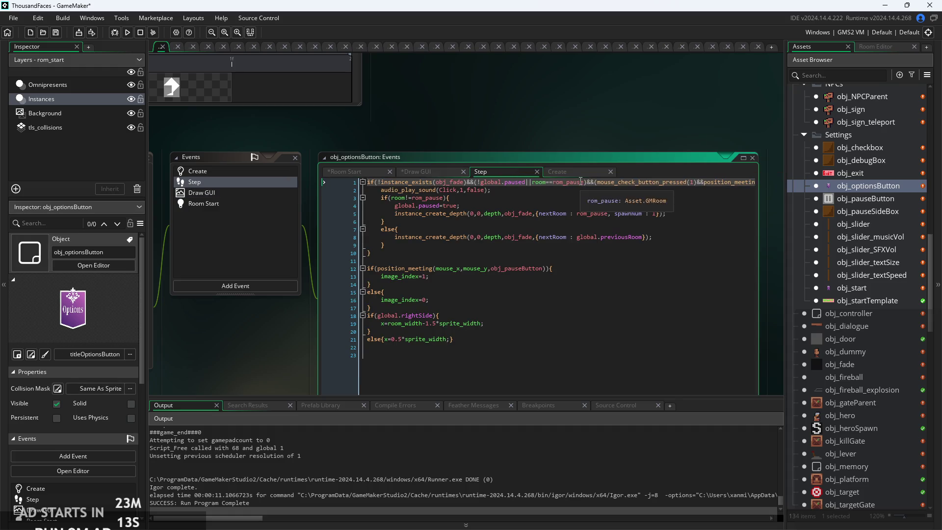
{"action": "left_click", "coordinate": [575, 176]}
{"action": "key", "text": "ctrl+a"}
{"action": "key", "text": "Delete"}
{"action": "left_click", "coordinate": [513, 173]}
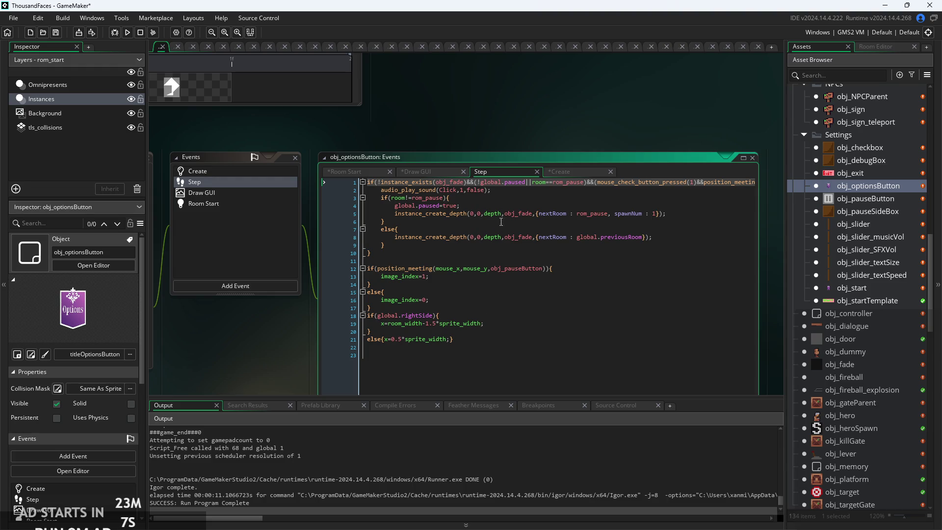
{"action": "left_click", "coordinate": [442, 173]}
- Delete the global.rightSide side-positioning lines from obj_optionsButton's Step code
{"action": "left_click", "coordinate": [478, 172]}
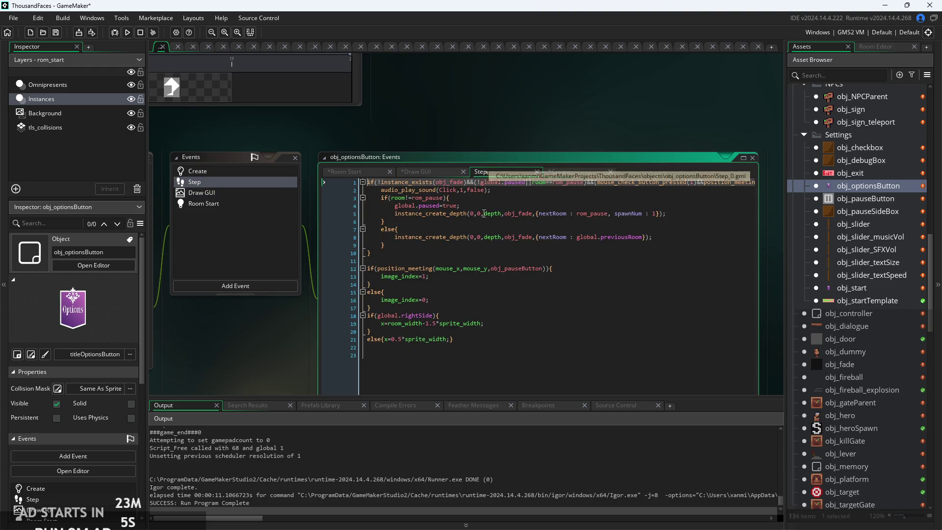
{"action": "left_click", "coordinate": [553, 237]}
{"action": "scroll", "coordinate": [562, 202], "scroll_direction": "up", "scroll_amount": 3}
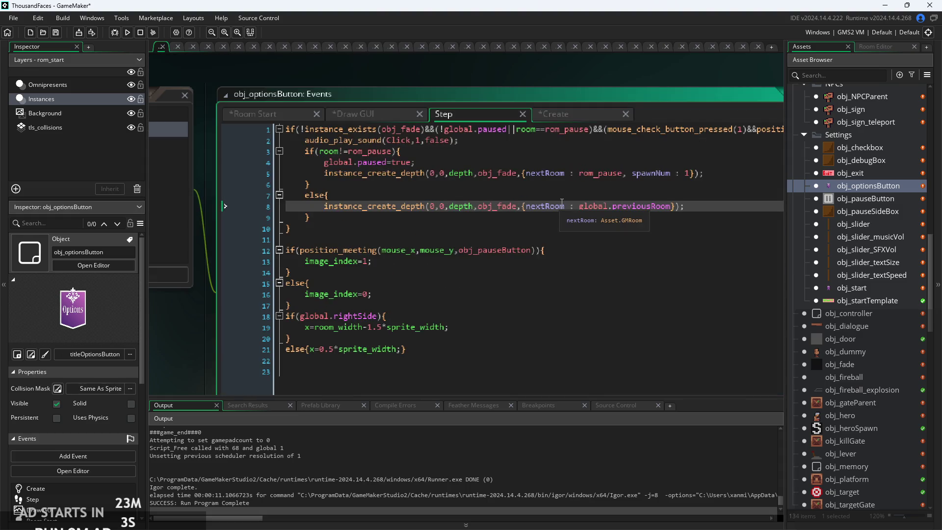
{"action": "left_click", "coordinate": [564, 196]}
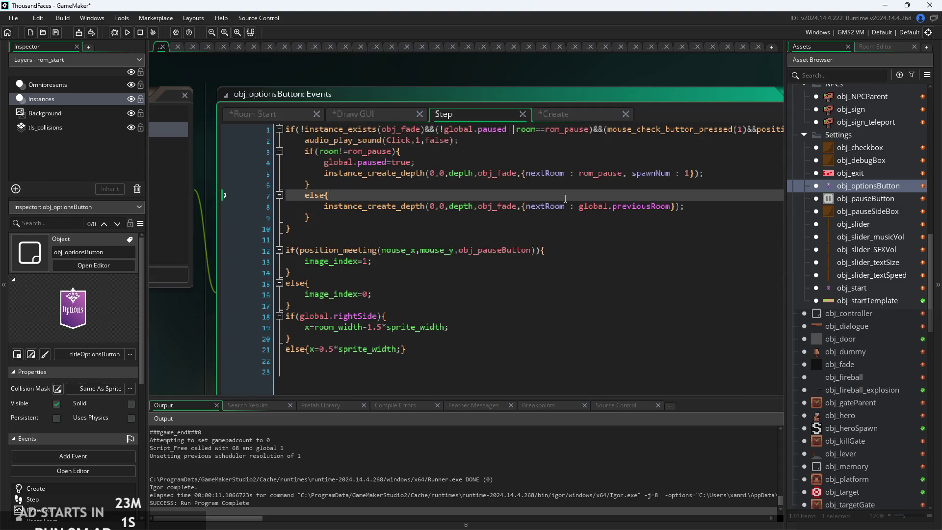
{"action": "left_click_drag", "start_coordinate": [564, 198], "coordinate": [533, 196]}
{"action": "left_click", "coordinate": [498, 275]}
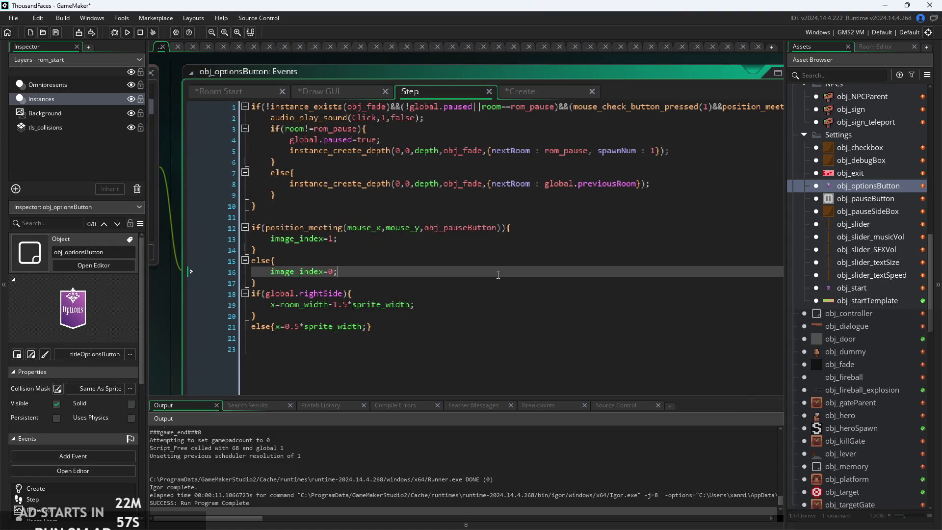
{"action": "scroll", "coordinate": [497, 275], "scroll_direction": "down", "scroll_amount": 1, "text": "ctrl"}
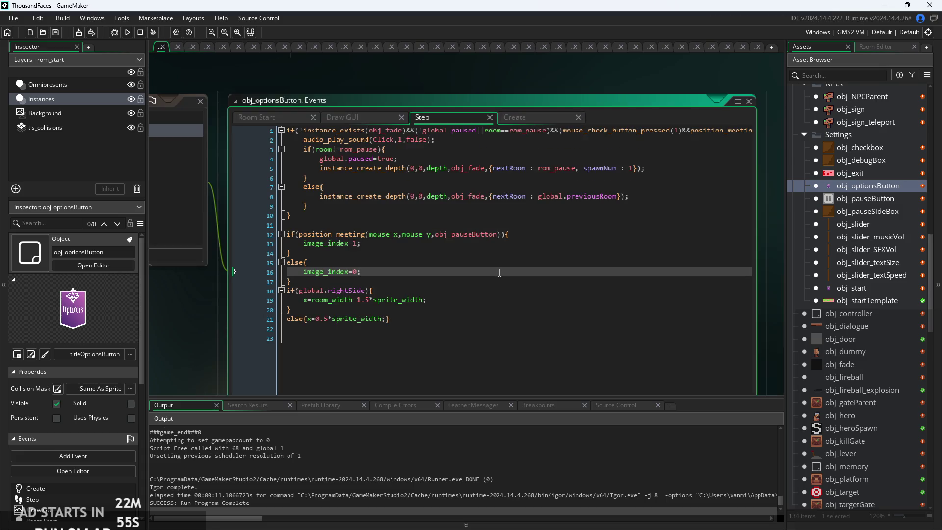
{"action": "mouse_move", "coordinate": [390, 319]}
{"action": "left_mouse_down"}
{"action": "mouse_move", "coordinate": [64, 299]}
{"action": "mouse_move", "coordinate": [60, 280]}
{"action": "mouse_move", "coordinate": [50, 290]}
{"action": "left_mouse_up"}
{"action": "key", "text": "BackSpace"}
{"action": "key", "text": "BackSpace"}
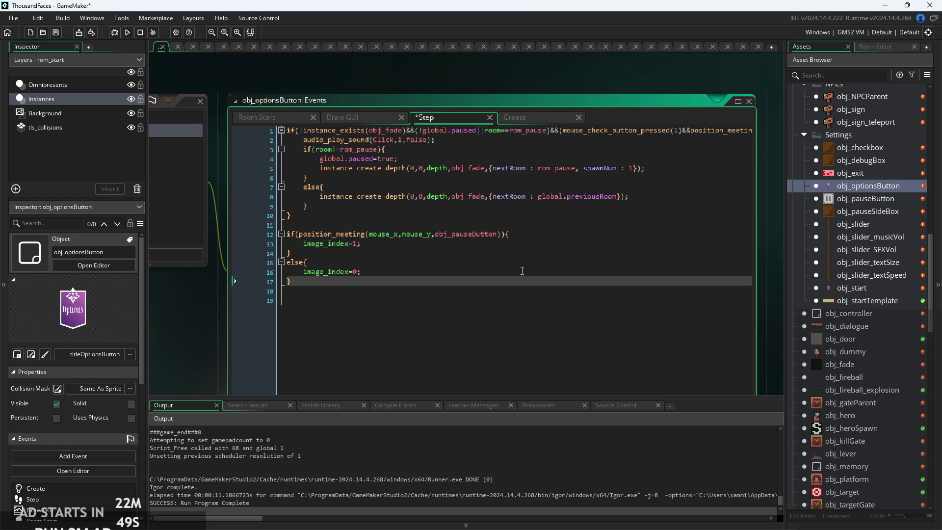
- Delete the position_meeting obj_pauseButton hover if/else block and its leftover blank line
{"action": "key", "text": "Up"}
{"action": "key", "text": "Up"}
{"action": "key", "text": "Up"}
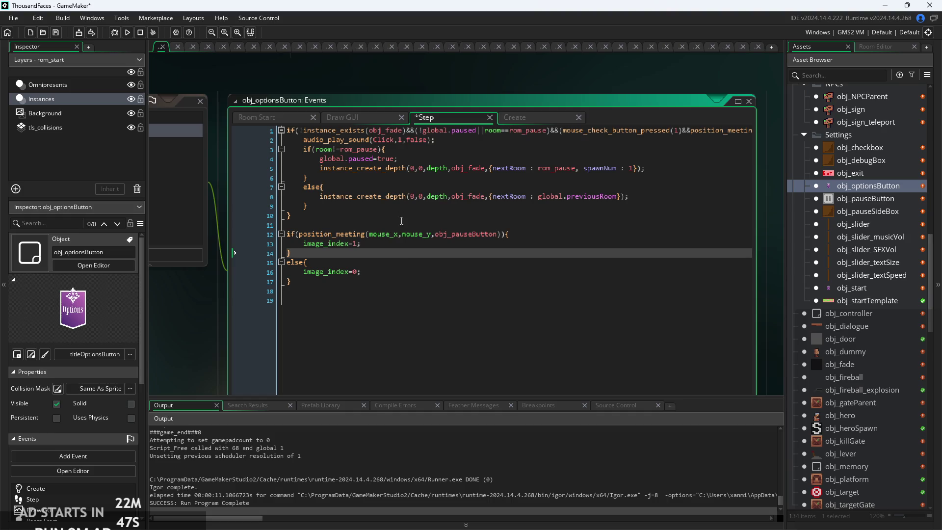
{"action": "left_click", "coordinate": [391, 278]}
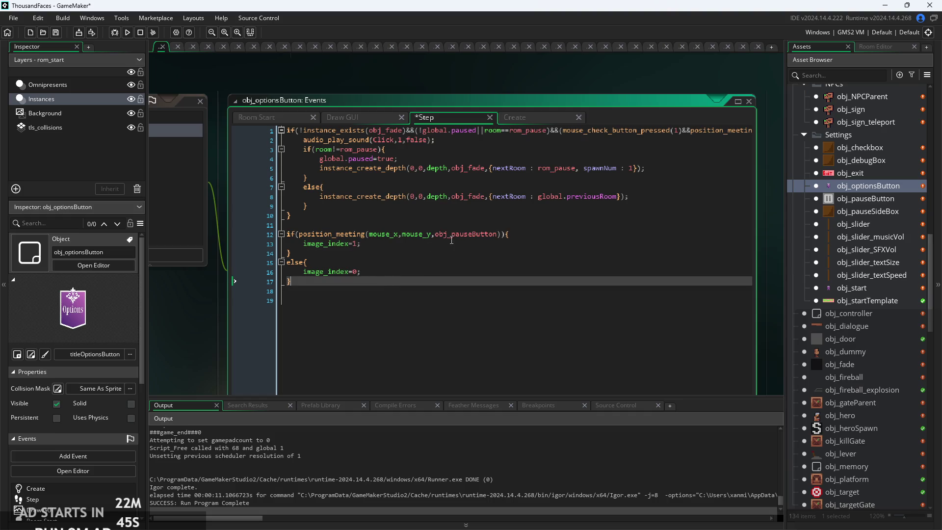
{"action": "key", "text": "Down"}
{"action": "key", "text": "Down"}
{"action": "left_click_drag", "start_coordinate": [388, 291], "coordinate": [161, 224]}
{"action": "key", "text": "Delete"}
{"action": "key", "text": "BackSpace"}
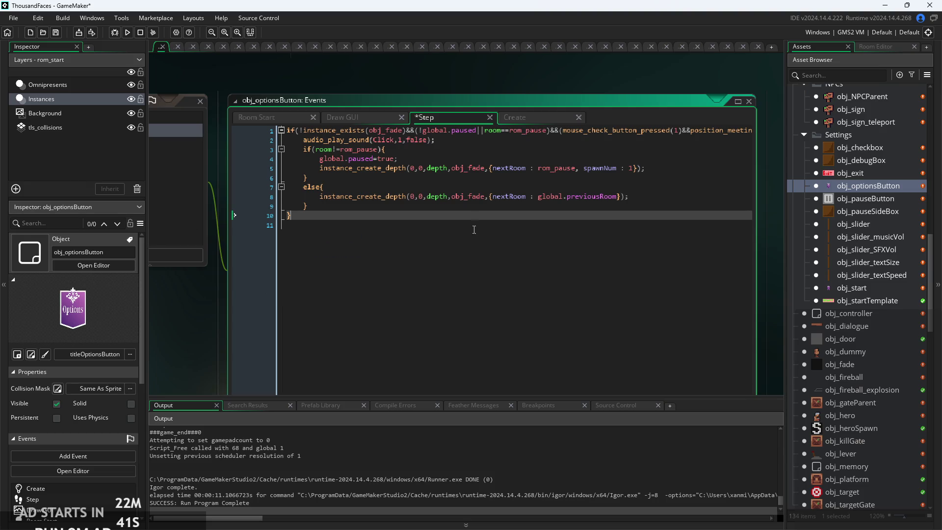
{"action": "key", "text": "Up"}
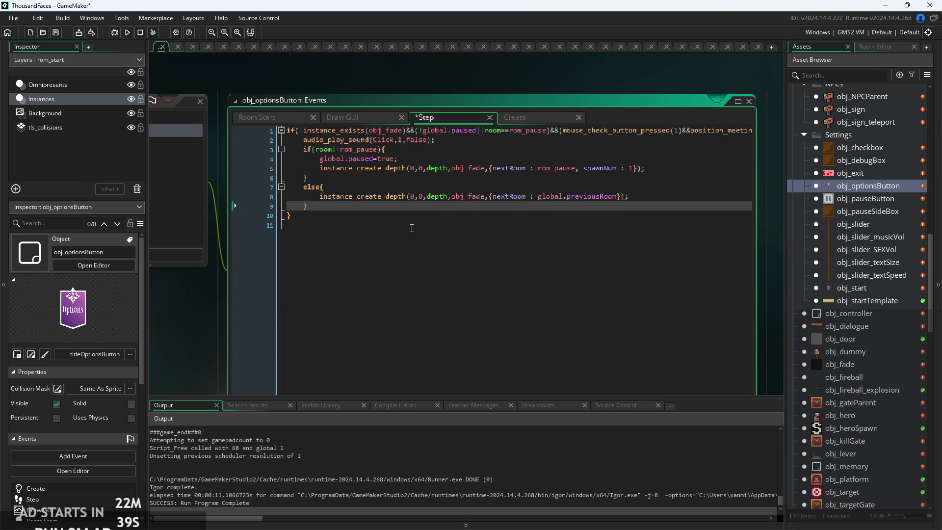
{"action": "left_click", "coordinate": [428, 241]}
{"action": "left_click", "coordinate": [452, 177]}
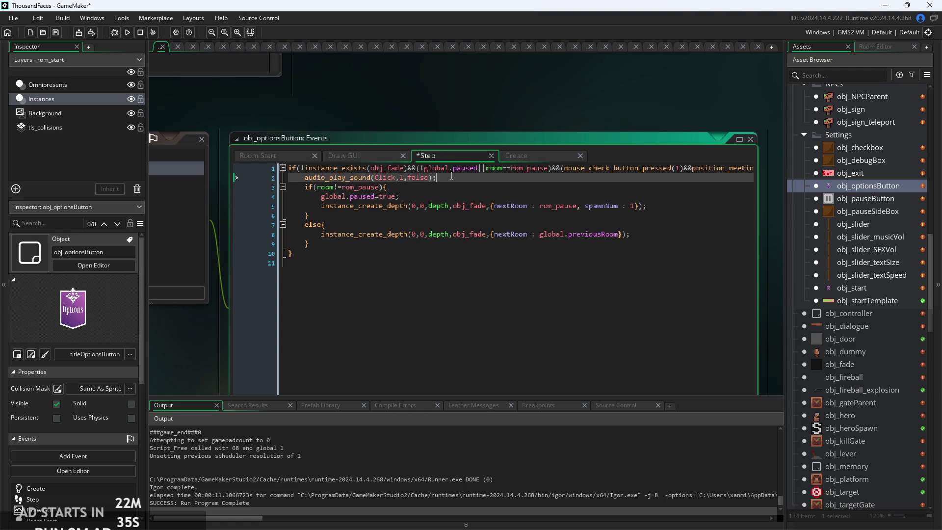
{"action": "key", "text": "Down"}
{"action": "key", "text": "Down"}
{"action": "key", "text": "Down"}
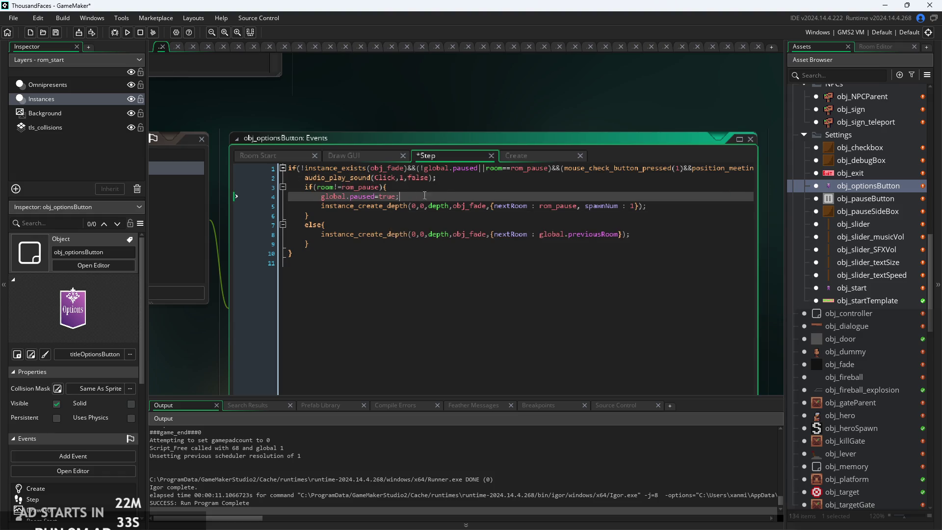
{"action": "left_click", "coordinate": [665, 234]}
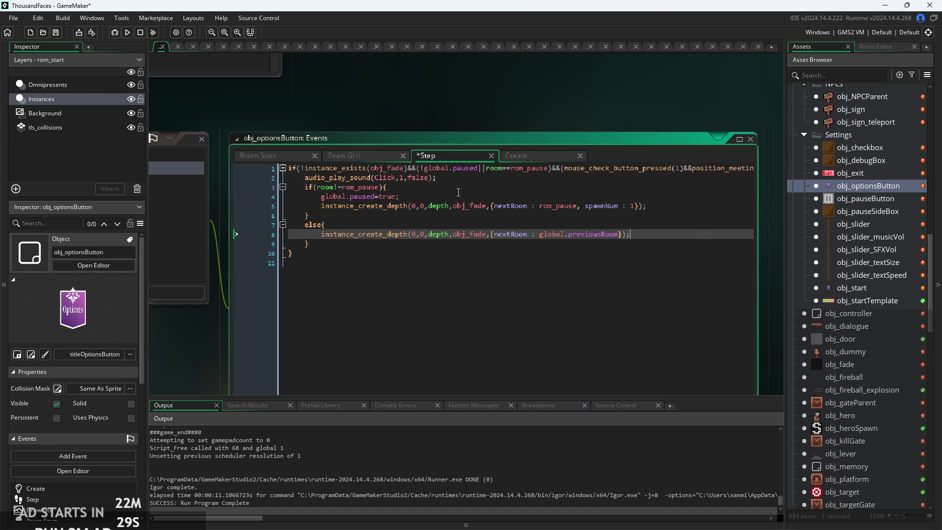
{"action": "scroll", "coordinate": [840, 213], "scroll_direction": "down", "scroll_amount": 5}
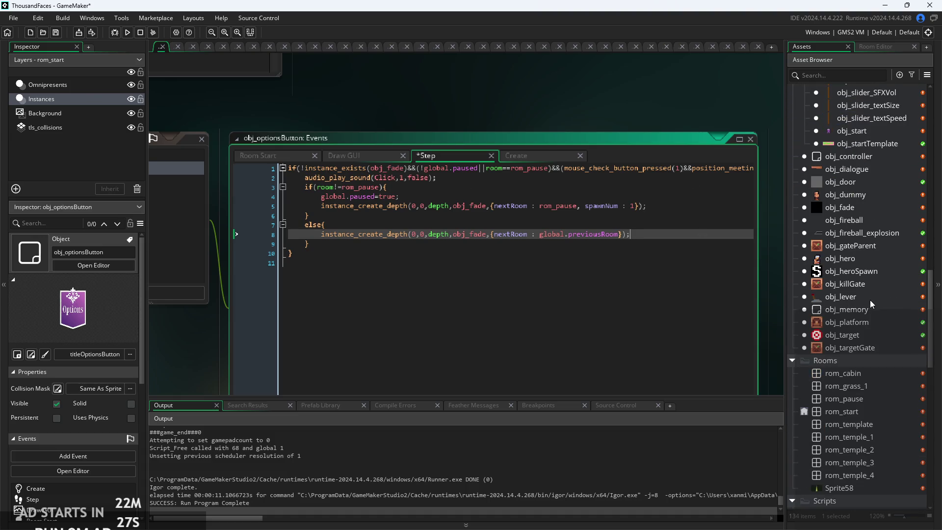
- Open the rom_start room in the room editor
{"action": "left_click", "coordinate": [862, 335]}
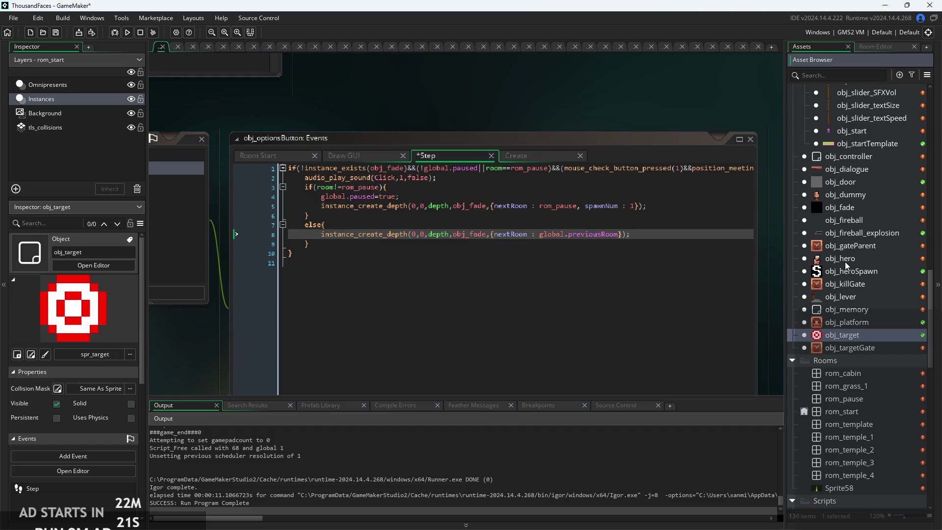
{"action": "left_click", "coordinate": [640, 226]}
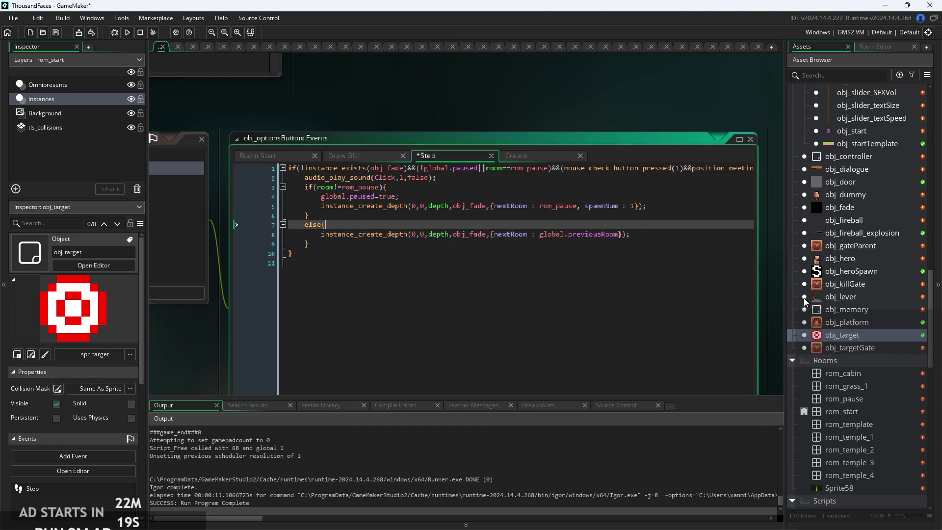
{"action": "scroll", "coordinate": [853, 318], "scroll_direction": "down", "scroll_amount": 3}
{"action": "left_click", "coordinate": [855, 334]}
{"action": "double_click", "coordinate": [856, 334]}
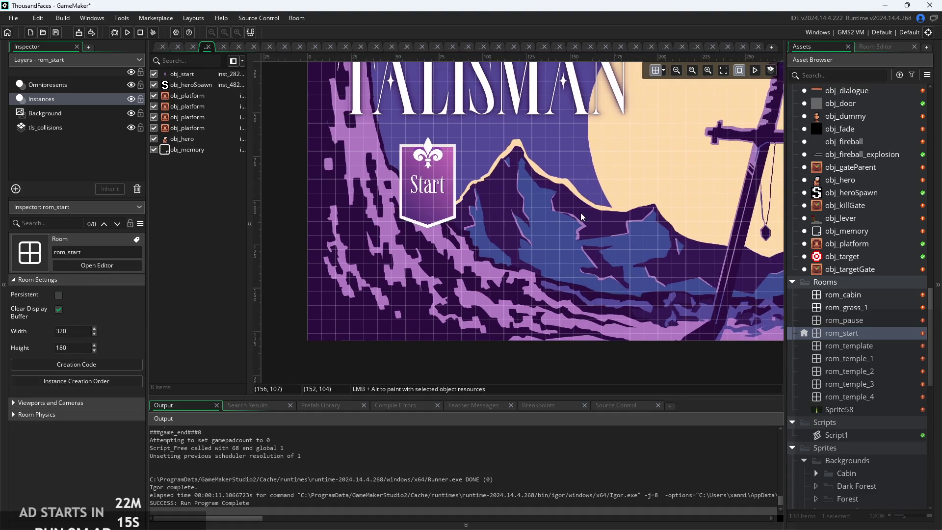
- Drag obj_optionsButton from the Asset Browser into the rom_start room
{"action": "scroll", "coordinate": [882, 325], "scroll_direction": "down", "scroll_amount": 1}
{"action": "scroll", "coordinate": [881, 320], "scroll_direction": "down", "scroll_amount": 8}
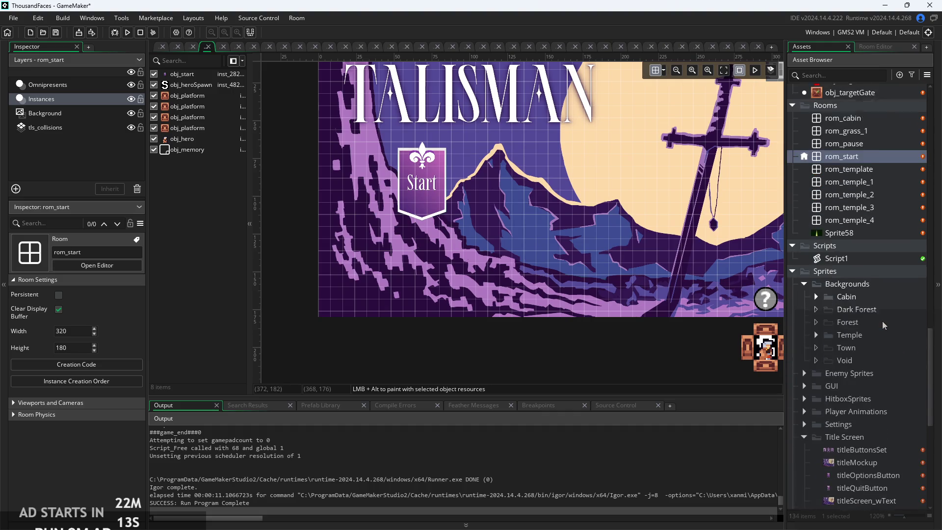
{"action": "scroll", "coordinate": [866, 358], "scroll_direction": "up", "scroll_amount": 10}
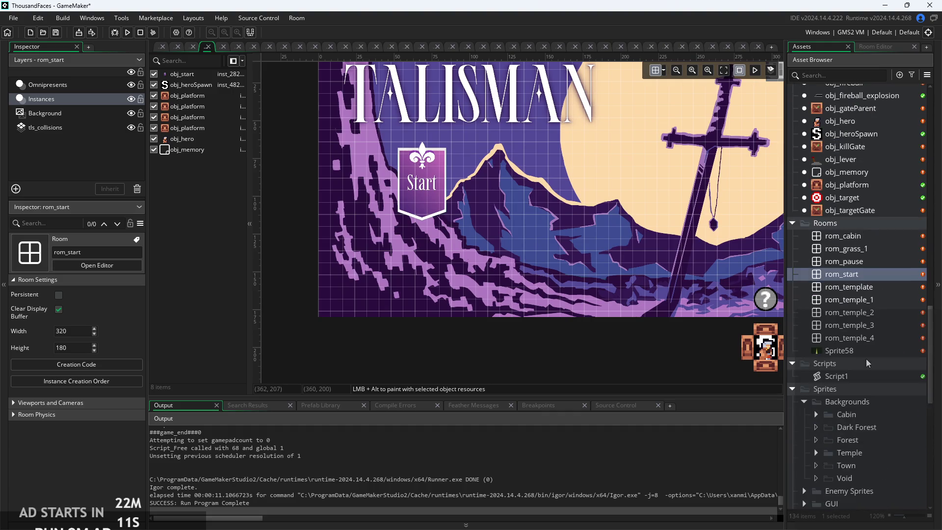
{"action": "scroll", "coordinate": [865, 257], "scroll_direction": "up", "scroll_amount": 3}
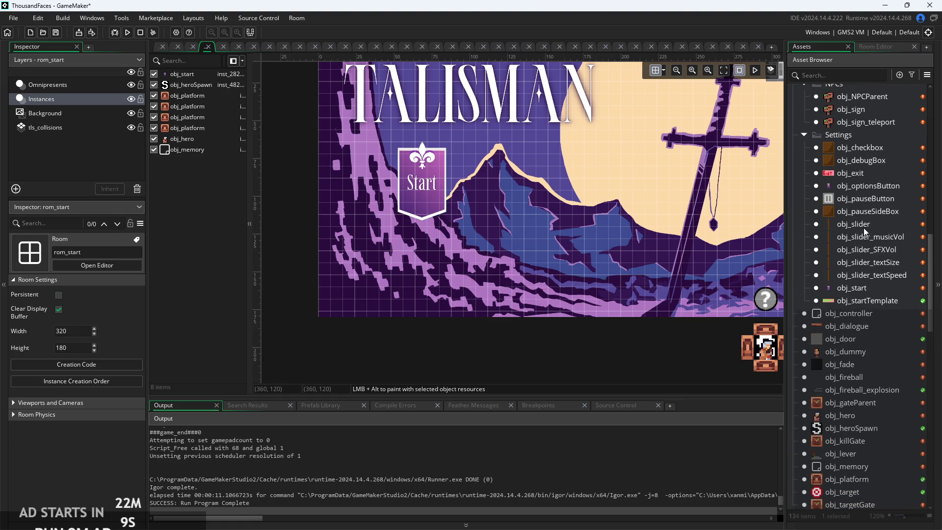
{"action": "mouse_move", "coordinate": [856, 187]}
{"action": "left_mouse_down"}
{"action": "mouse_move", "coordinate": [611, 257]}
{"action": "mouse_move", "coordinate": [496, 233]}
{"action": "left_mouse_up"}
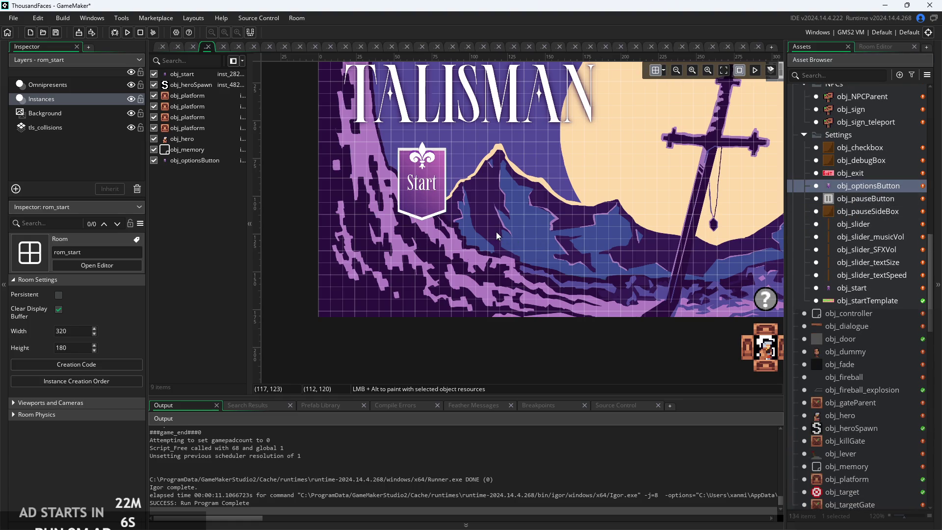
- Scale the Options instance to 0.05 on X and Y and move it near Start
{"action": "left_click", "coordinate": [196, 160]}
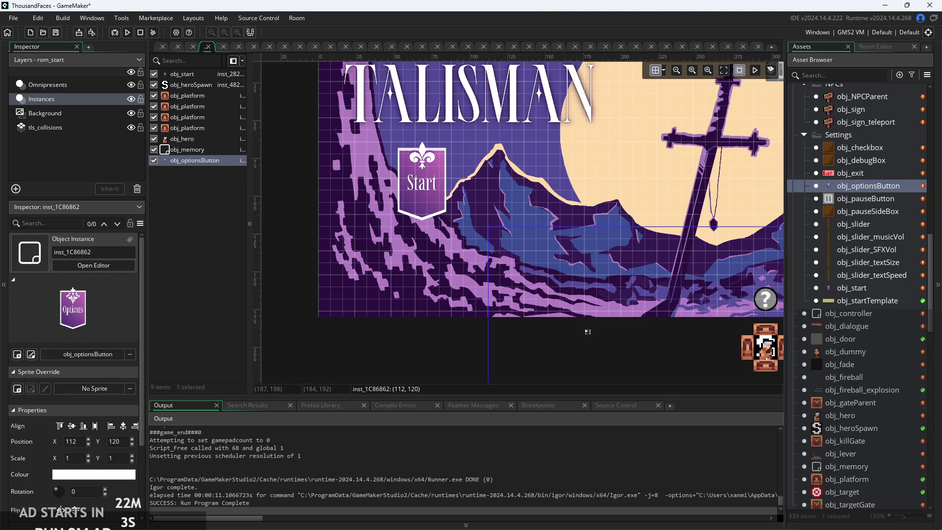
{"action": "left_click", "coordinate": [78, 458]}
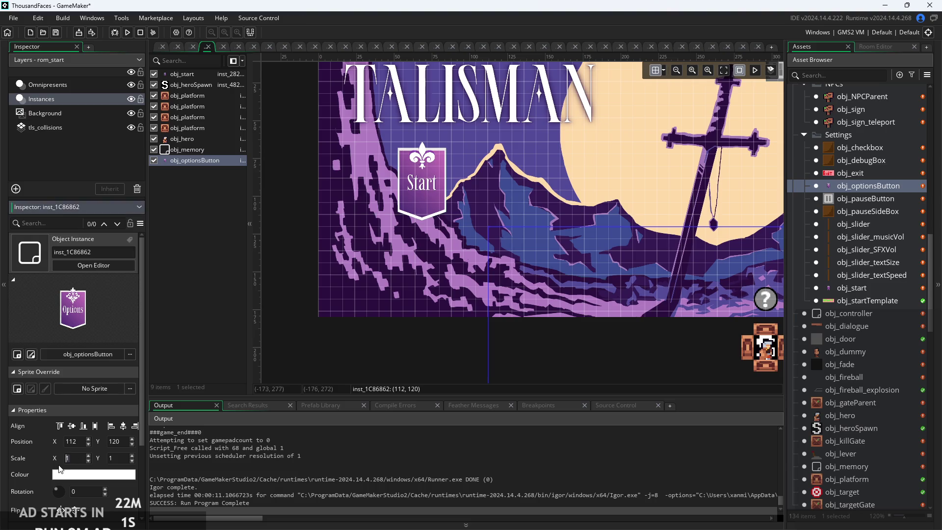
{"action": "type", "text": ".05"}
{"action": "key", "text": "Return"}
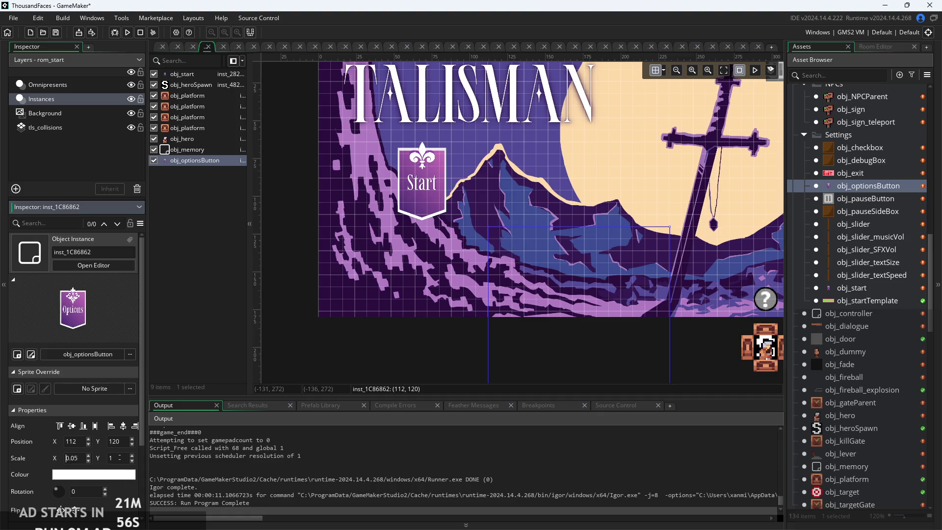
{"action": "key", "text": "Tab"}
{"action": "type", "text": "0.05"}
{"action": "key", "text": "Return"}
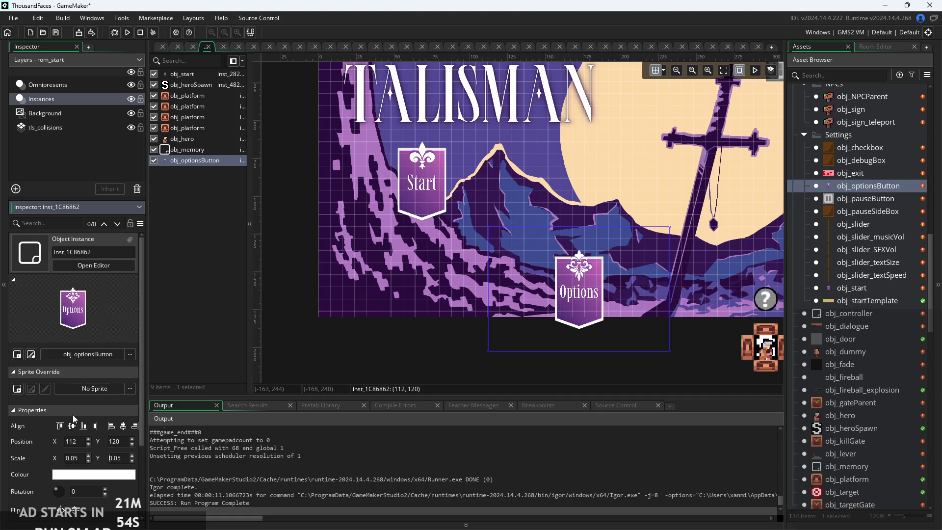
{"action": "mouse_move", "coordinate": [584, 277]}
{"action": "left_mouse_down"}
{"action": "mouse_move", "coordinate": [441, 169]}
{"action": "mouse_move", "coordinate": [426, 168]}
{"action": "mouse_move", "coordinate": [502, 182]}
{"action": "mouse_move", "coordinate": [502, 226]}
{"action": "left_mouse_up"}
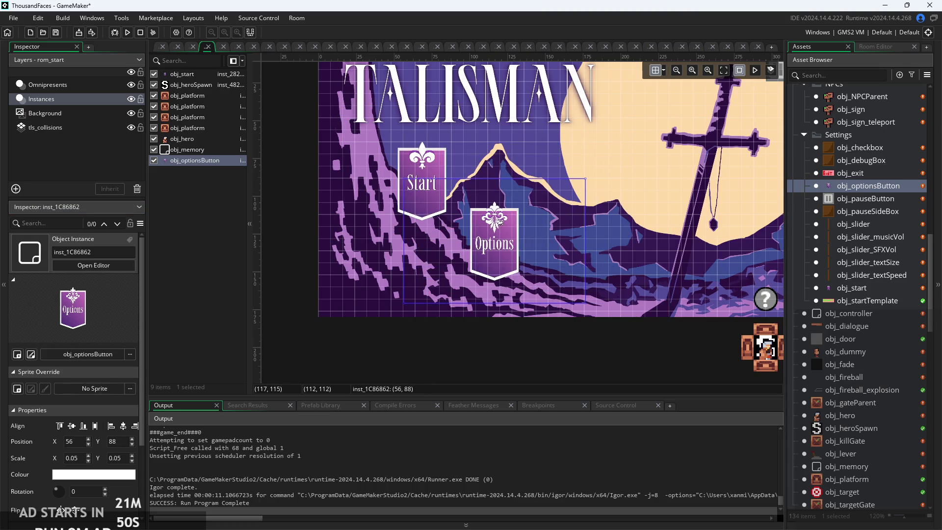
- Shift the Start button toward the room's left edge and the Options button up-right
{"action": "left_click", "coordinate": [633, 264]}
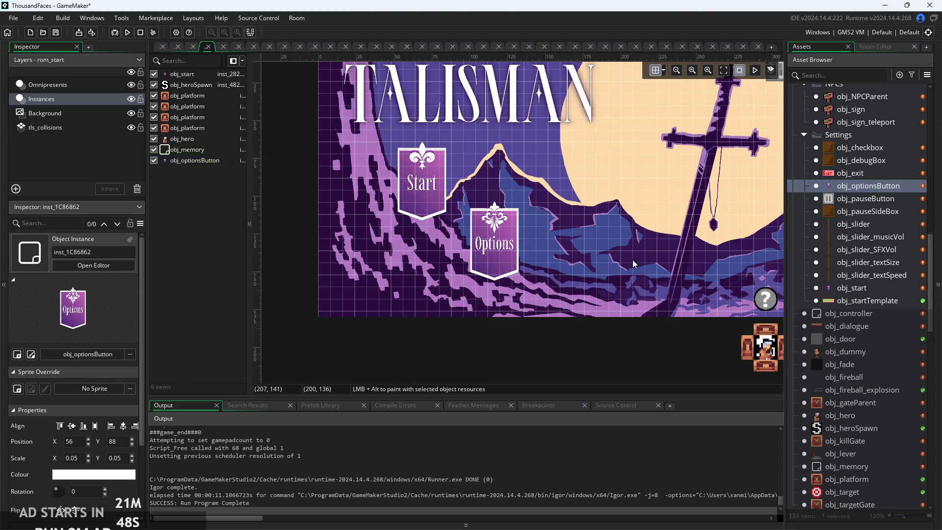
{"action": "left_click", "coordinate": [421, 169]}
{"action": "left_click_drag", "start_coordinate": [421, 169], "coordinate": [391, 168]}
{"action": "mouse_move", "coordinate": [492, 251]}
{"action": "left_mouse_down"}
{"action": "mouse_move", "coordinate": [515, 231]}
{"action": "mouse_move", "coordinate": [515, 238]}
{"action": "left_mouse_up"}
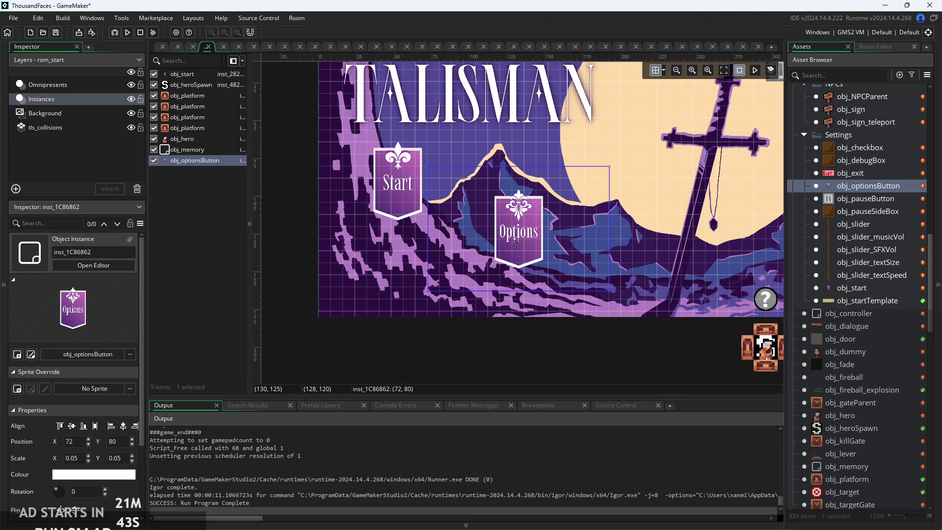
{"action": "left_click_drag", "start_coordinate": [395, 186], "coordinate": [411, 185]}
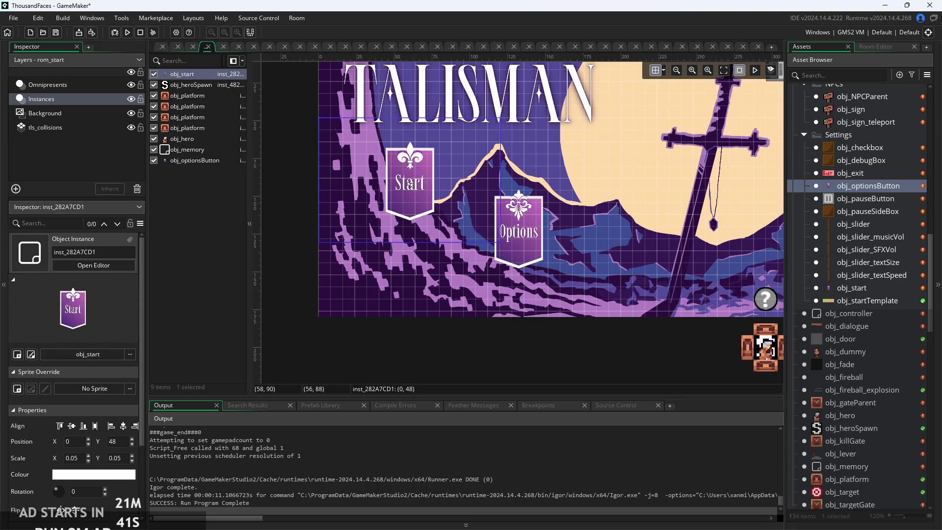
{"action": "left_click", "coordinate": [525, 236]}
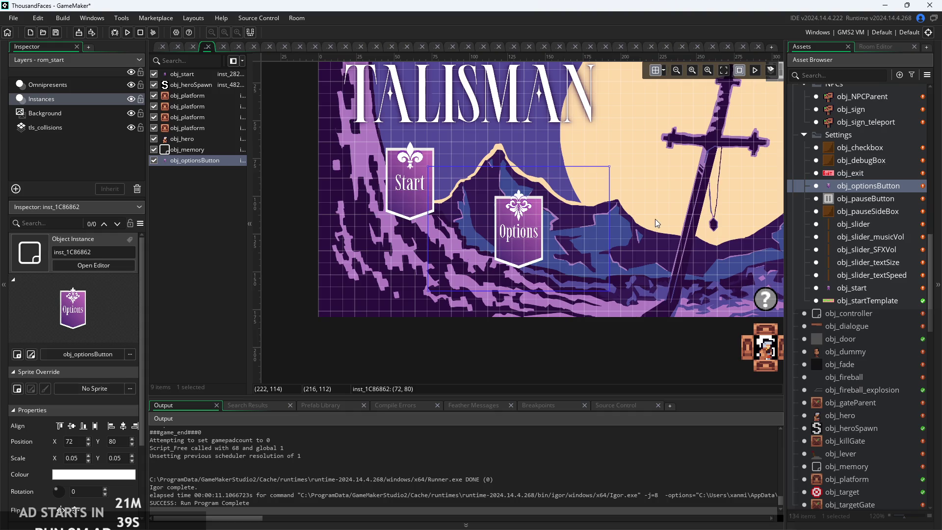
{"action": "left_click", "coordinate": [619, 222]}
{"action": "left_click", "coordinate": [381, 183]}
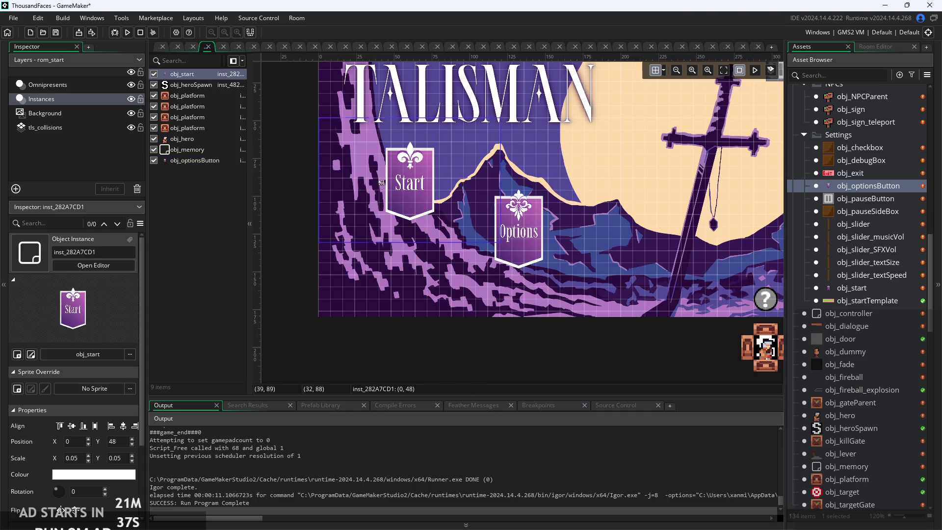
{"action": "left_click", "coordinate": [411, 281]}
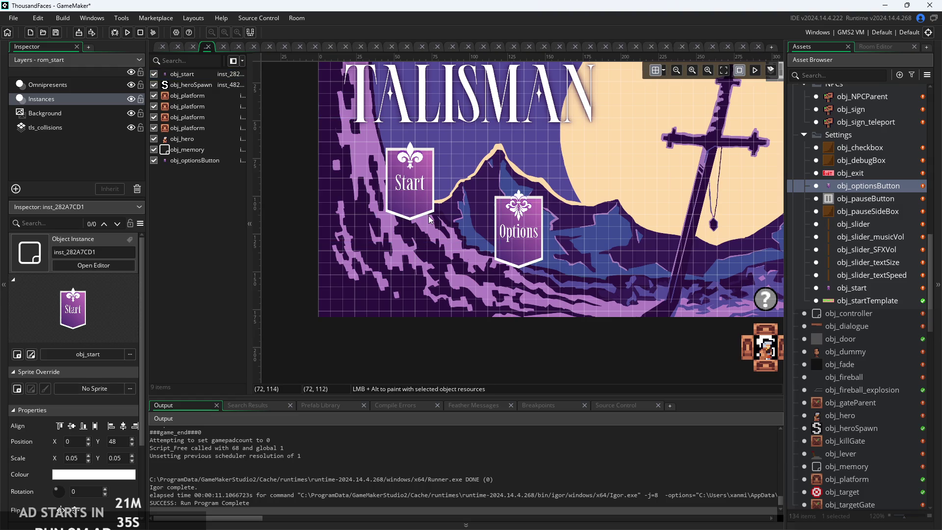
- Move Start lower-left and push the Options button left against it
{"action": "scroll", "coordinate": [400, 307], "scroll_direction": "down", "scroll_amount": 2}
{"action": "scroll", "coordinate": [366, 275], "scroll_direction": "down", "scroll_amount": 1}
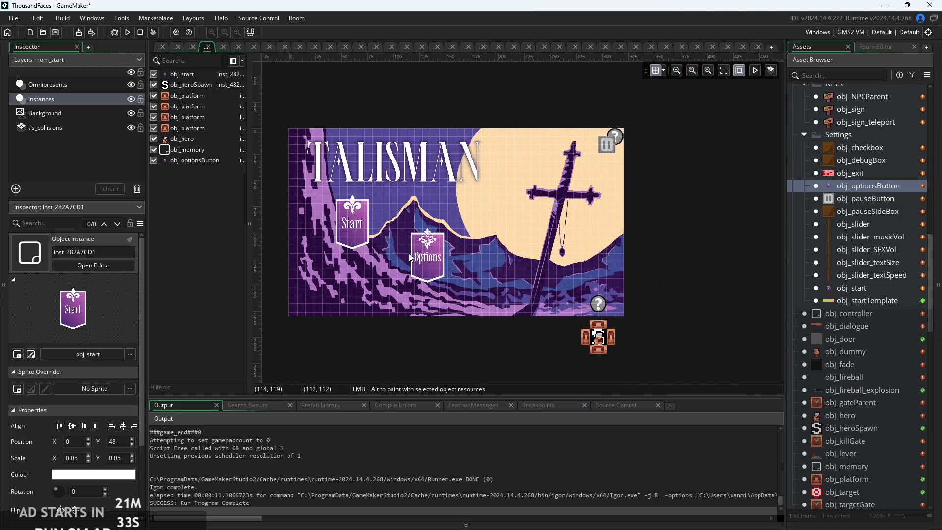
{"action": "scroll", "coordinate": [411, 256], "scroll_direction": "up", "scroll_amount": 2}
{"action": "left_click_drag", "start_coordinate": [372, 216], "coordinate": [350, 238]}
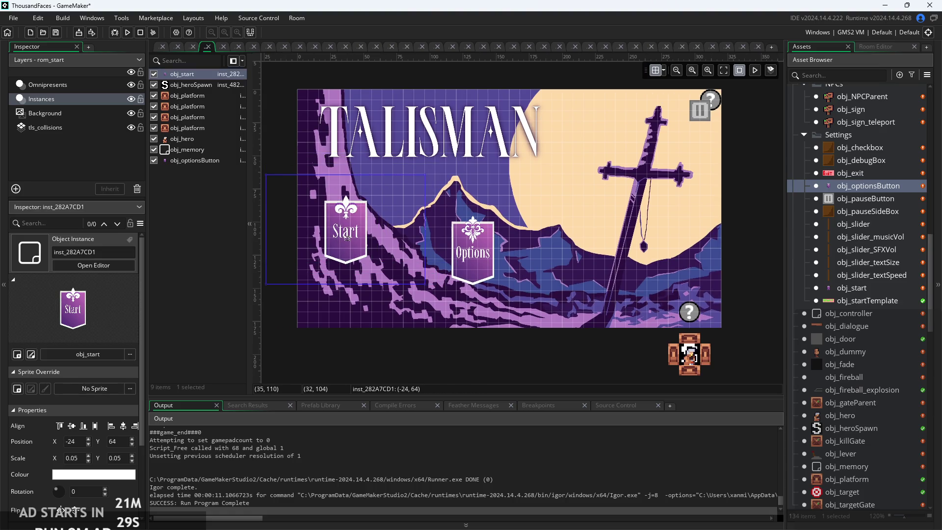
{"action": "left_click_drag", "start_coordinate": [488, 253], "coordinate": [435, 252]}
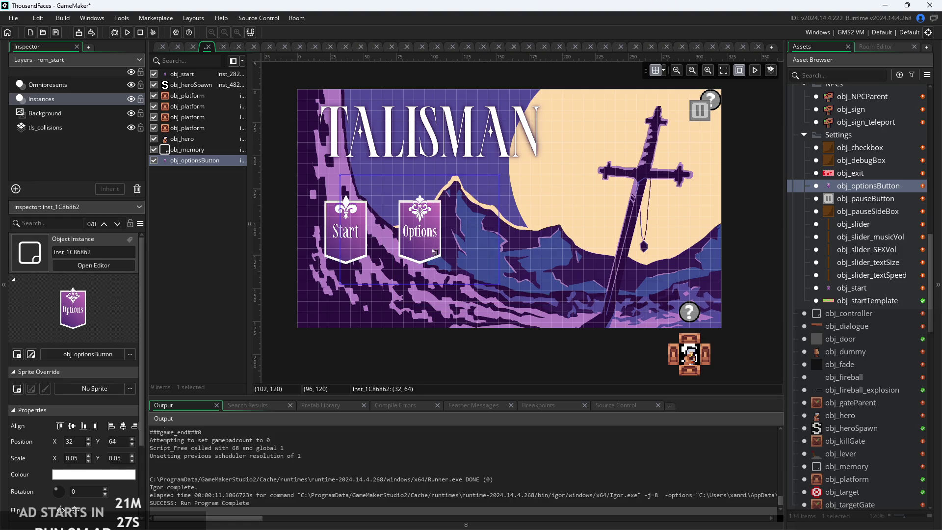
{"action": "scroll", "coordinate": [434, 252], "scroll_direction": "up", "scroll_amount": 3}
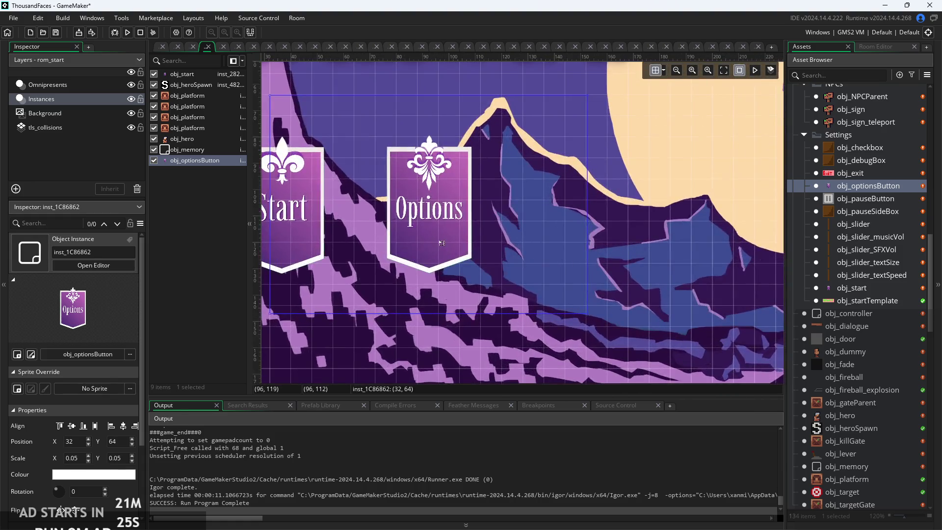
{"action": "scroll", "coordinate": [454, 243], "scroll_direction": "down", "scroll_amount": 2}
{"action": "left_click_drag", "start_coordinate": [430, 229], "coordinate": [378, 229]}
- Inspect both instances, return Options to X 32, Y 64, and test-run the game
{"action": "scroll", "coordinate": [387, 229], "scroll_direction": "up", "scroll_amount": 5}
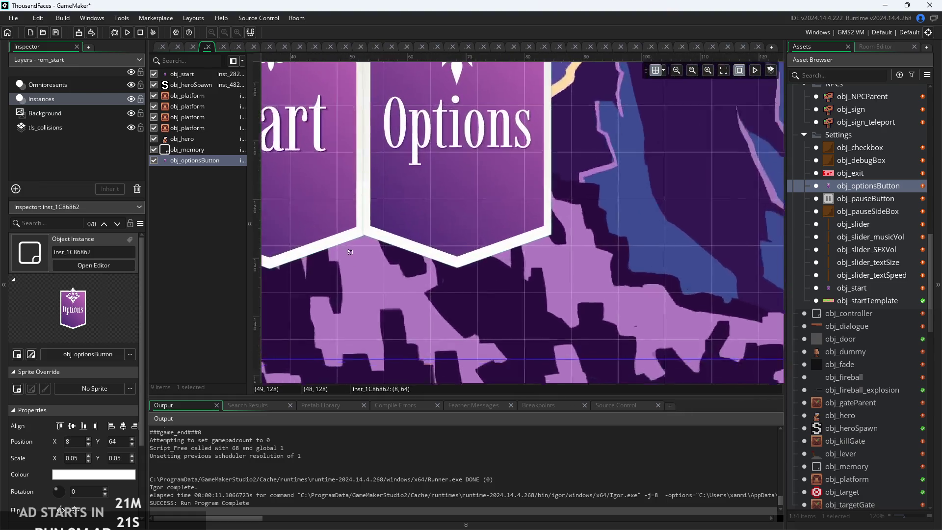
{"action": "scroll", "coordinate": [346, 170], "scroll_direction": "up", "scroll_amount": 5}
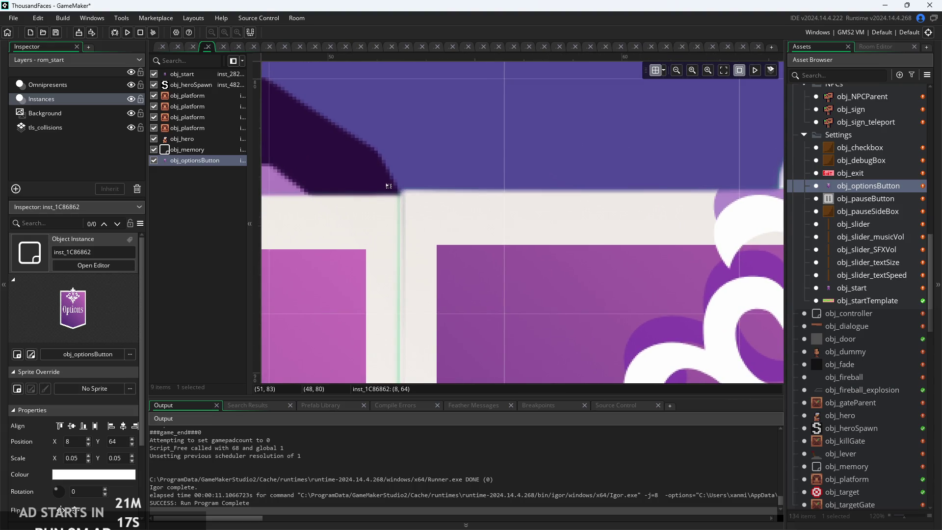
{"action": "scroll", "coordinate": [388, 186], "scroll_direction": "down", "scroll_amount": 1}
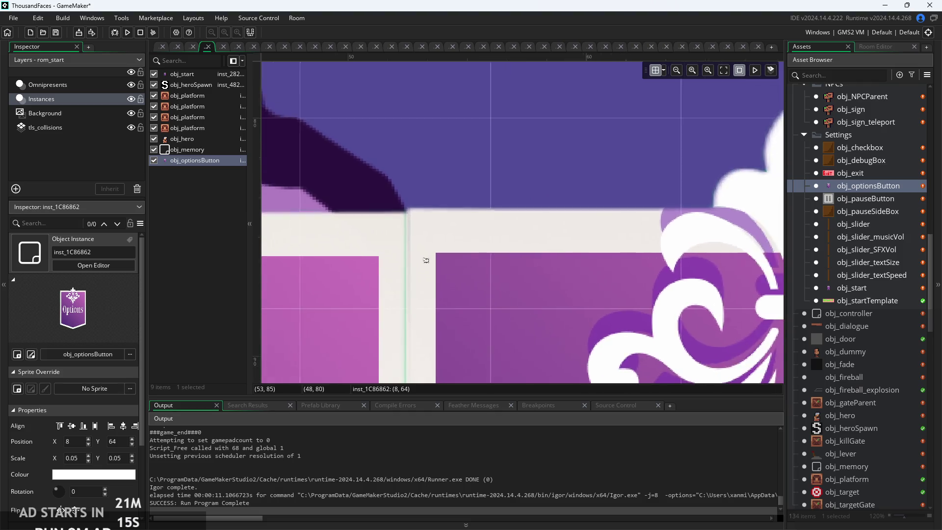
{"action": "scroll", "coordinate": [426, 260], "scroll_direction": "down", "scroll_amount": 5}
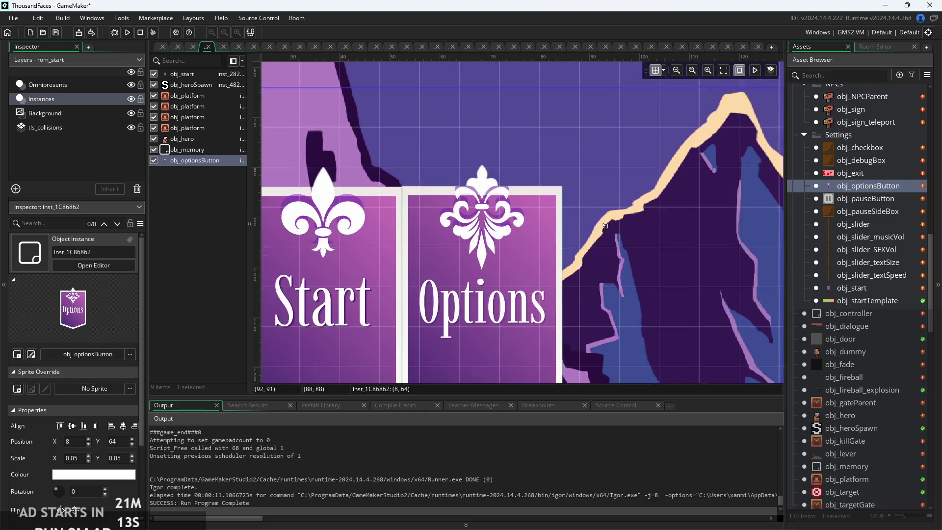
{"action": "scroll", "coordinate": [605, 226], "scroll_direction": "down", "scroll_amount": 2}
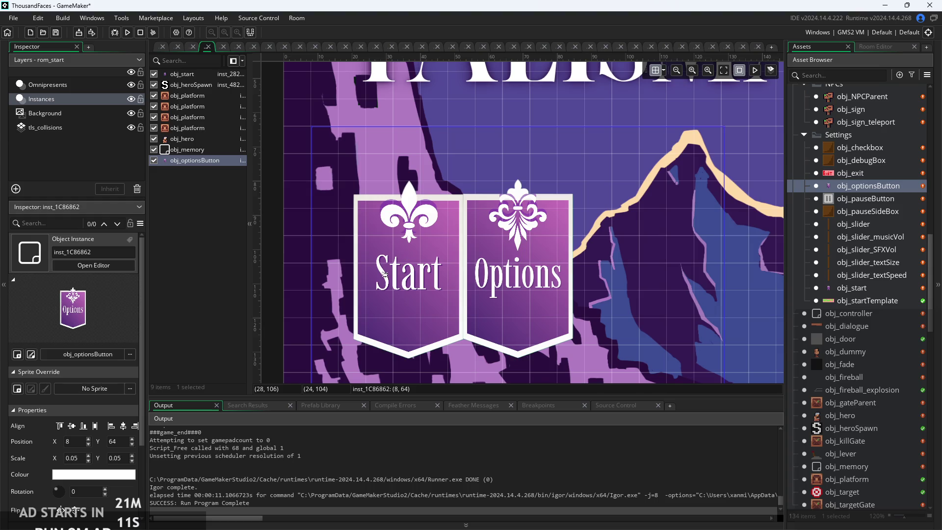
{"action": "double_click", "coordinate": [436, 269]}
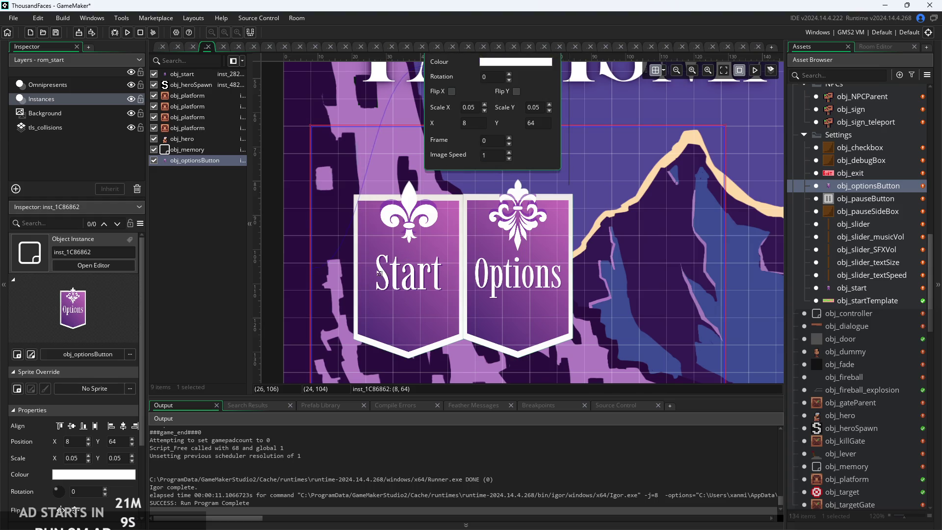
{"action": "left_click", "coordinate": [354, 276]}
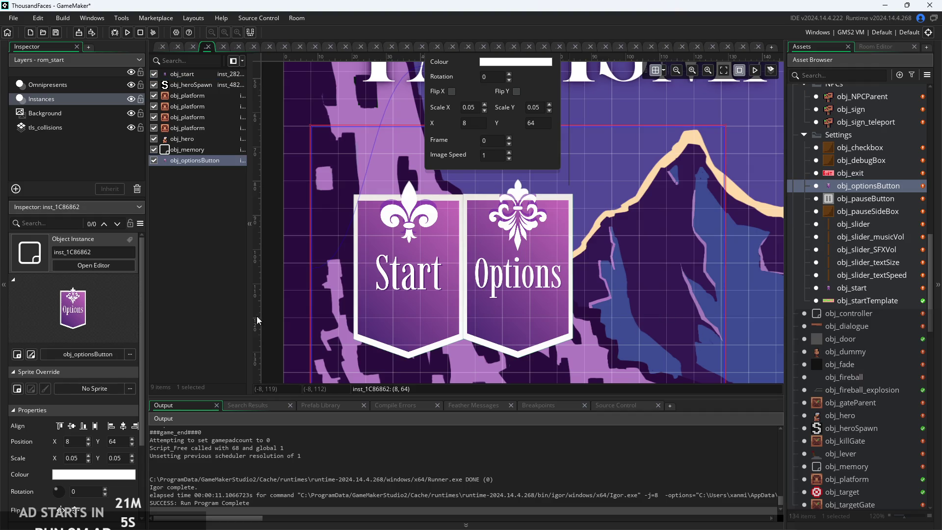
{"action": "left_click", "coordinate": [595, 323]}
{"action": "scroll", "coordinate": [596, 322], "scroll_direction": "down", "scroll_amount": 3}
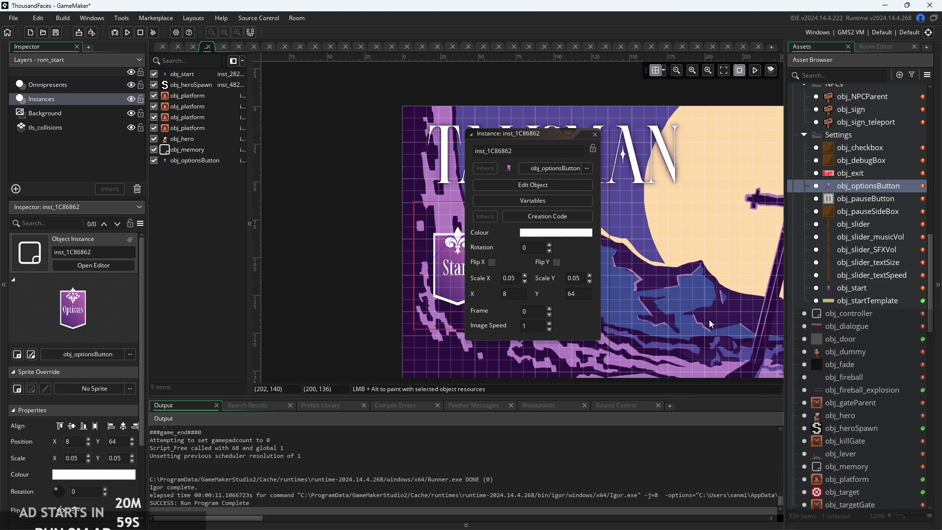
{"action": "scroll", "coordinate": [379, 263], "scroll_direction": "up", "scroll_amount": 3}
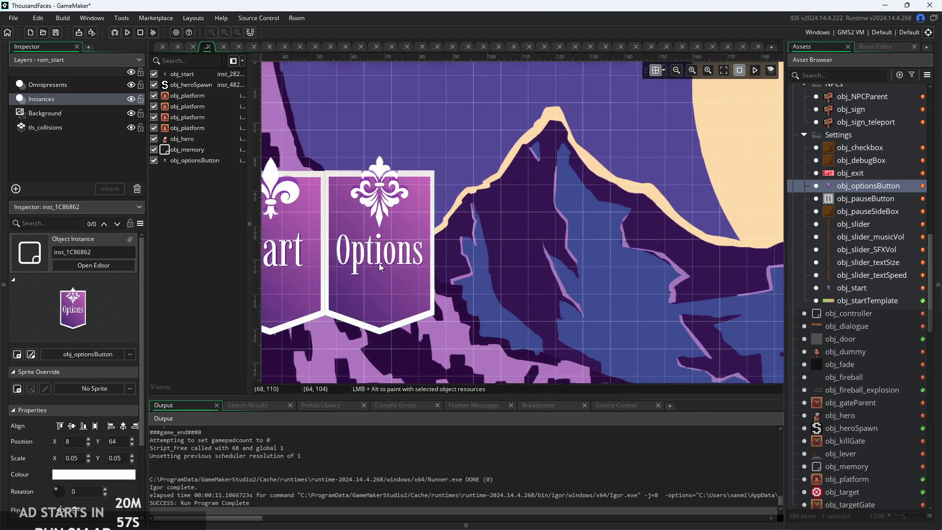
{"action": "left_click_drag", "start_coordinate": [379, 263], "coordinate": [462, 264]}
{"action": "scroll", "coordinate": [338, 159], "scroll_direction": "up", "scroll_amount": 3}
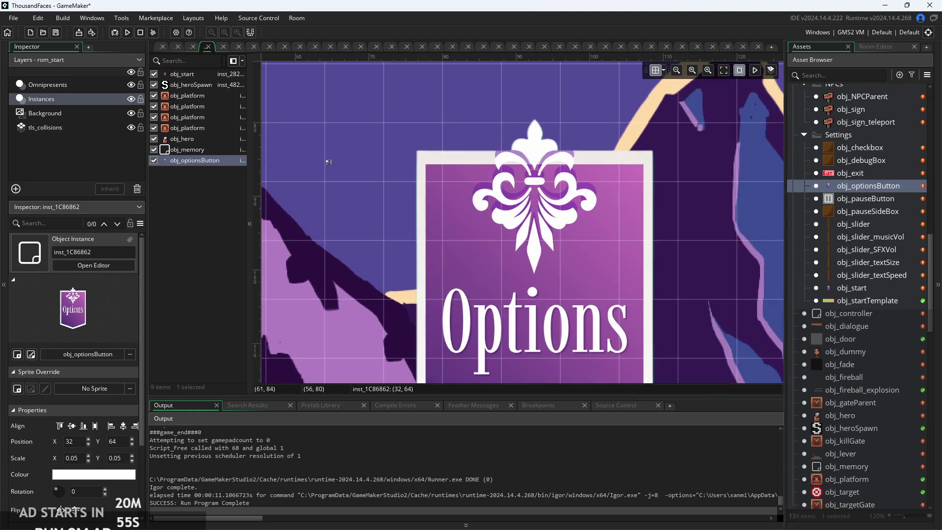
{"action": "left_click_drag", "start_coordinate": [407, 172], "coordinate": [536, 193]}
{"action": "scroll", "coordinate": [547, 182], "scroll_direction": "down", "scroll_amount": 4}
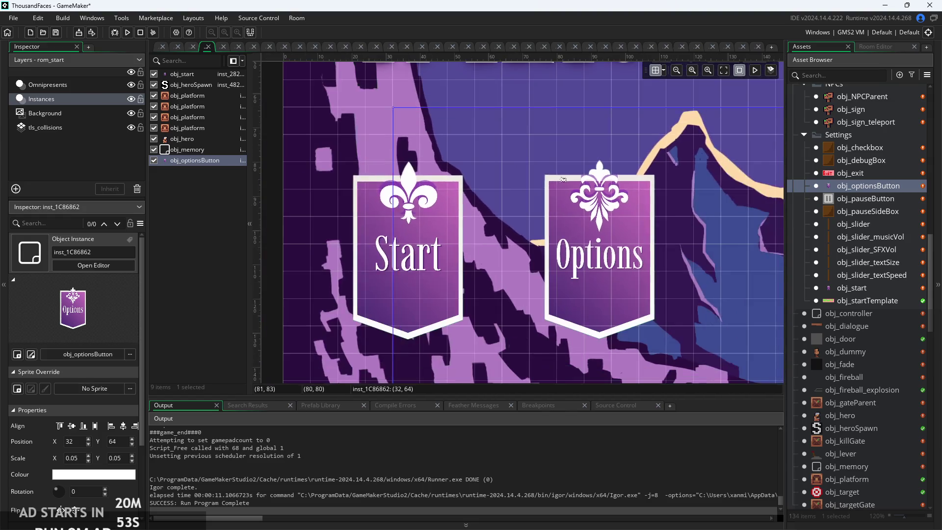
{"action": "scroll", "coordinate": [651, 241], "scroll_direction": "up", "scroll_amount": 3}
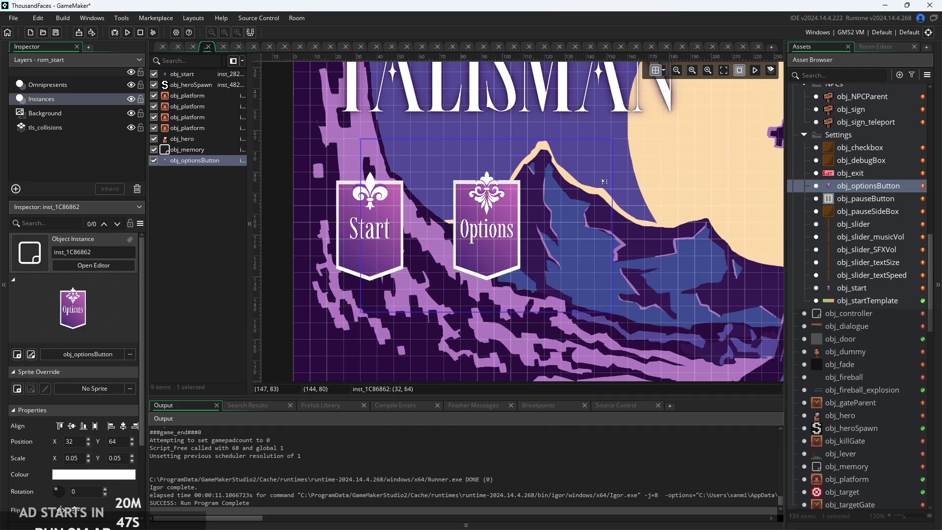
{"action": "left_click", "coordinate": [126, 33]}
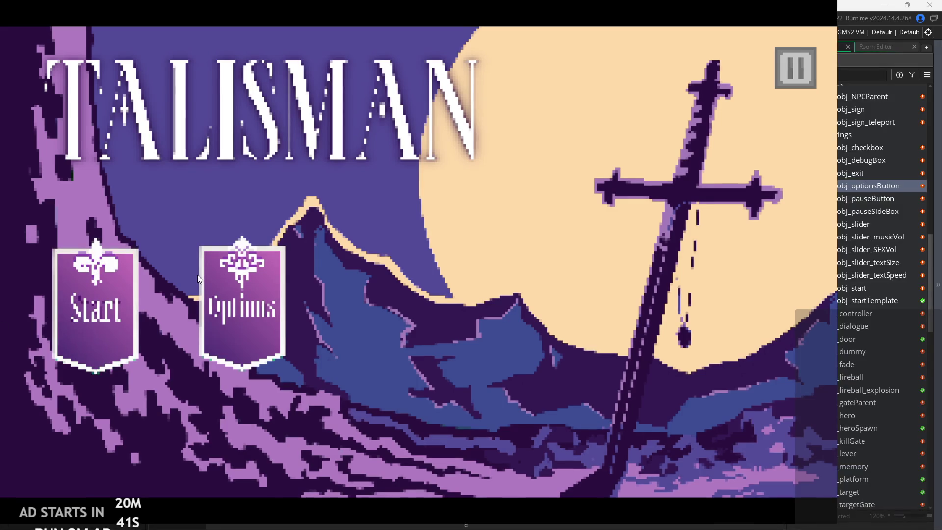
- Exit the test run via the pause screen, then select obj_start on the Instances layer
{"action": "left_click", "coordinate": [803, 74]}
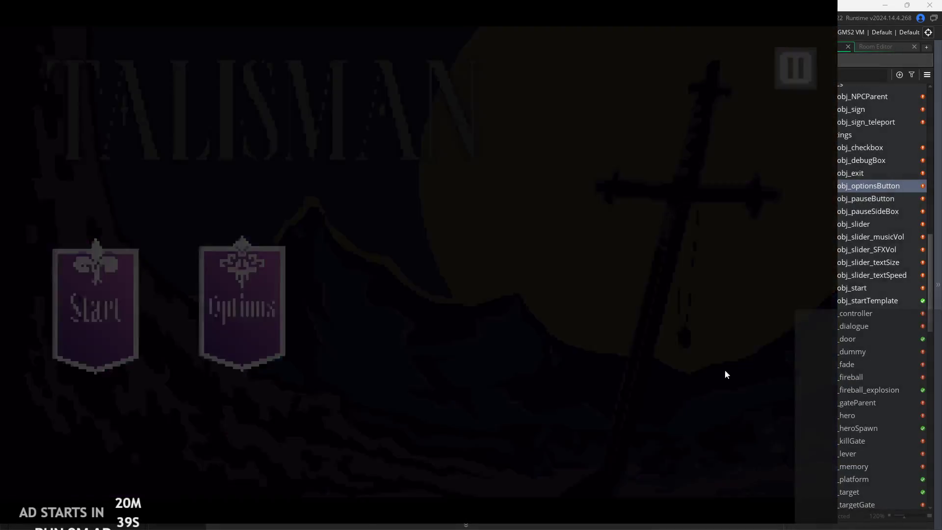
{"action": "left_click", "coordinate": [773, 465]}
{"action": "left_click", "coordinate": [353, 231]}
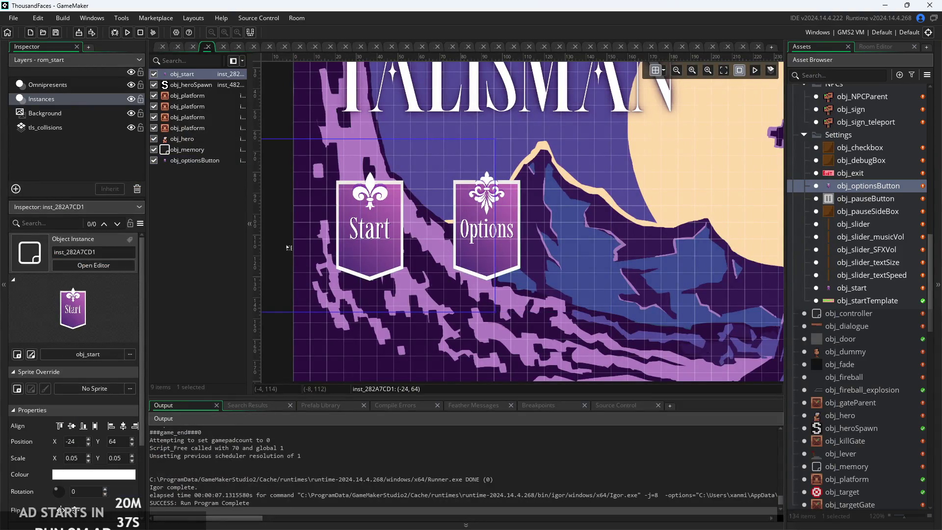
{"action": "scroll", "coordinate": [315, 220], "scroll_direction": "down", "scroll_amount": 2}
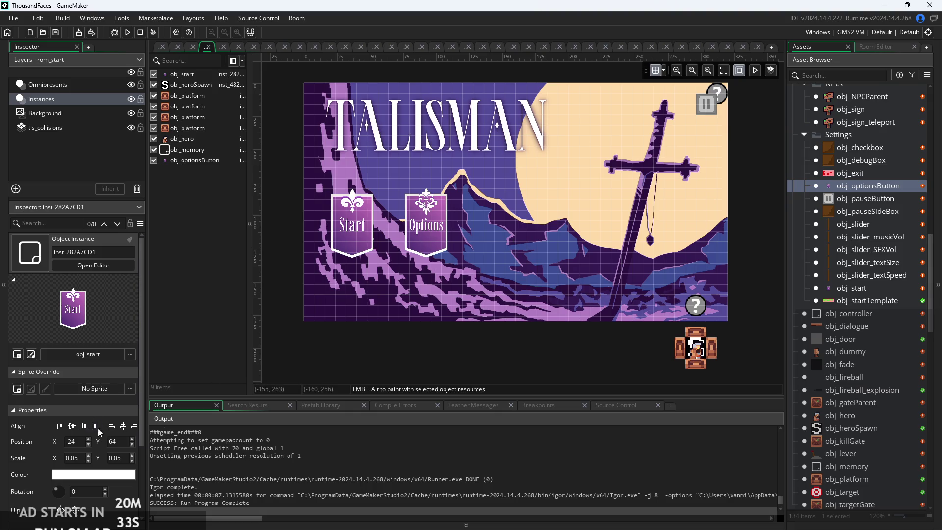
{"action": "left_click", "coordinate": [87, 84]}
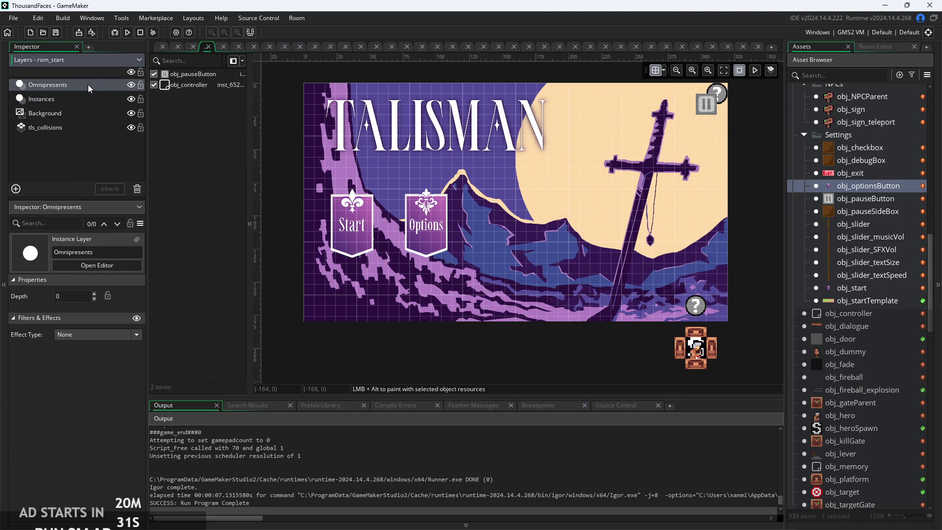
{"action": "left_click", "coordinate": [78, 109]}
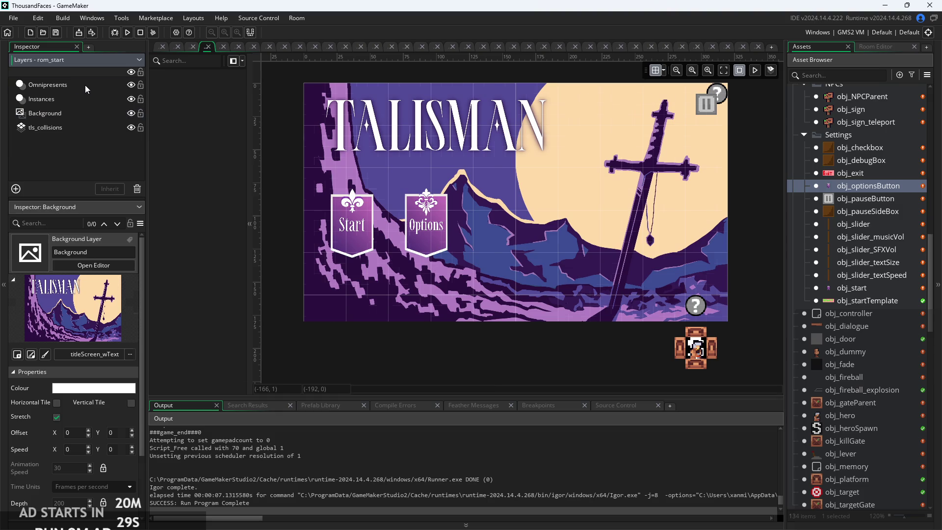
{"action": "left_click", "coordinate": [84, 85]}
{"action": "mouse_move", "coordinate": [499, 346]}
{"action": "left_mouse_down"}
{"action": "mouse_move", "coordinate": [467, 324]}
{"action": "mouse_move", "coordinate": [518, 333]}
{"action": "left_mouse_up"}
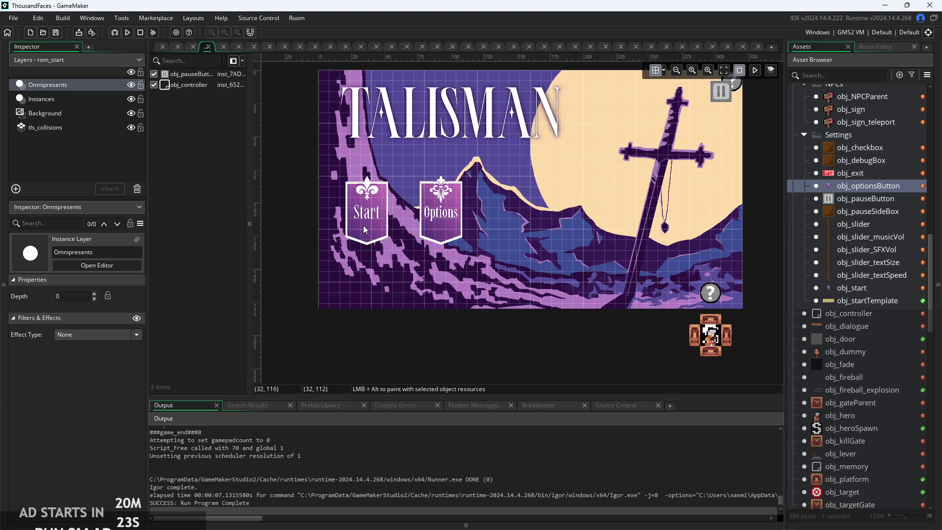
{"action": "left_click", "coordinate": [69, 98]}
{"action": "left_click", "coordinate": [214, 74]}
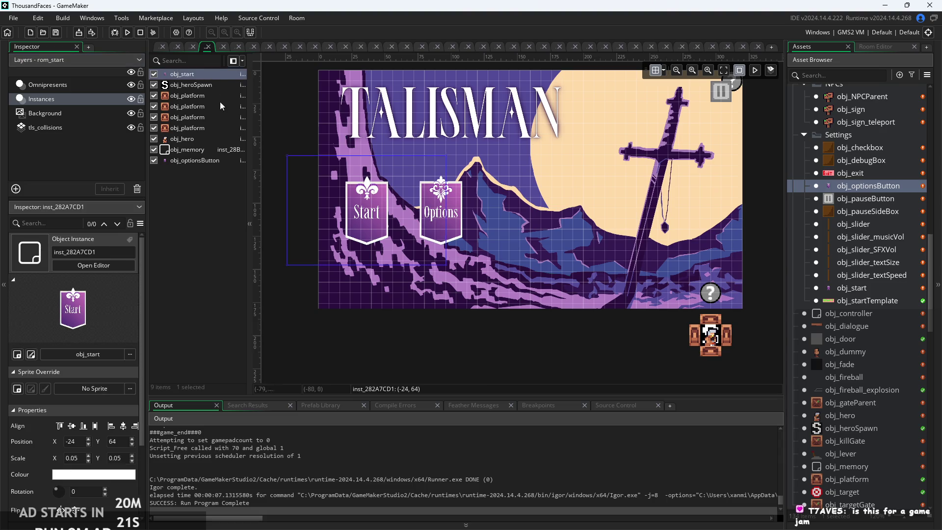
- Scale the Start button to 0.07 and move it up and left
{"action": "left_click", "coordinate": [78, 457]}
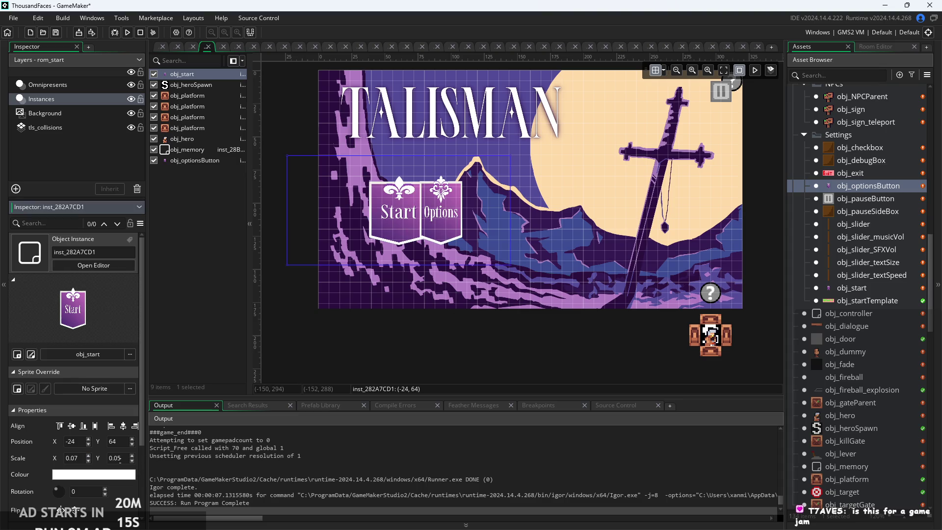
{"action": "type", "text": "7"}
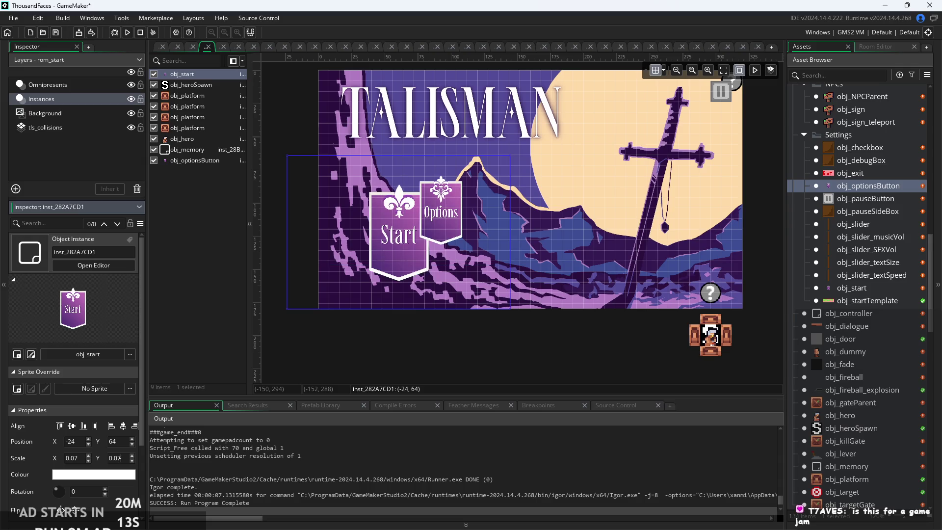
{"action": "left_click_drag", "start_coordinate": [441, 216], "coordinate": [483, 227]}
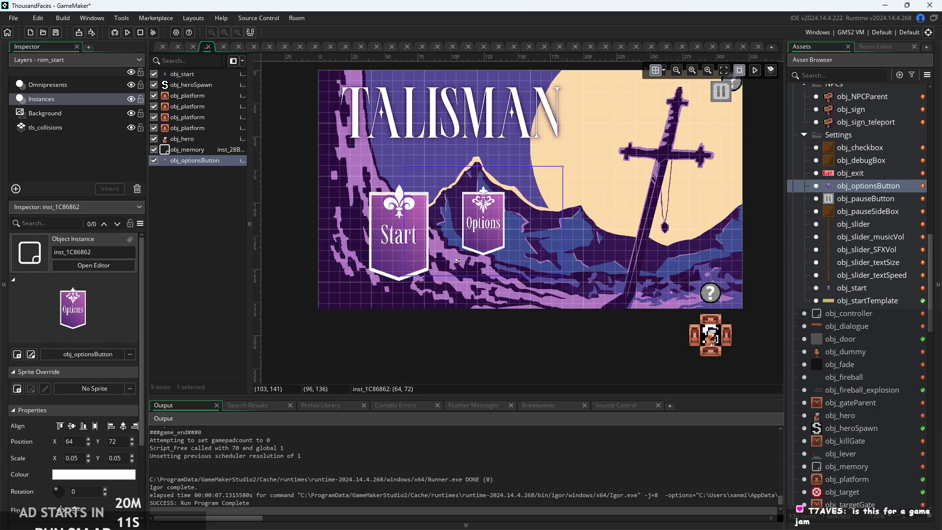
{"action": "left_click", "coordinate": [385, 257]}
{"action": "mouse_move", "coordinate": [385, 257]}
{"action": "left_mouse_down"}
{"action": "mouse_move", "coordinate": [355, 223]}
{"action": "mouse_move", "coordinate": [354, 234]}
{"action": "left_mouse_up"}
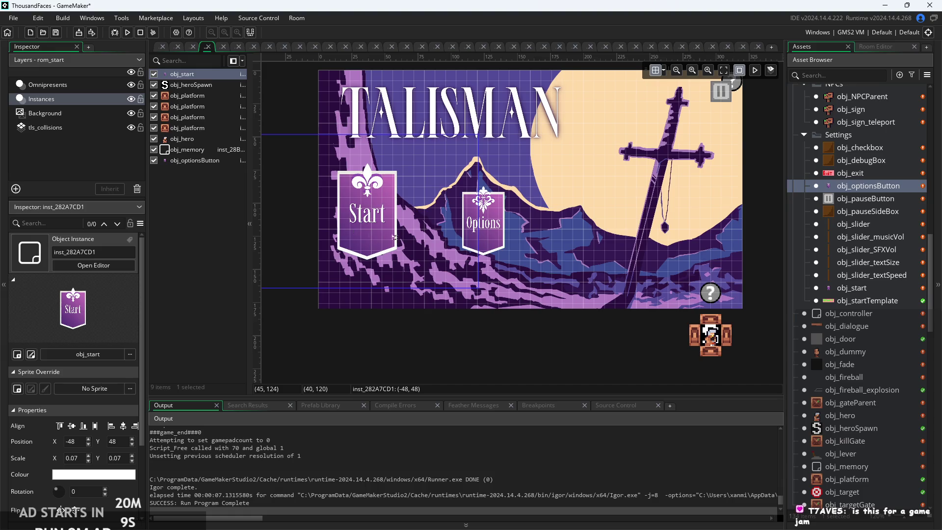
- Scale the Options button to 0.07, place it beside Start at Y 48, and run
{"action": "left_click", "coordinate": [492, 223]}
{"action": "left_click", "coordinate": [77, 458]}
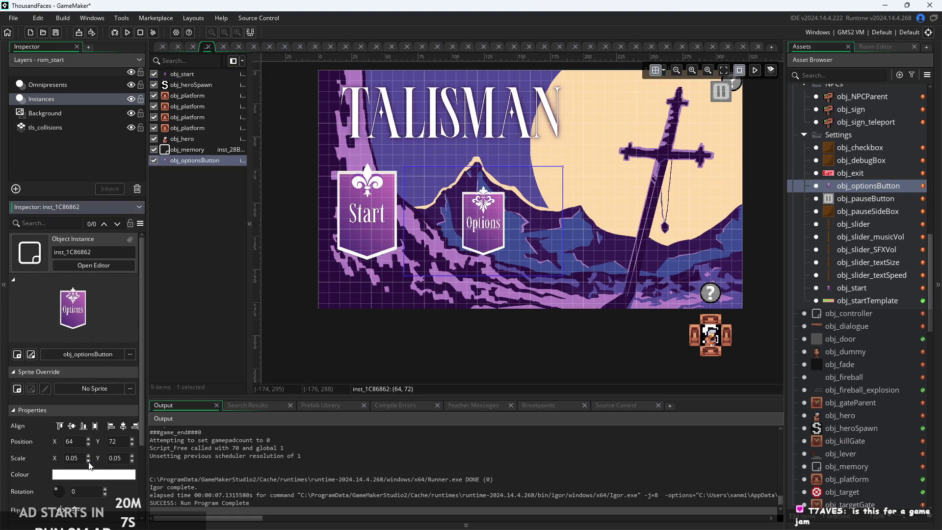
{"action": "key", "text": "Tab"}
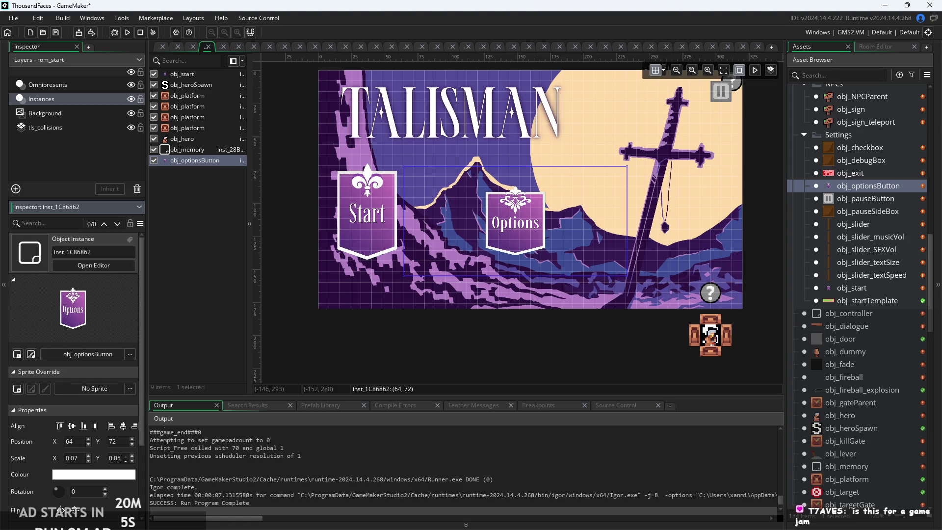
{"action": "key", "text": "Return"}
{"action": "mouse_move", "coordinate": [551, 260]}
{"action": "left_mouse_down"}
{"action": "mouse_move", "coordinate": [486, 238]}
{"action": "mouse_move", "coordinate": [485, 230]}
{"action": "left_mouse_up"}
{"action": "left_click", "coordinate": [512, 368]}
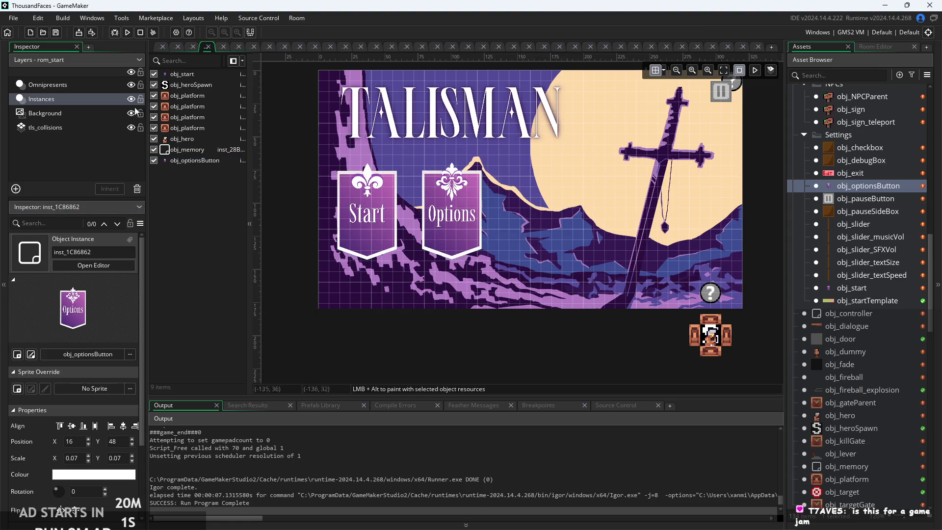
{"action": "left_click", "coordinate": [127, 32]}
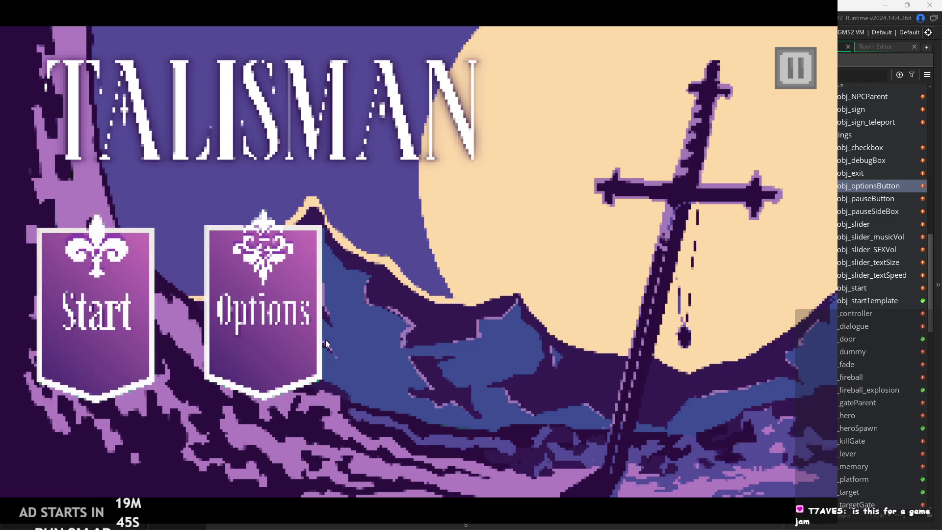
{"action": "left_click", "coordinate": [795, 73]}
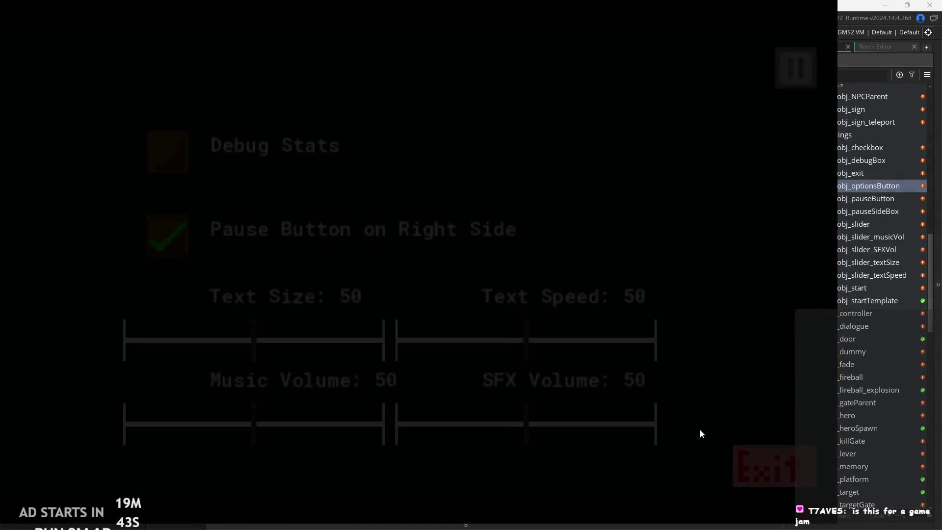
{"action": "left_click", "coordinate": [751, 478]}
{"action": "scroll", "coordinate": [637, 352], "scroll_direction": "down", "scroll_amount": 2}
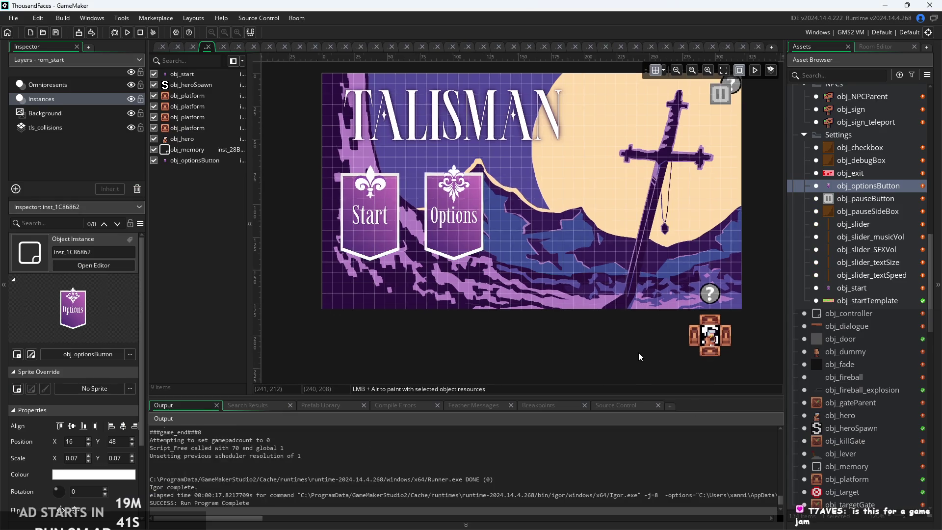
{"action": "left_click", "coordinate": [155, 48]}
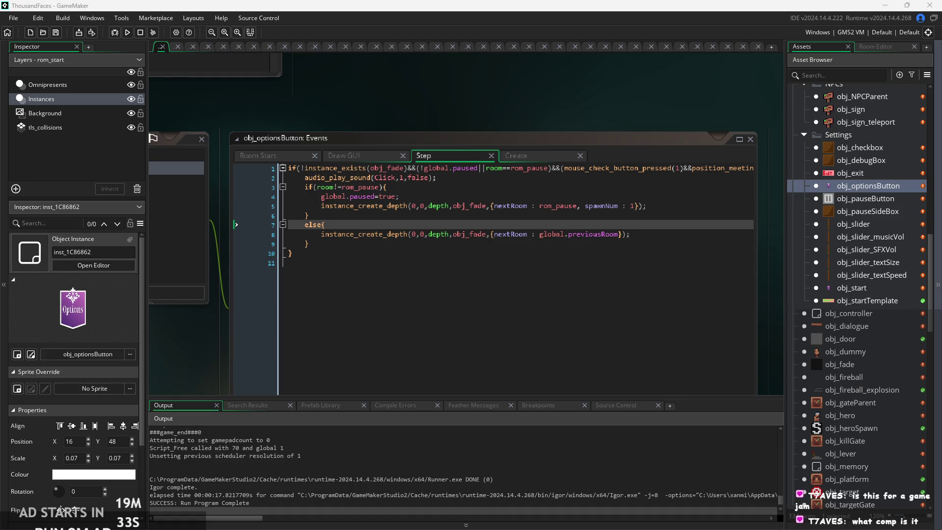
- Append blank lines below obj_optionsButton's Step code, then open obj_start's editor
{"action": "scroll", "coordinate": [750, 312], "scroll_direction": "up", "scroll_amount": 4}
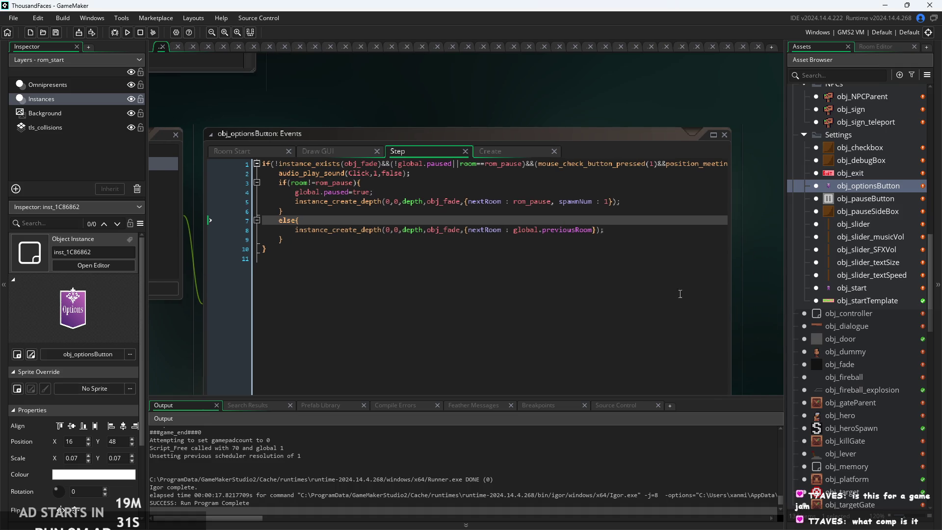
{"action": "scroll", "coordinate": [481, 247], "scroll_direction": "down", "scroll_amount": 4}
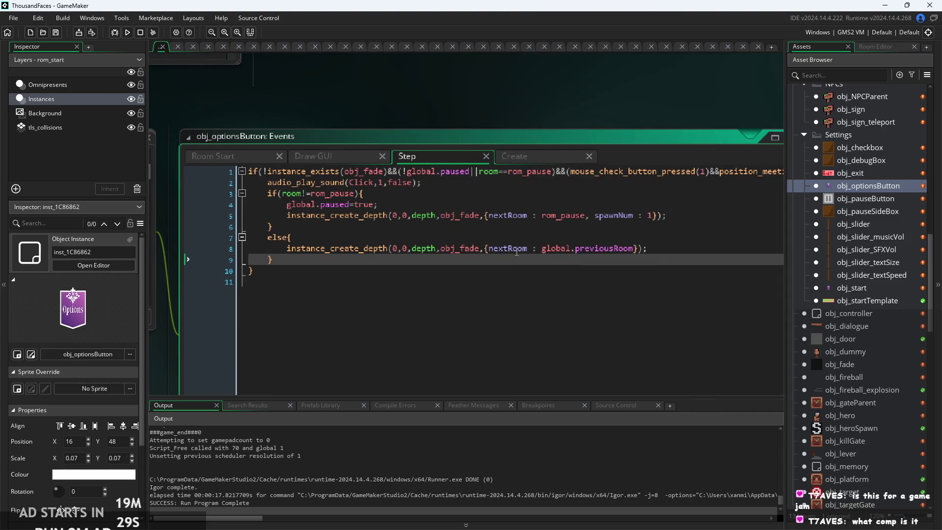
{"action": "left_click", "coordinate": [490, 226]}
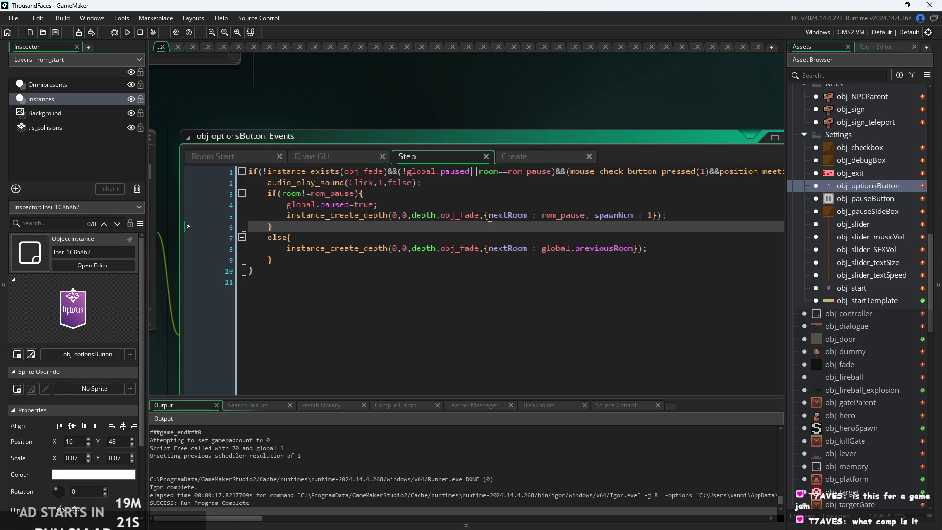
{"action": "left_click", "coordinate": [478, 201]}
{"action": "left_click", "coordinate": [456, 243]}
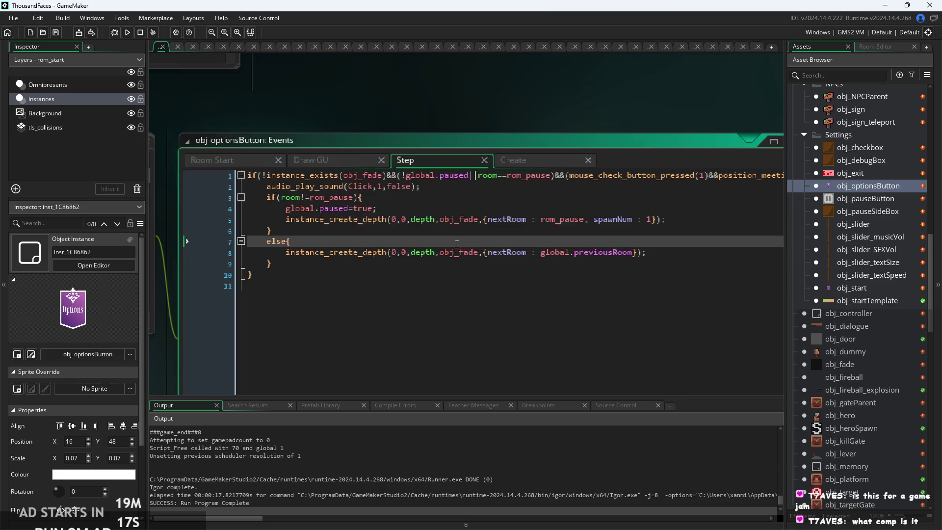
{"action": "scroll", "coordinate": [457, 244], "scroll_direction": "down", "scroll_amount": 1, "text": "ctrl"}
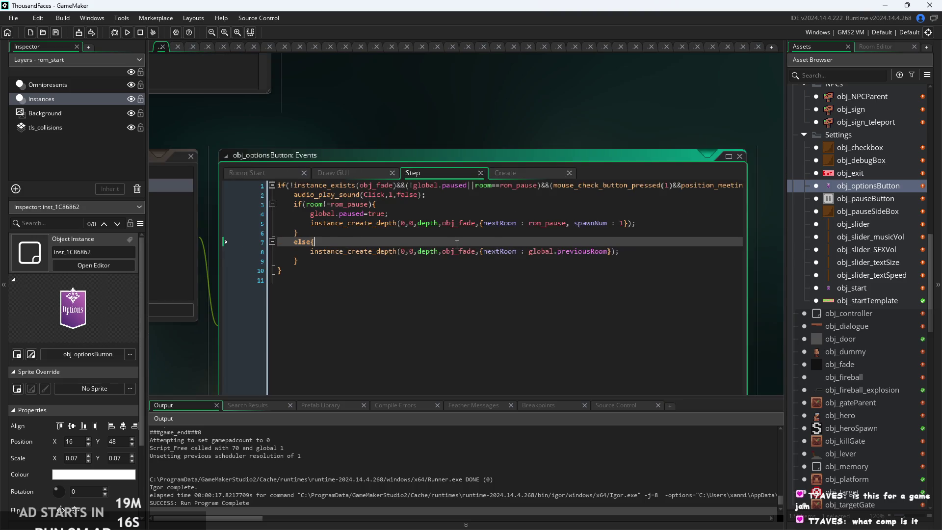
{"action": "left_click", "coordinate": [335, 174]}
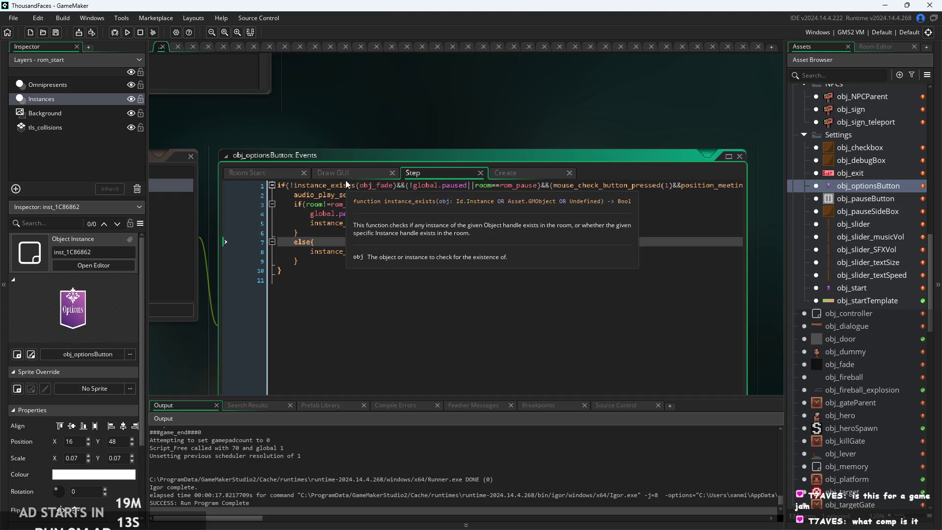
{"action": "left_click", "coordinate": [379, 272]}
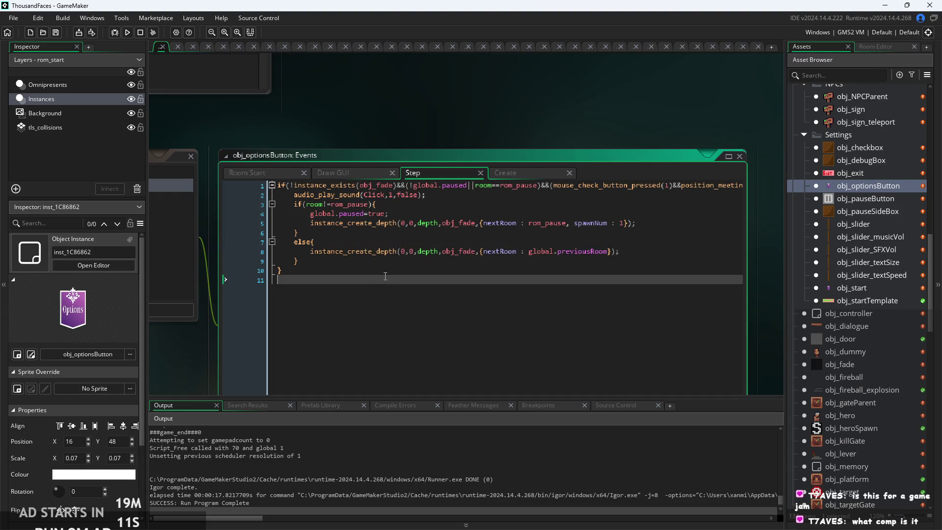
{"action": "key", "text": "Return"}
{"action": "key", "text": "Return"}
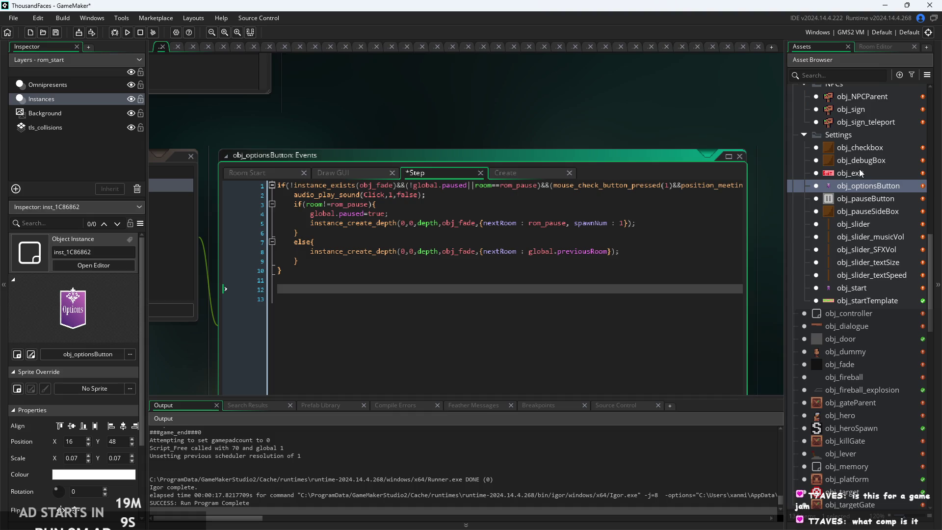
{"action": "double_click", "coordinate": [853, 287]}
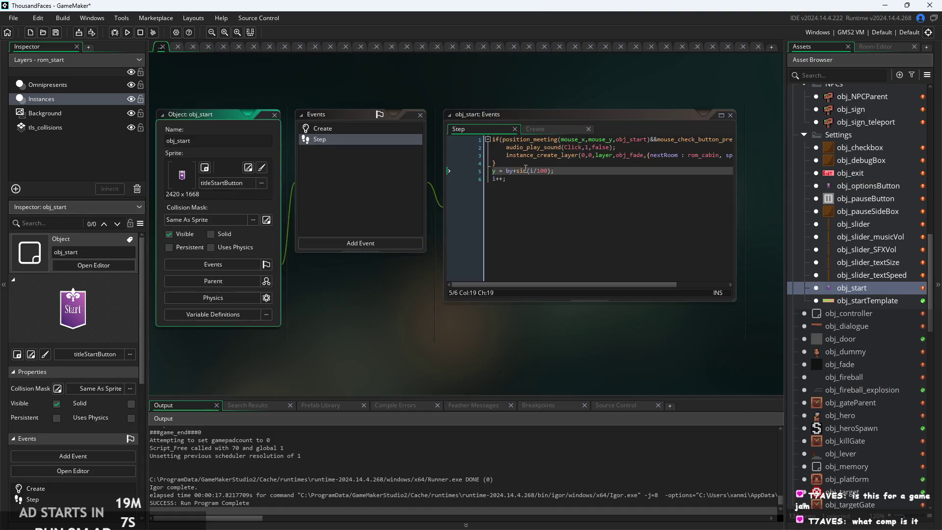
- Copy obj_start's y = by+sin(i/100); i++; lines into obj_optionsButton's Step event
{"action": "left_click_drag", "start_coordinate": [507, 210], "coordinate": [454, 204]}
{"action": "key", "text": "ctrl+c"}
{"action": "key", "text": "Right"}
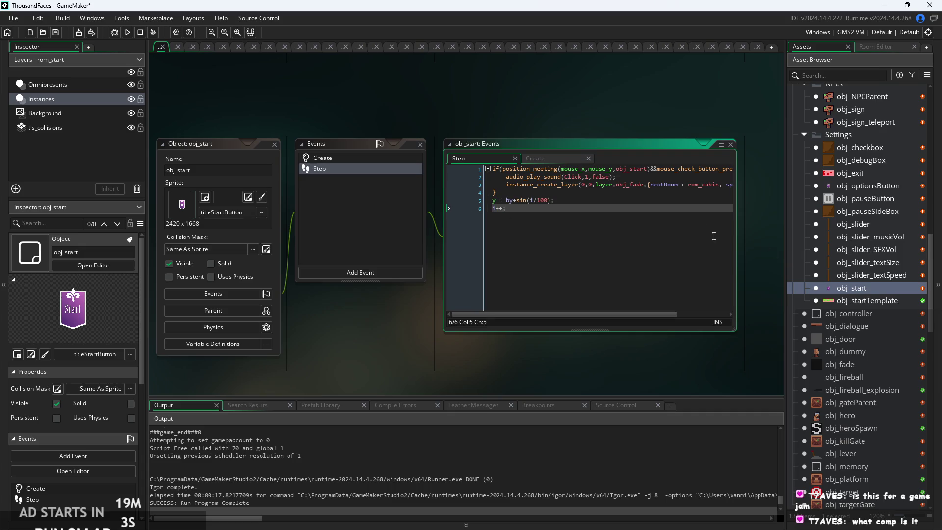
{"action": "double_click", "coordinate": [856, 186]}
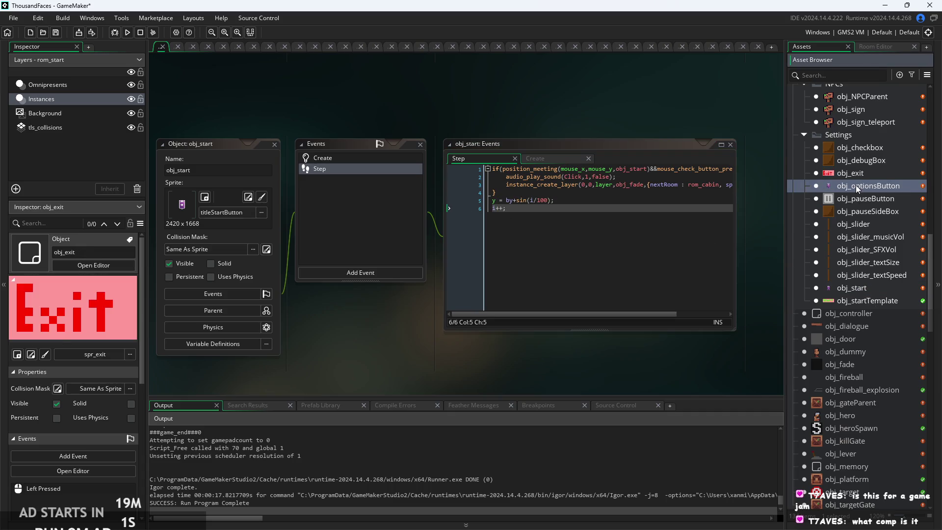
{"action": "key", "text": "Up"}
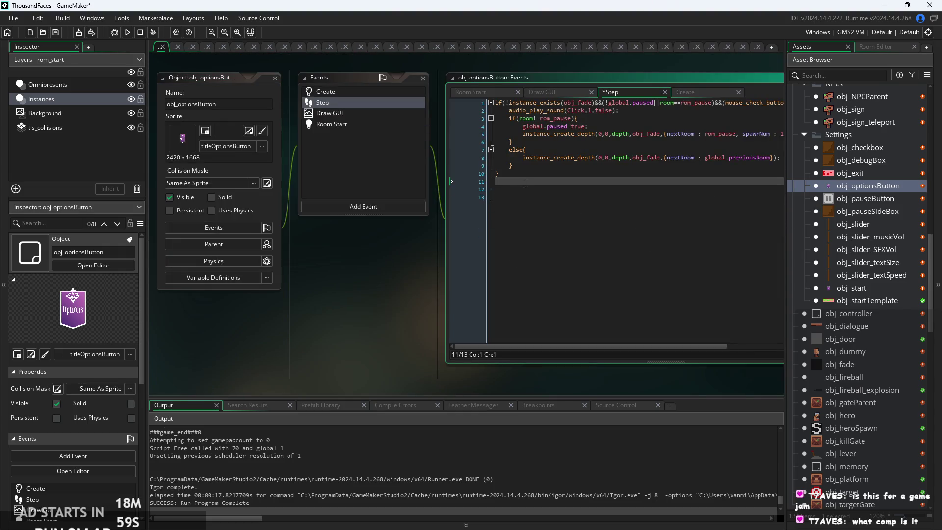
{"action": "key", "text": "ctrl+v"}
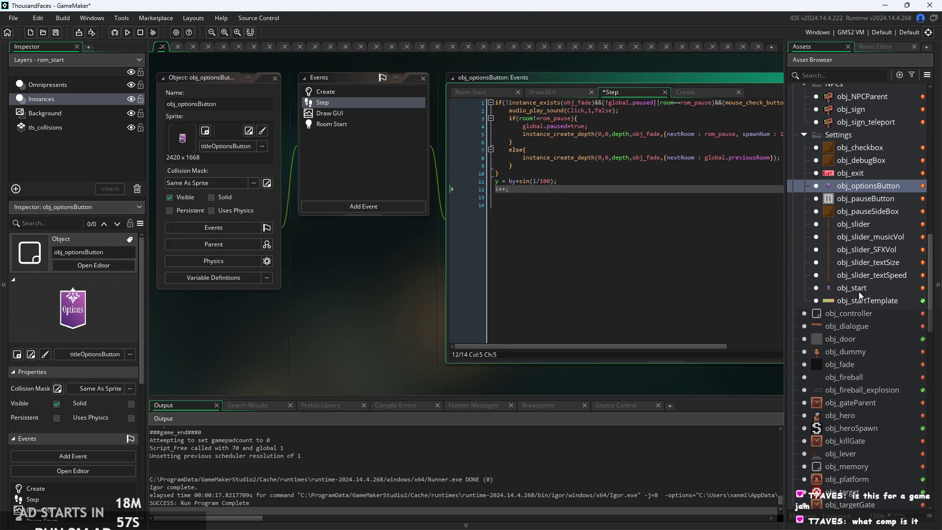
- Copy the by=y; i=0; setup into obj_optionsButton's Create event and run the game
{"action": "double_click", "coordinate": [858, 289]}
{"action": "left_click", "coordinate": [537, 129]}
{"action": "left_click_drag", "start_coordinate": [559, 157], "coordinate": [444, 140]}
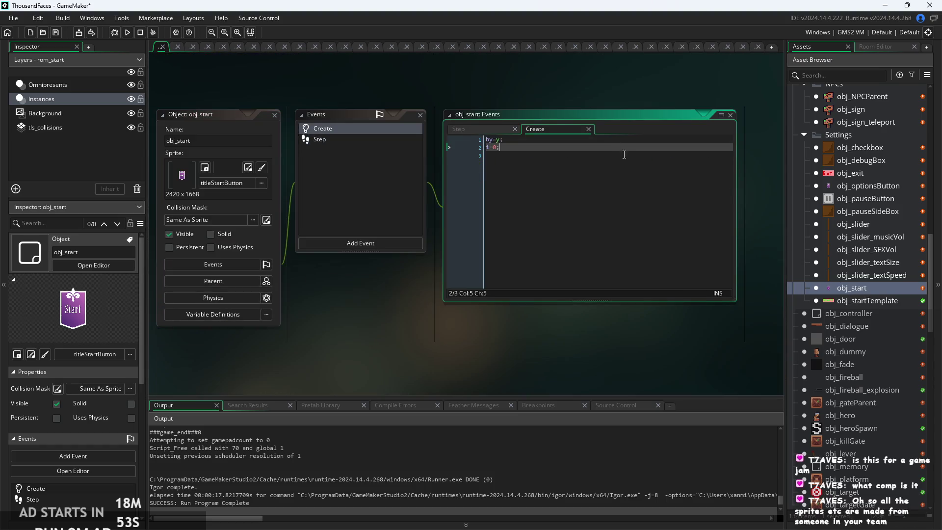
{"action": "double_click", "coordinate": [865, 185]}
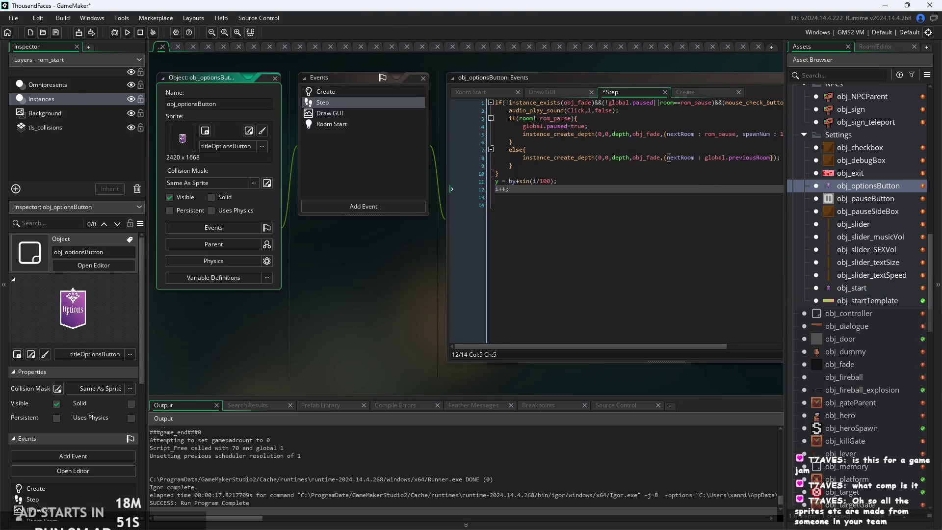
{"action": "left_click", "coordinate": [692, 93]}
{"action": "left_click", "coordinate": [620, 93]}
{"action": "left_click", "coordinate": [686, 92]}
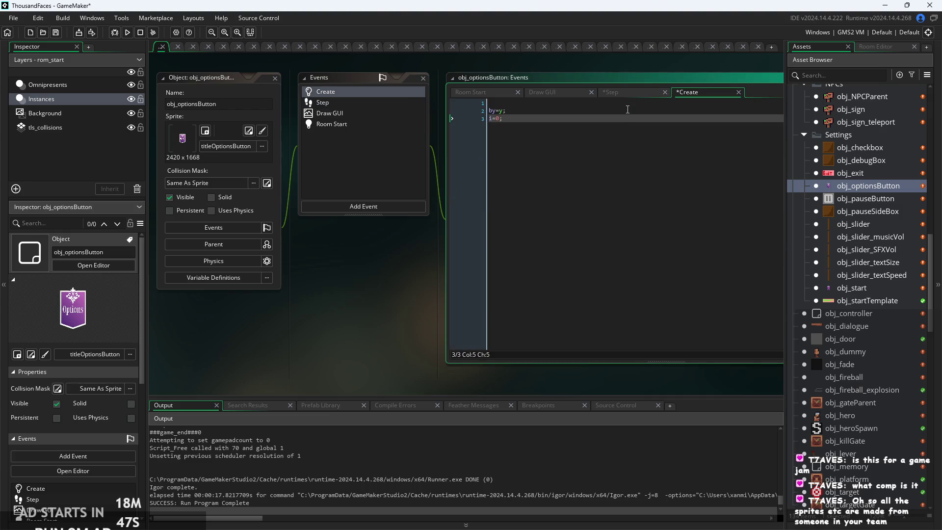
{"action": "left_click", "coordinate": [127, 33]}
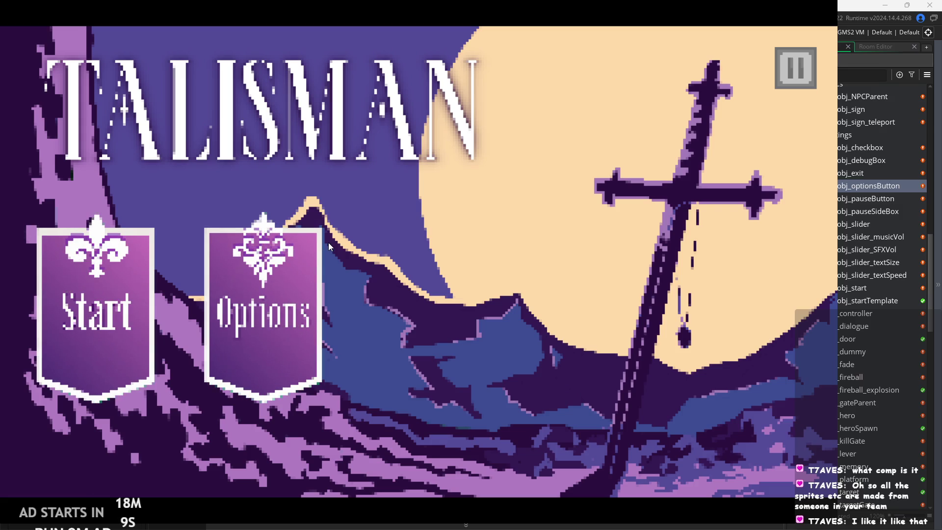
{"action": "left_click", "coordinate": [807, 76]}
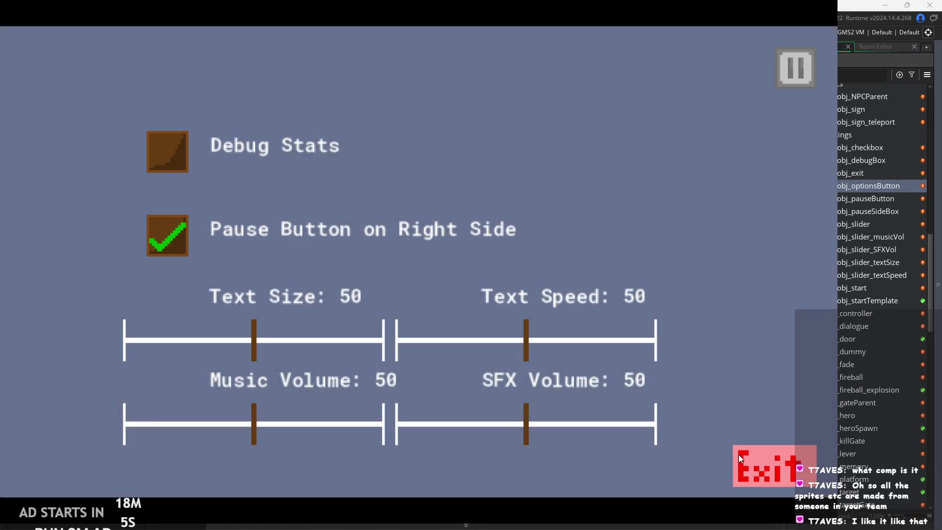
{"action": "left_click", "coordinate": [738, 456]}
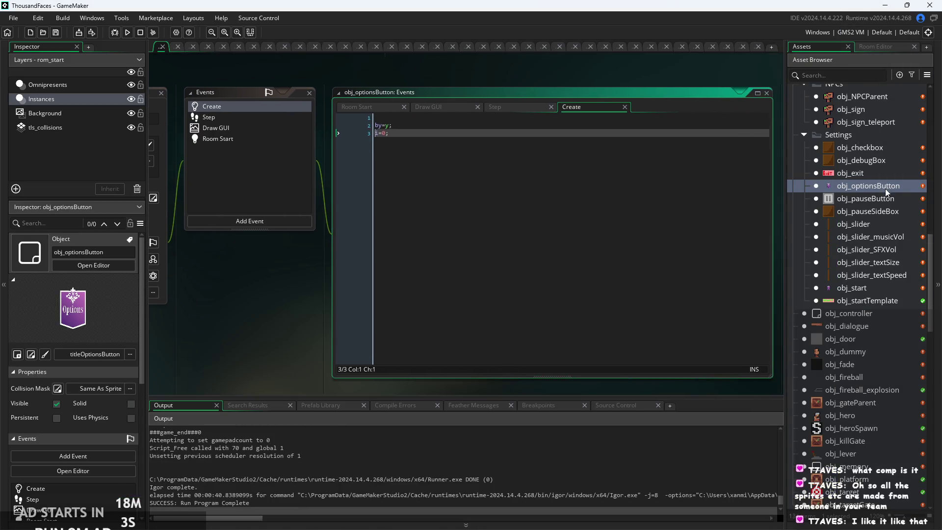
- Duplicate obj_optionsButton from the Asset Browser's context menu
{"action": "right_click", "coordinate": [879, 191]}
{"action": "left_click", "coordinate": [901, 288]}
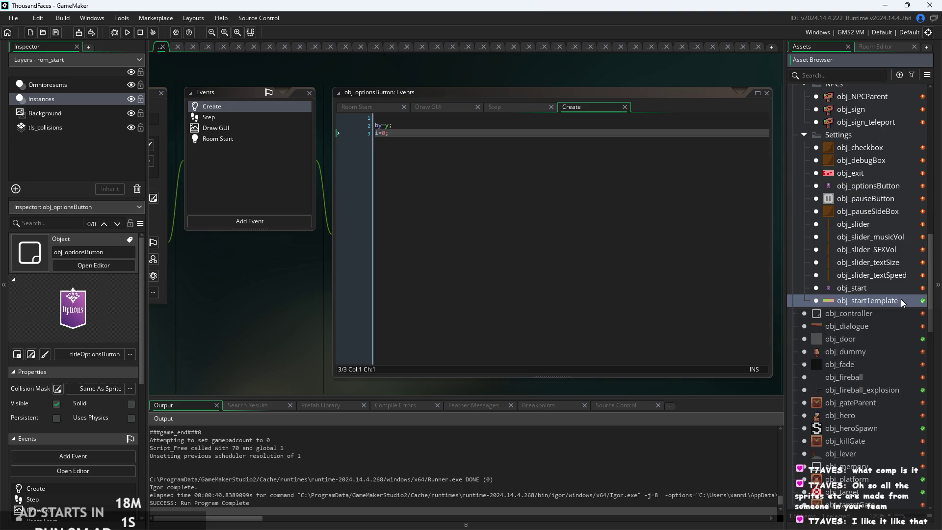
{"action": "right_click", "coordinate": [895, 287]}
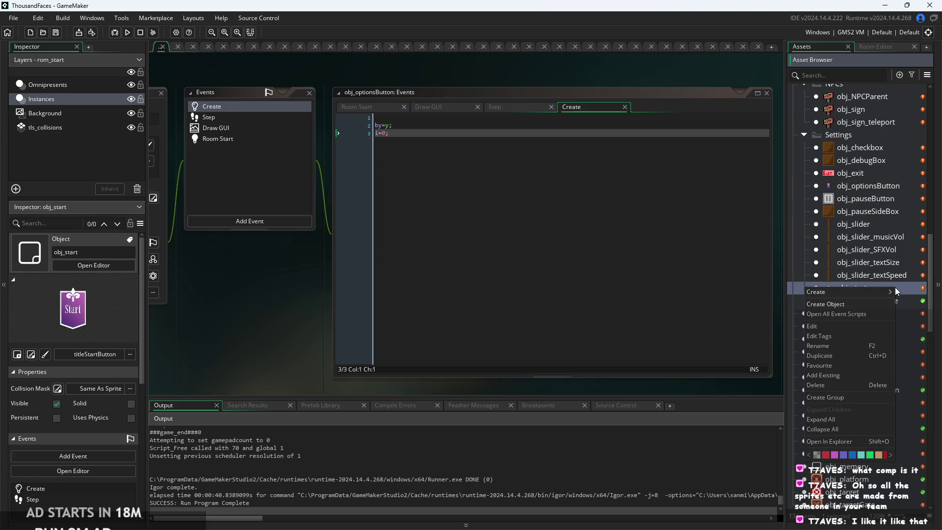
{"action": "left_click", "coordinate": [875, 186]}
{"action": "right_click", "coordinate": [875, 186]}
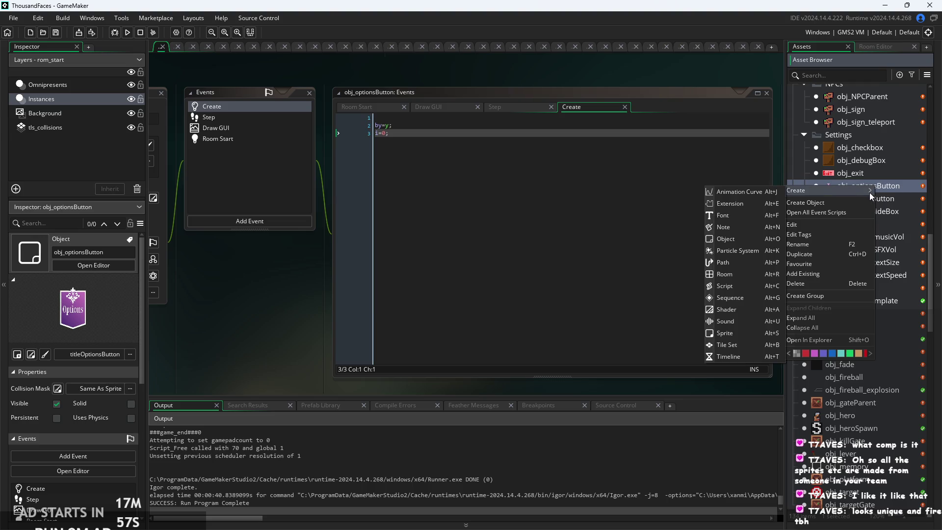
{"action": "left_click", "coordinate": [832, 255]}
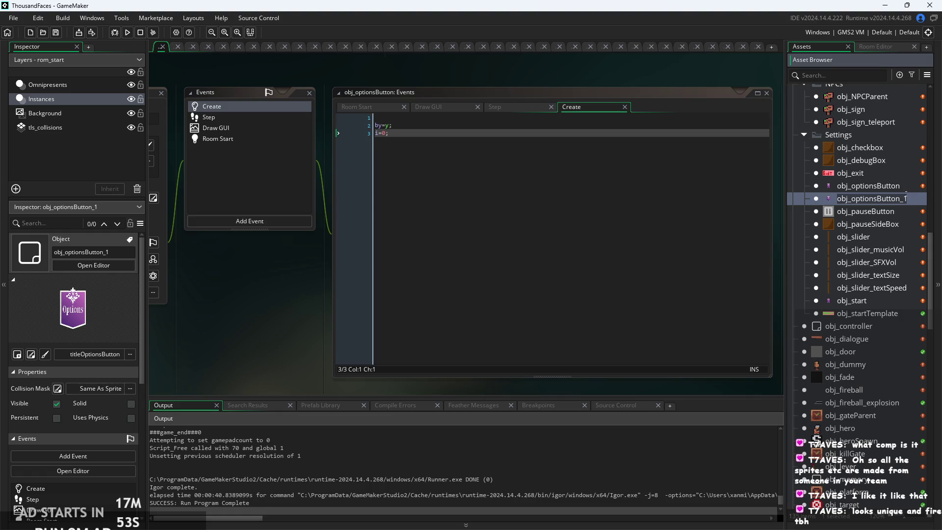
- Rename the copy to obj_quitButton and open its object editor
{"action": "left_click", "coordinate": [856, 199]}
{"action": "key", "text": "ctrl+Delete"}
{"action": "key", "text": "BackSpace"}
{"action": "type", "text": "Qu"}
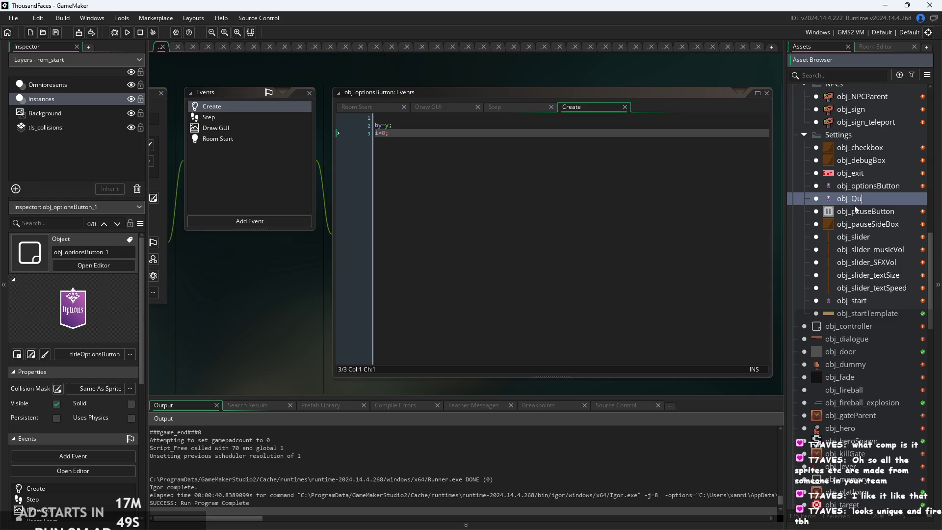
{"action": "type", "text": "quitButton"}
{"action": "key", "text": "Return"}
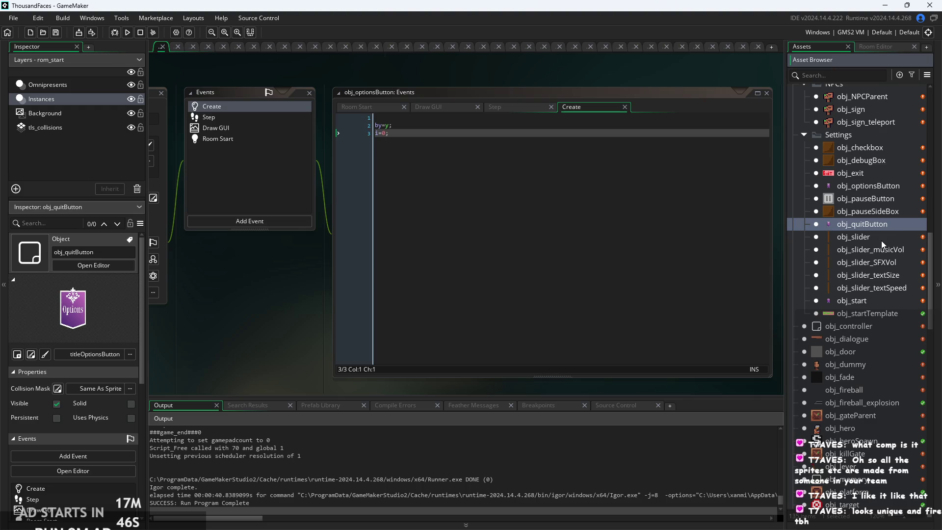
{"action": "double_click", "coordinate": [891, 224]}
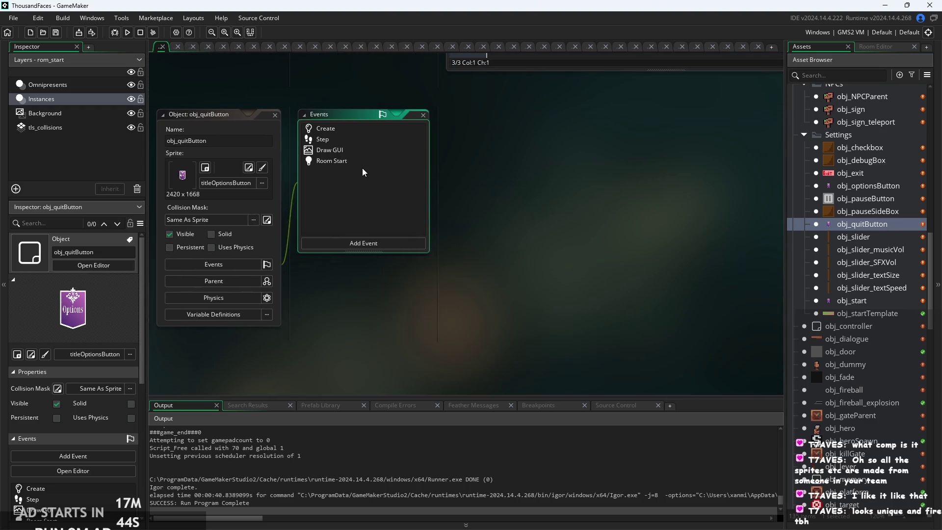
- Delete the if/else room-change block from obj_quitButton's Step code
{"action": "double_click", "coordinate": [366, 161]}
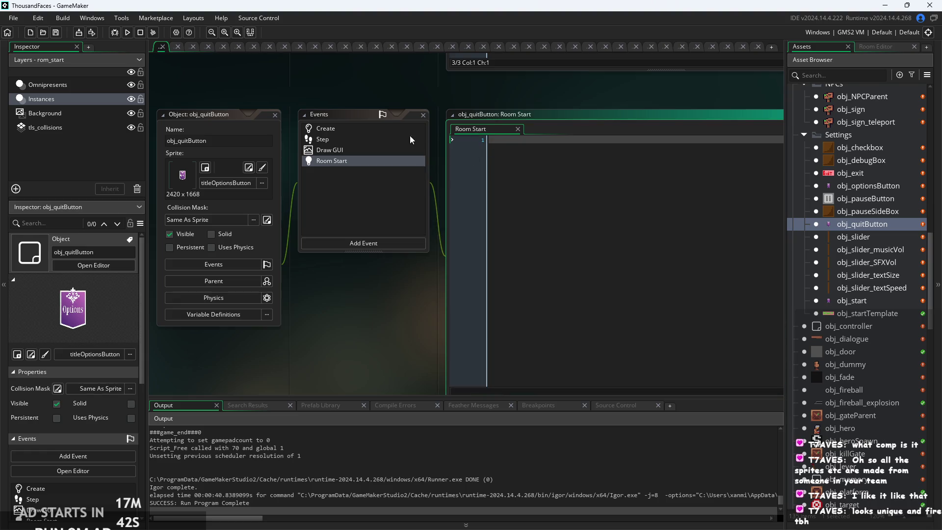
{"action": "left_click", "coordinate": [403, 149]}
{"action": "left_click", "coordinate": [386, 139]}
{"action": "left_click", "coordinate": [385, 130]}
{"action": "left_click", "coordinate": [494, 142]}
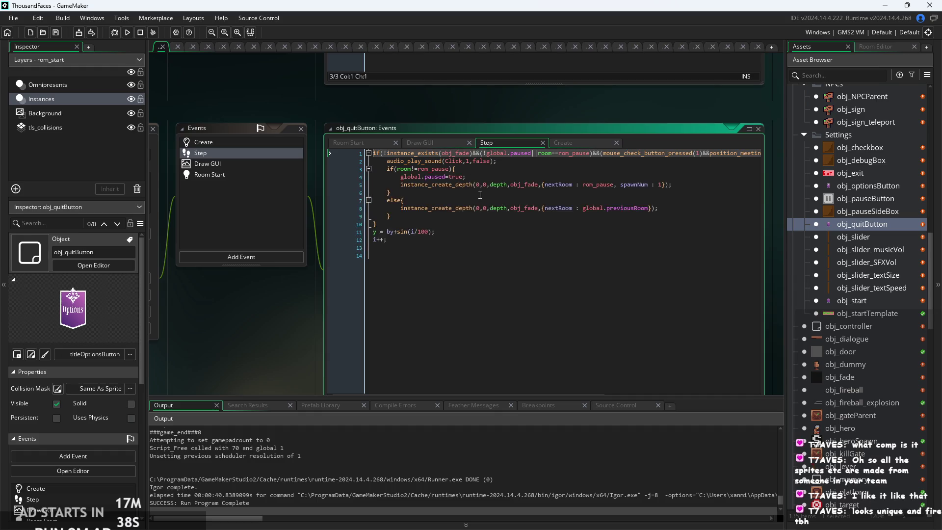
{"action": "left_click", "coordinate": [417, 184]}
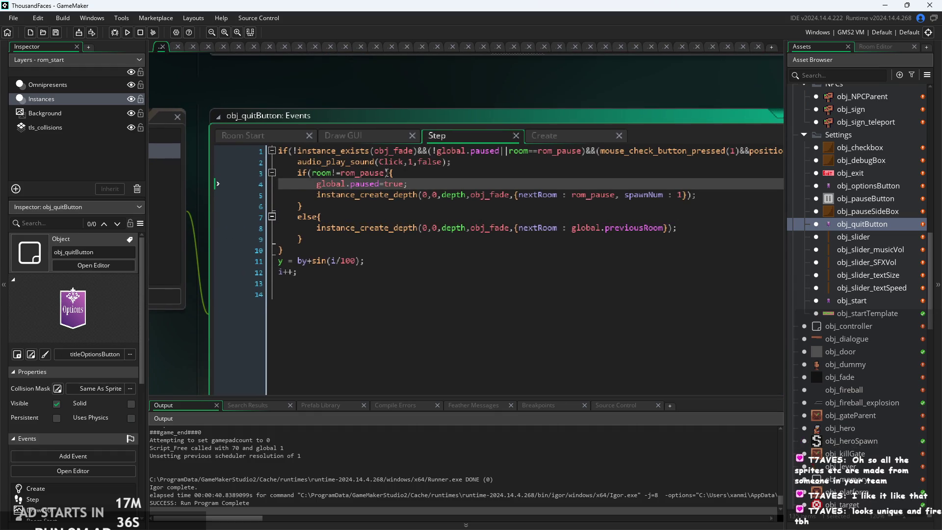
{"action": "mouse_move", "coordinate": [671, 240]}
{"action": "left_mouse_down"}
{"action": "mouse_move", "coordinate": [228, 175]}
{"action": "mouse_move", "coordinate": [281, 173]}
{"action": "left_mouse_up"}
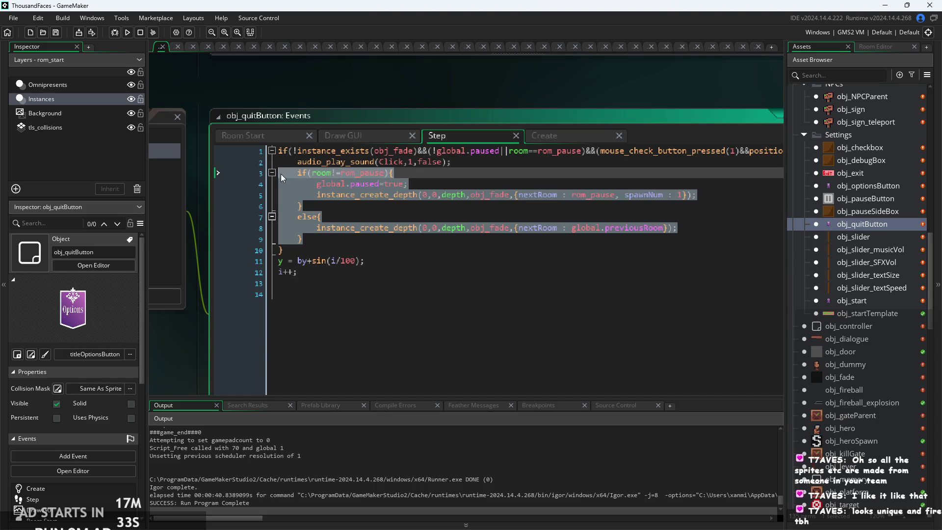
{"action": "key", "text": "BackSpace"}
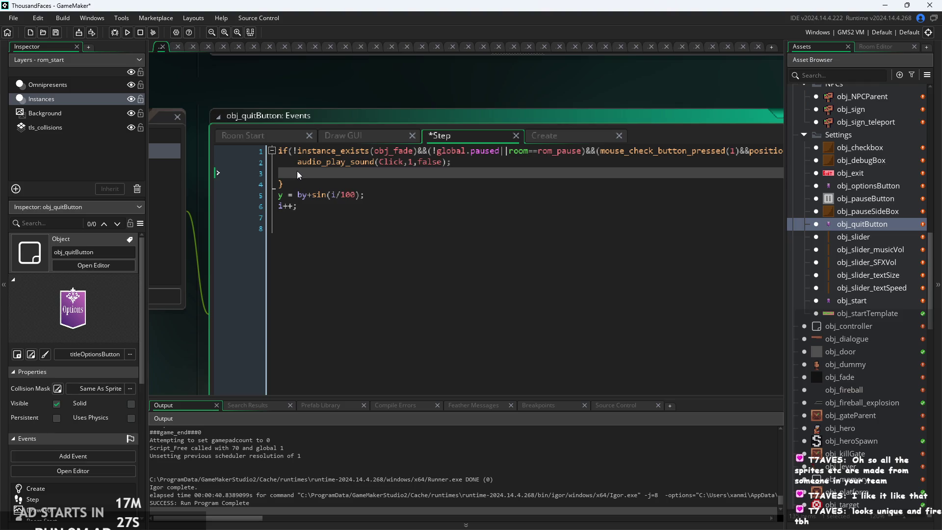
- Write game_end(); in its place and save the Step code
{"action": "type", "text": "game"}
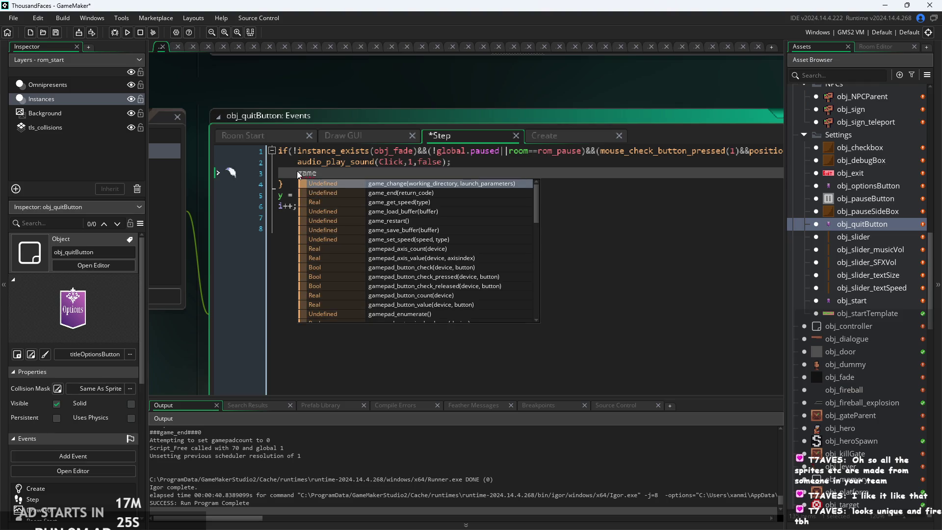
{"action": "key", "text": "Down"}
{"action": "key", "text": "Return"}
{"action": "type", "text": "1;"}
{"action": "key", "text": "BackSpace"}
{"action": "key", "text": "BackSpace"}
{"action": "type", "text": ";"}
{"action": "key", "text": "ctrl+s"}
- Widen the Events window and delete the ||keyboard_check(vk_escape) alternative from line 1's condition
{"action": "scroll", "coordinate": [524, 171], "scroll_direction": "down", "scroll_amount": 2}
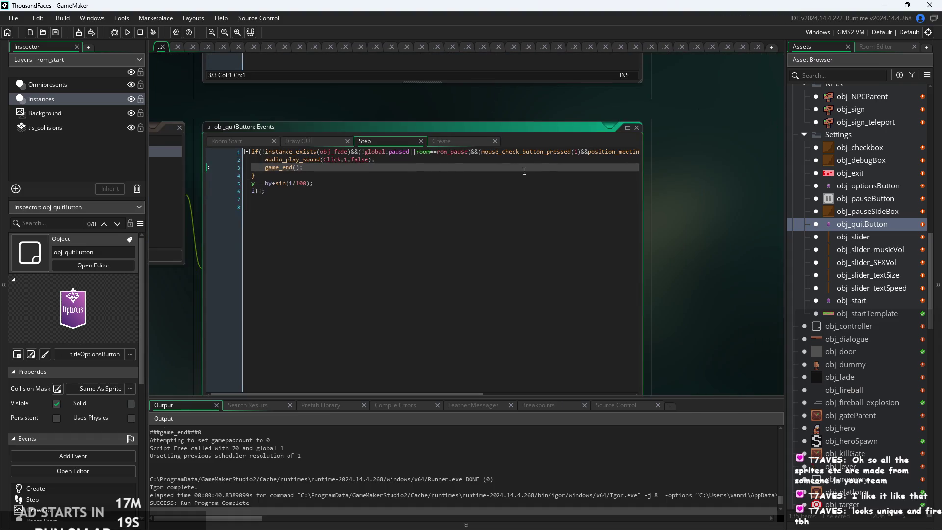
{"action": "left_click_drag", "start_coordinate": [642, 203], "coordinate": [783, 201]}
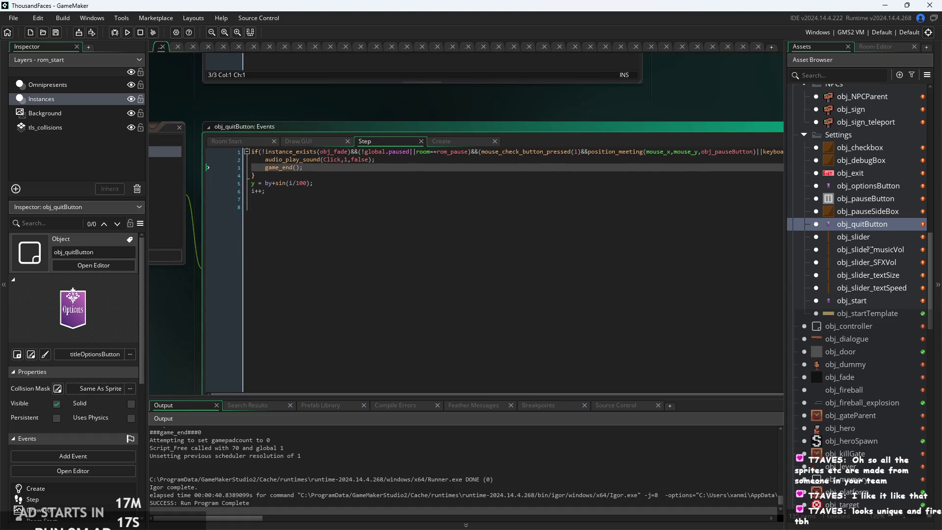
{"action": "scroll", "coordinate": [616, 177], "scroll_direction": "right", "scroll_amount": 5}
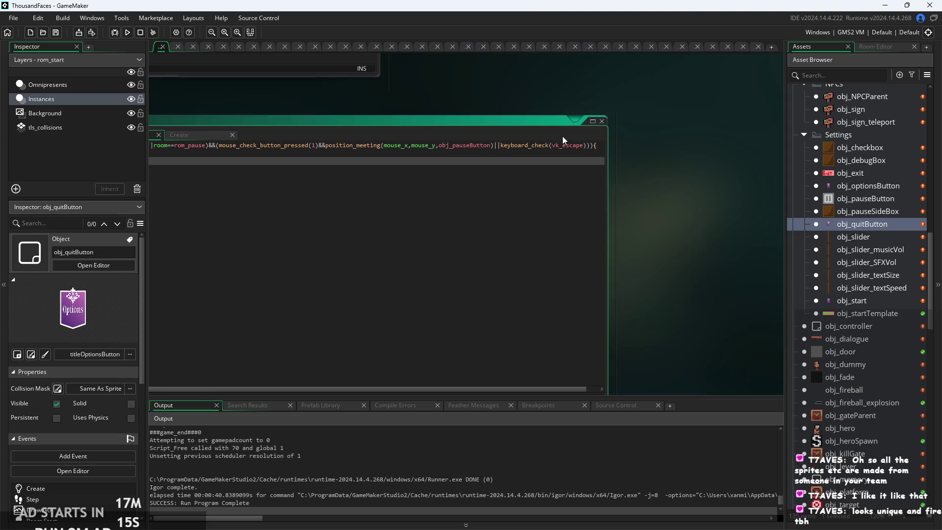
{"action": "scroll", "coordinate": [515, 220], "scroll_direction": "up", "scroll_amount": 3}
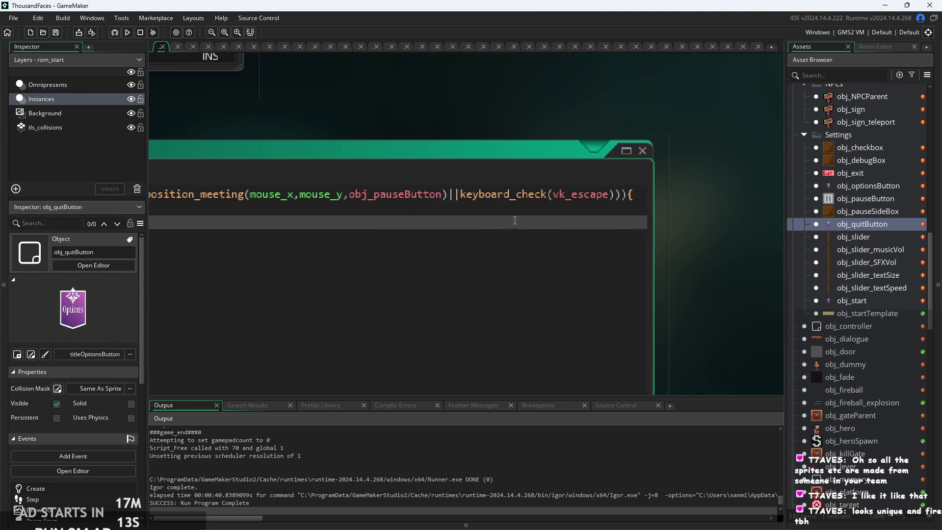
{"action": "scroll", "coordinate": [622, 202], "scroll_direction": "left", "scroll_amount": 7}
{"action": "scroll", "coordinate": [494, 208], "scroll_direction": "right", "scroll_amount": 7}
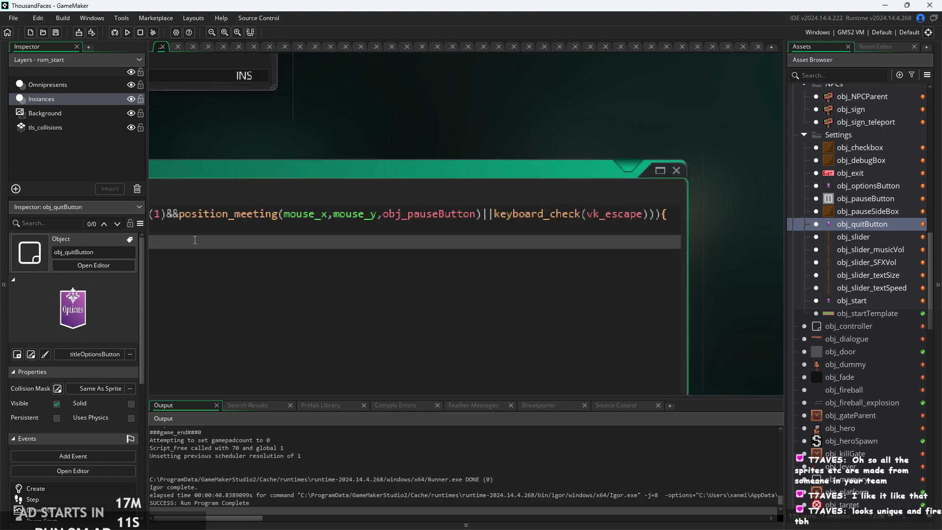
{"action": "left_click_drag", "start_coordinate": [617, 214], "coordinate": [505, 215]}
{"action": "key", "text": "End"}
{"action": "key", "text": "Return"}
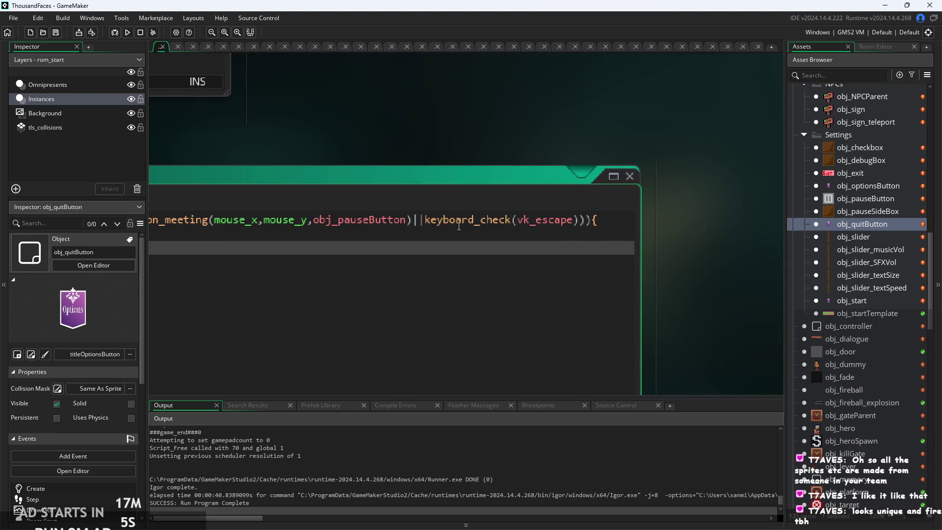
{"action": "left_click", "coordinate": [416, 219]}
{"action": "left_click_drag", "start_coordinate": [415, 219], "coordinate": [595, 225]}
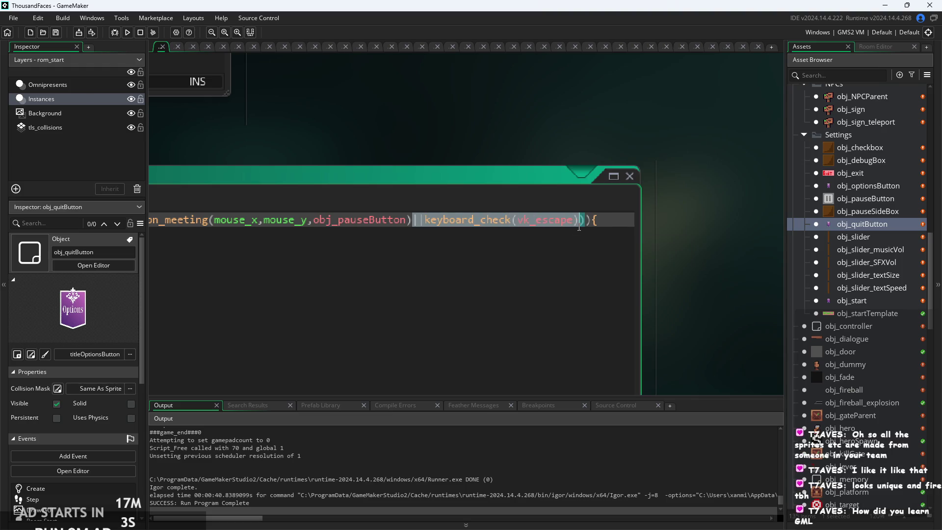
{"action": "key", "text": "BackSpace"}
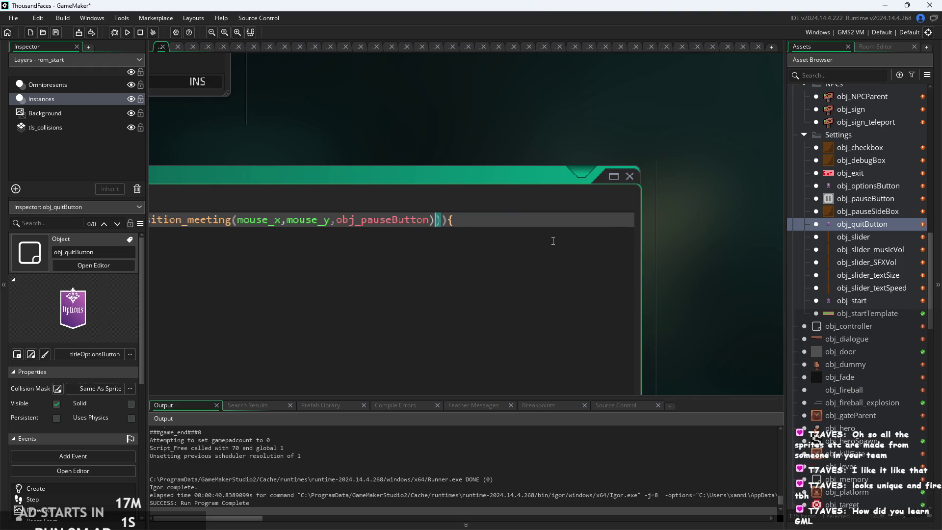
- Review the Step code's audio_play_sound, game_end() and closing-brace lines
{"action": "scroll", "coordinate": [553, 241], "scroll_direction": "down", "scroll_amount": 3}
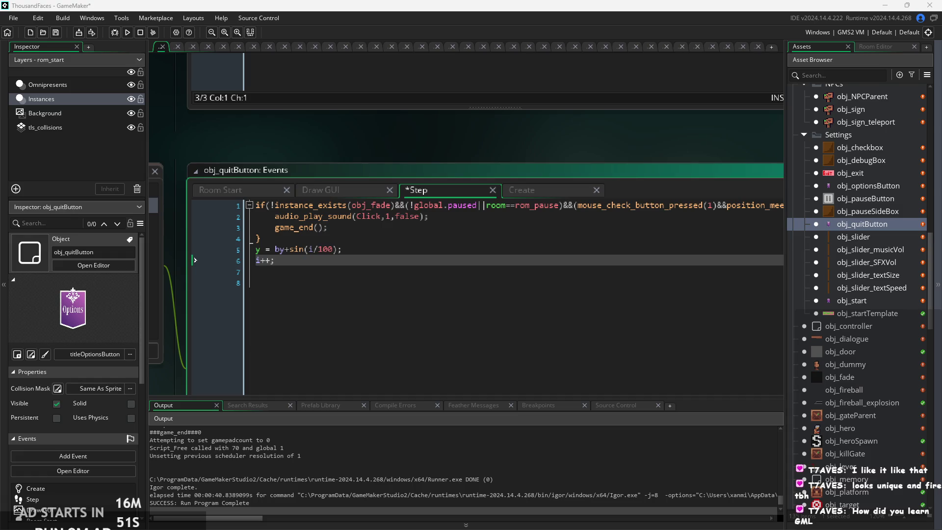
{"action": "left_click", "coordinate": [577, 273]}
{"action": "scroll", "coordinate": [572, 265], "scroll_direction": "down", "scroll_amount": 1}
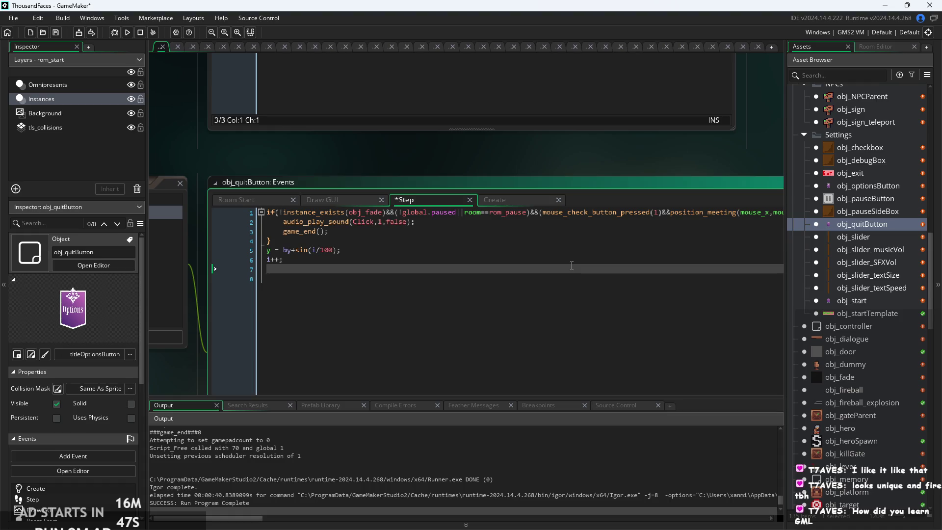
{"action": "left_click", "coordinate": [574, 259]}
{"action": "left_click", "coordinate": [590, 239]}
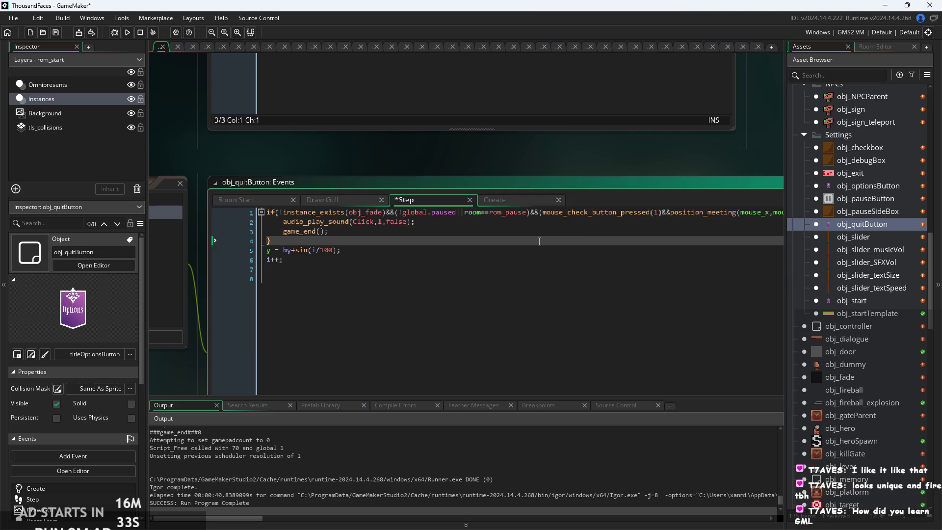
{"action": "left_click", "coordinate": [351, 230]}
{"action": "scroll", "coordinate": [351, 227], "scroll_direction": "up", "scroll_amount": 1}
{"action": "left_click", "coordinate": [446, 220]}
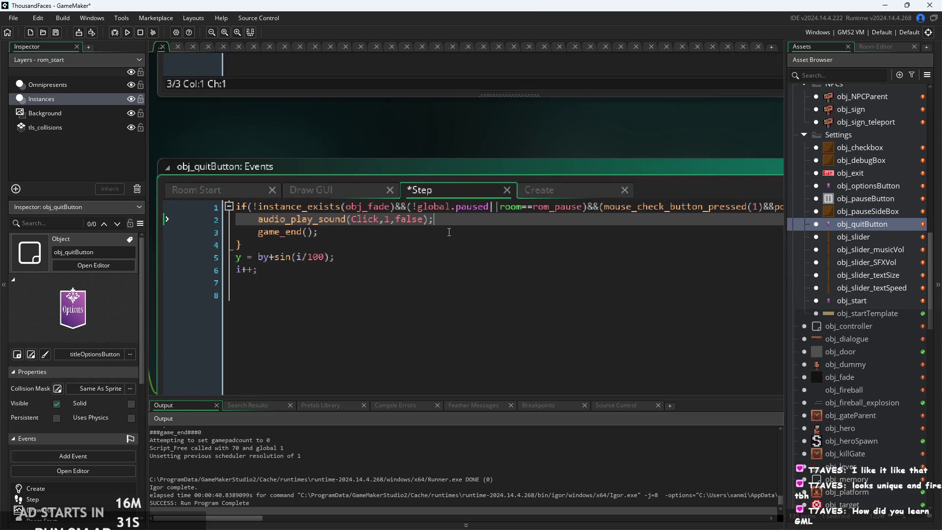
{"action": "scroll", "coordinate": [446, 219], "scroll_direction": "down", "scroll_amount": 1}
{"action": "left_click", "coordinate": [447, 215]}
{"action": "scroll", "coordinate": [447, 215], "scroll_direction": "down", "scroll_amount": 2}
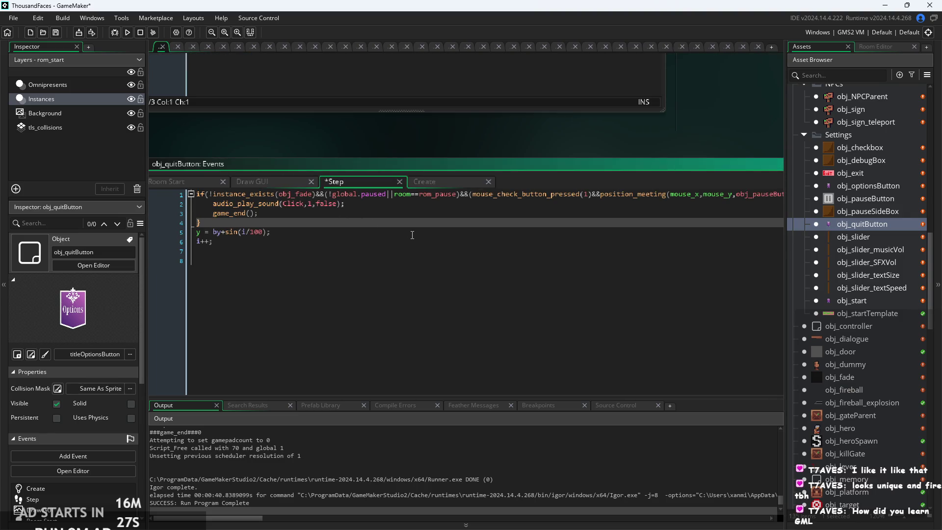
{"action": "left_click", "coordinate": [393, 232]}
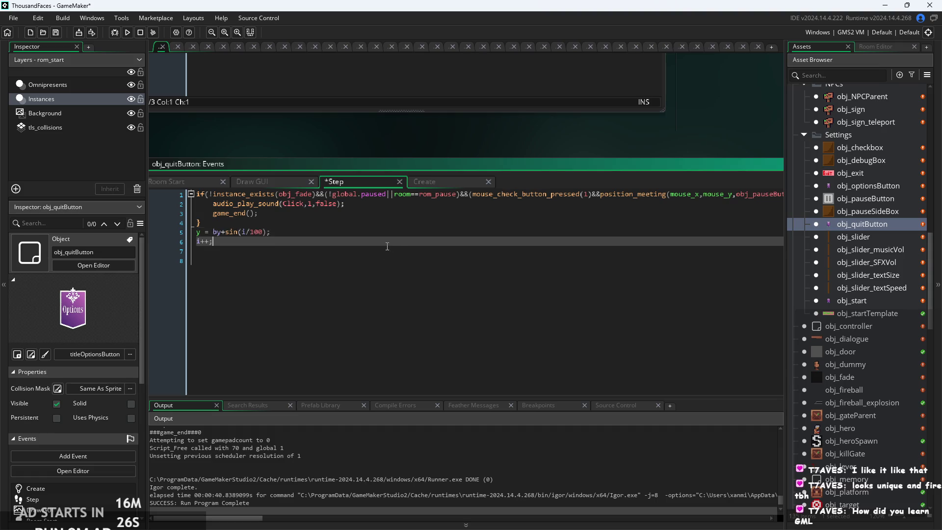
{"action": "left_click", "coordinate": [396, 220]}
{"action": "left_click", "coordinate": [406, 209]}
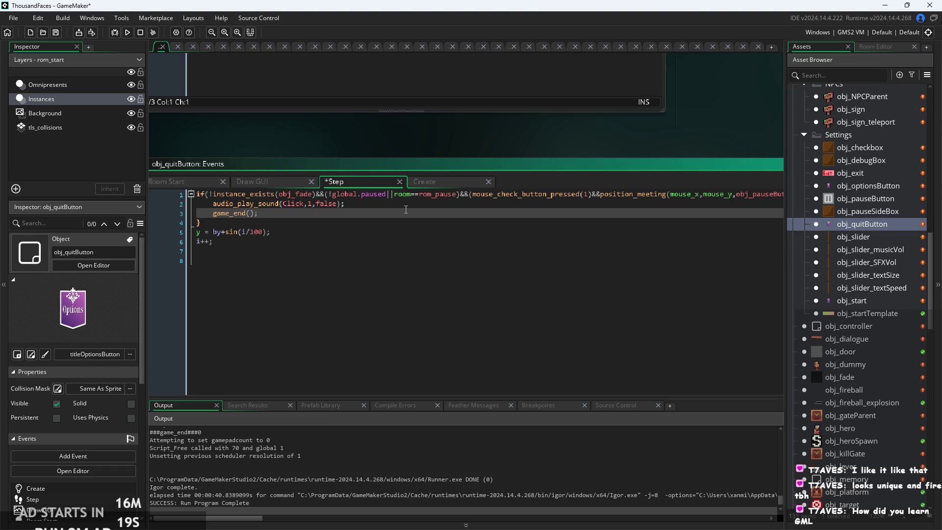
{"action": "left_click", "coordinate": [403, 201]}
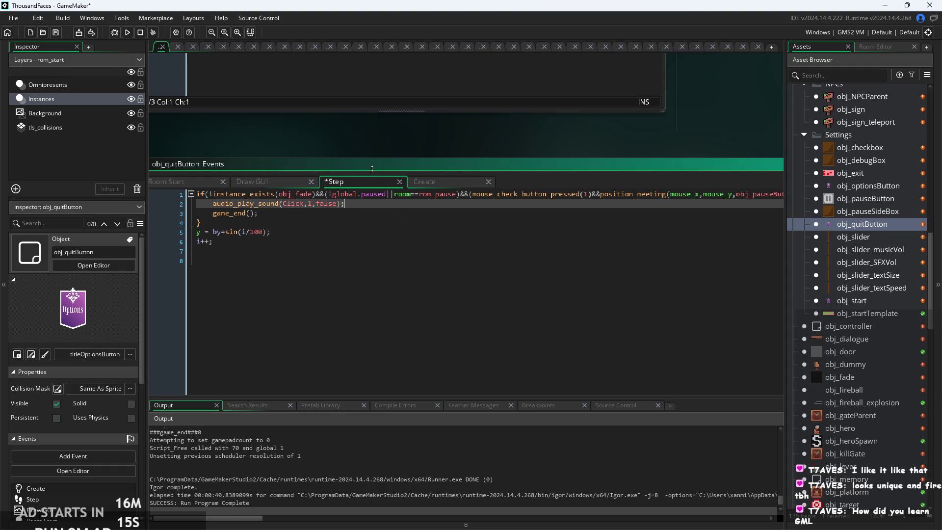
- Glance at Room Start, return to the Step event and apply Ctrl+Z there
{"action": "left_click_drag", "start_coordinate": [372, 168], "coordinate": [402, 181]}
{"action": "left_click", "coordinate": [382, 226]}
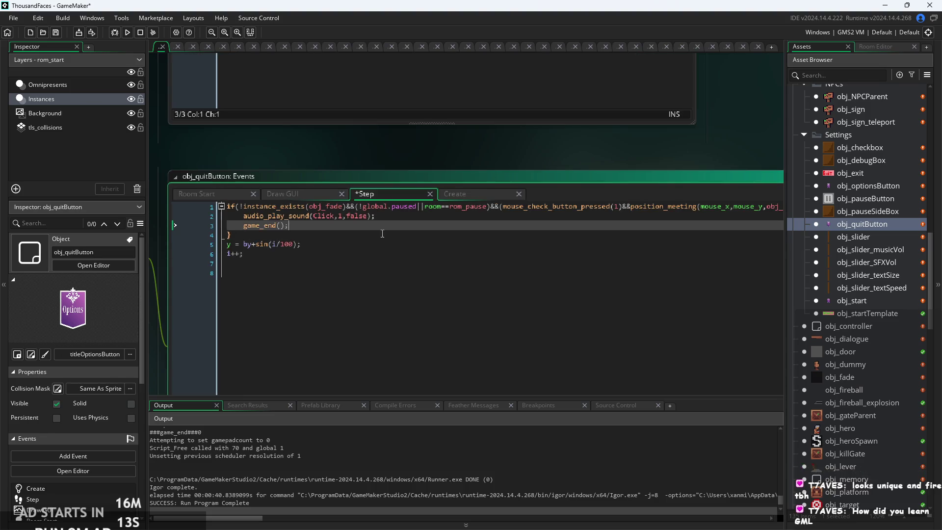
{"action": "left_click_drag", "start_coordinate": [267, 156], "coordinate": [332, 146]}
{"action": "left_click", "coordinate": [277, 188]}
{"action": "left_click", "coordinate": [424, 183]}
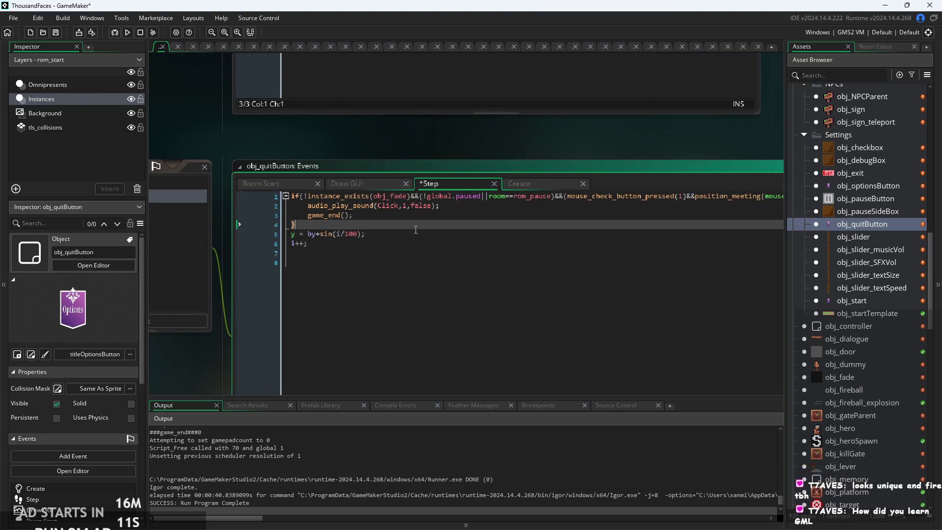
{"action": "left_click", "coordinate": [418, 218]}
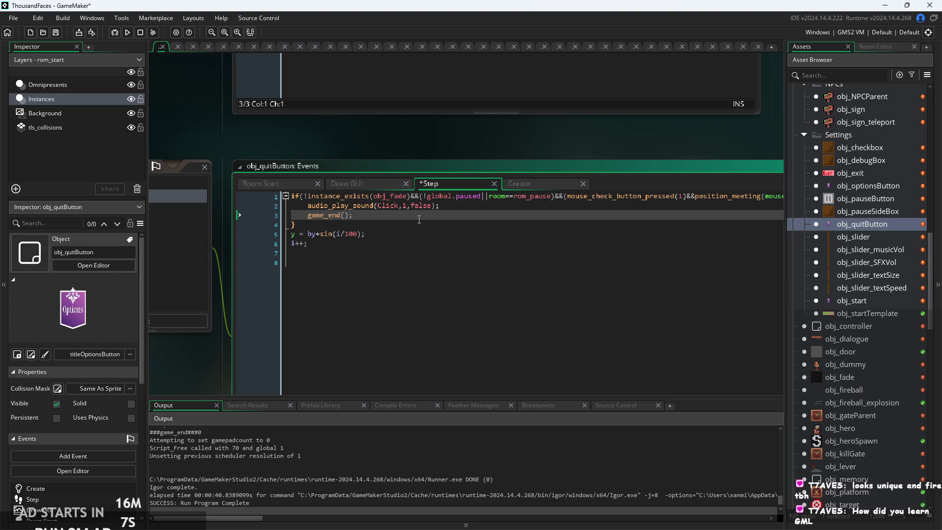
{"action": "key", "text": "ctrl+z"}
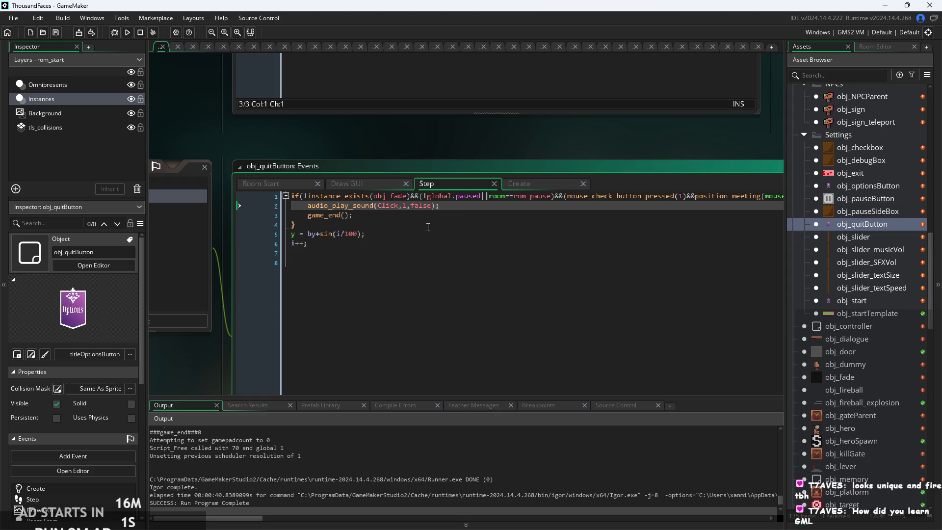
{"action": "key", "text": "Down"}
{"action": "key", "text": "Down"}
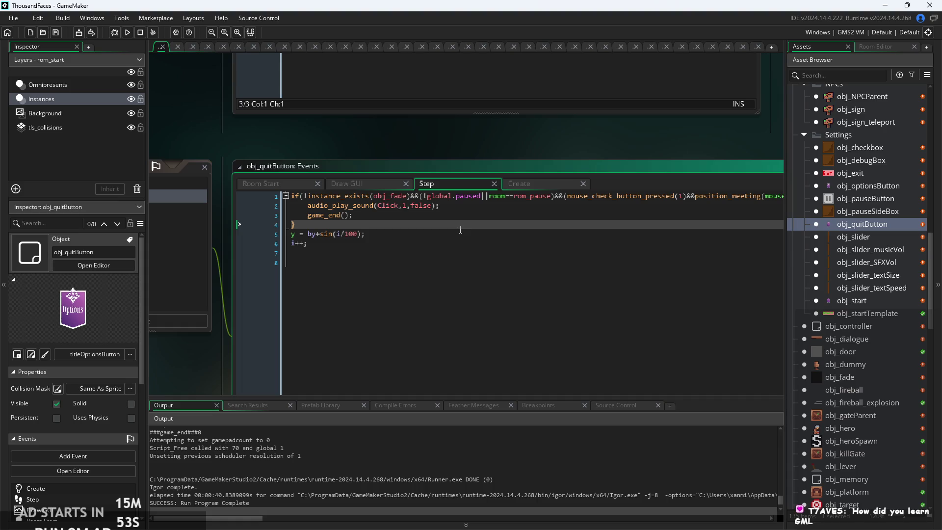
- Compare the empty Draw GUI and Room Start events, then return to the Step code
{"action": "left_click", "coordinate": [544, 211]}
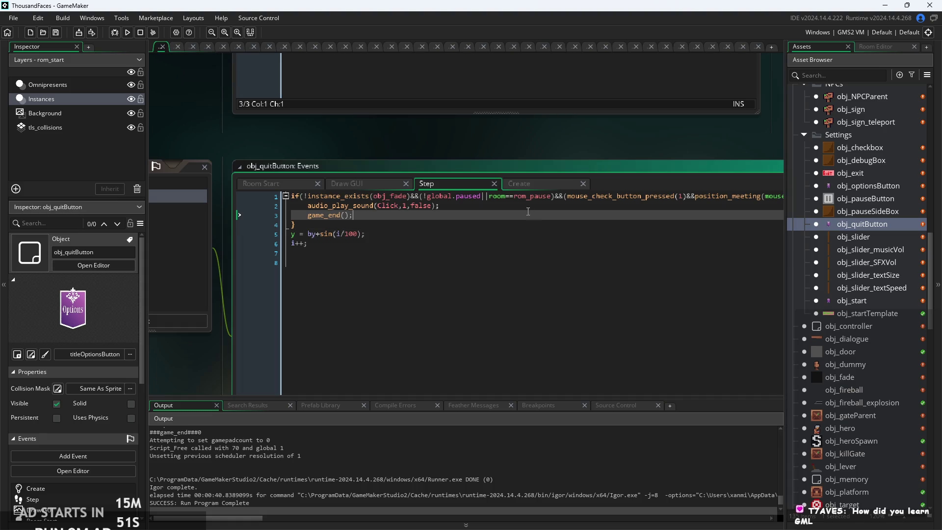
{"action": "left_click", "coordinate": [521, 205]}
{"action": "scroll", "coordinate": [521, 224], "scroll_direction": "up", "scroll_amount": 1}
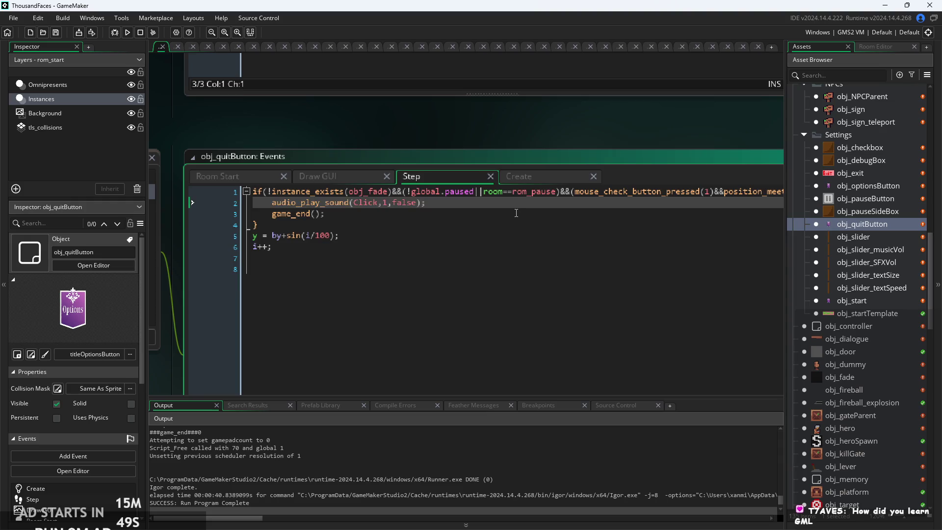
{"action": "left_click", "coordinate": [513, 216]}
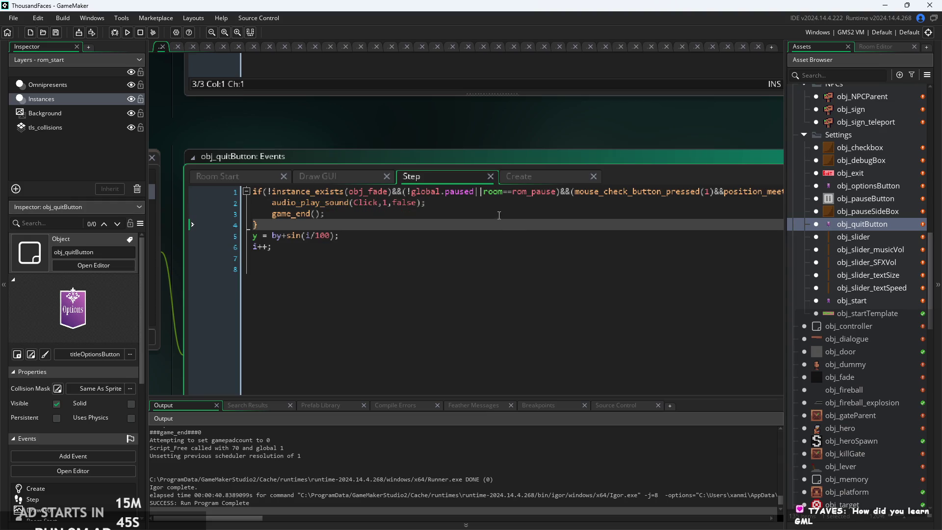
{"action": "left_click", "coordinate": [494, 204]}
{"action": "scroll", "coordinate": [494, 204], "scroll_direction": "down", "scroll_amount": 1}
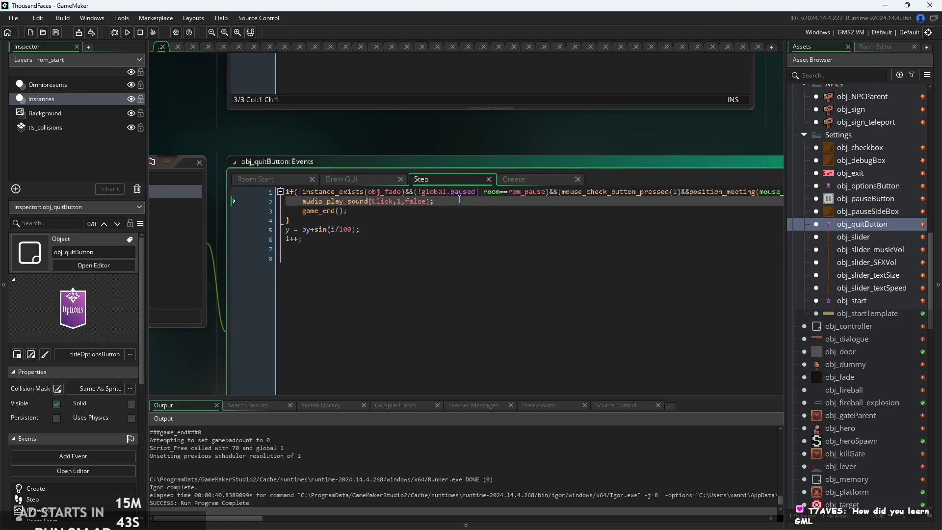
{"action": "left_click", "coordinate": [371, 184]}
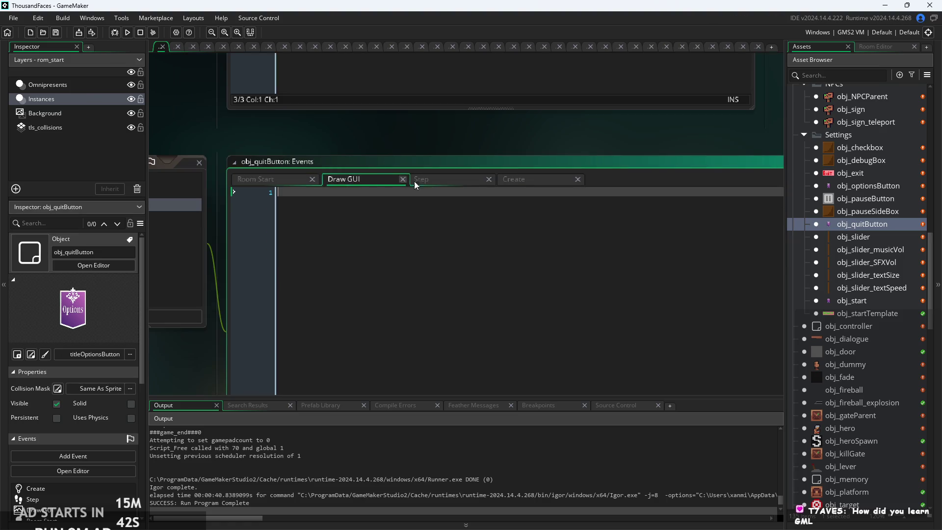
{"action": "left_click", "coordinate": [282, 183]}
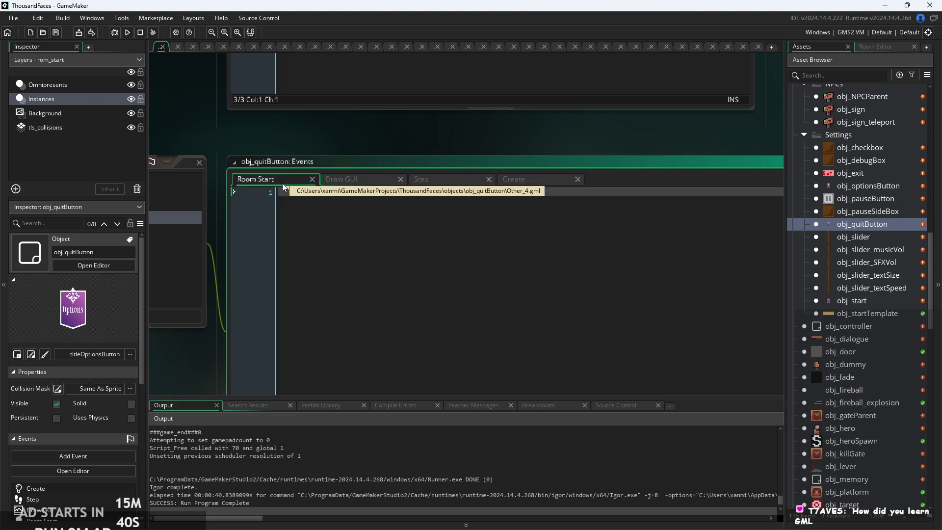
{"action": "left_click", "coordinate": [339, 181]}
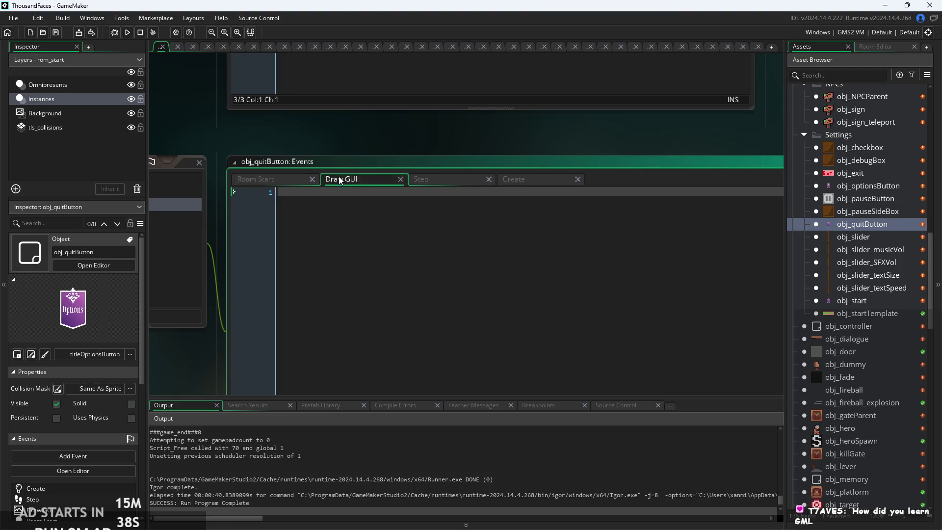
{"action": "left_click", "coordinate": [451, 178]}
{"action": "left_click", "coordinate": [390, 229]}
{"action": "scroll", "coordinate": [424, 287], "scroll_direction": "up", "scroll_amount": 2, "text": "ctrl"}
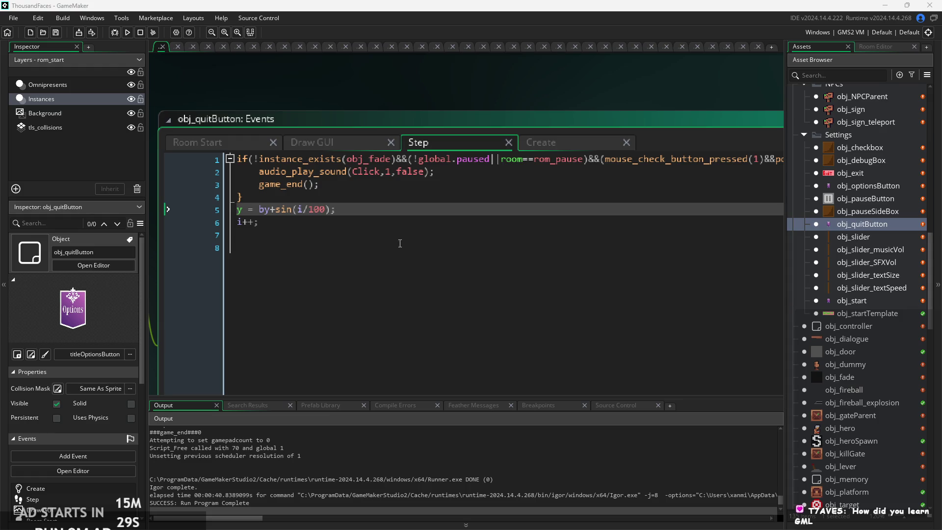
{"action": "left_click", "coordinate": [378, 222]}
{"action": "scroll", "coordinate": [378, 212], "scroll_direction": "up", "scroll_amount": 1, "text": "ctrl"}
{"action": "scroll", "coordinate": [378, 213], "scroll_direction": "down", "scroll_amount": 1, "text": "ctrl"}
{"action": "left_click", "coordinate": [537, 150]}
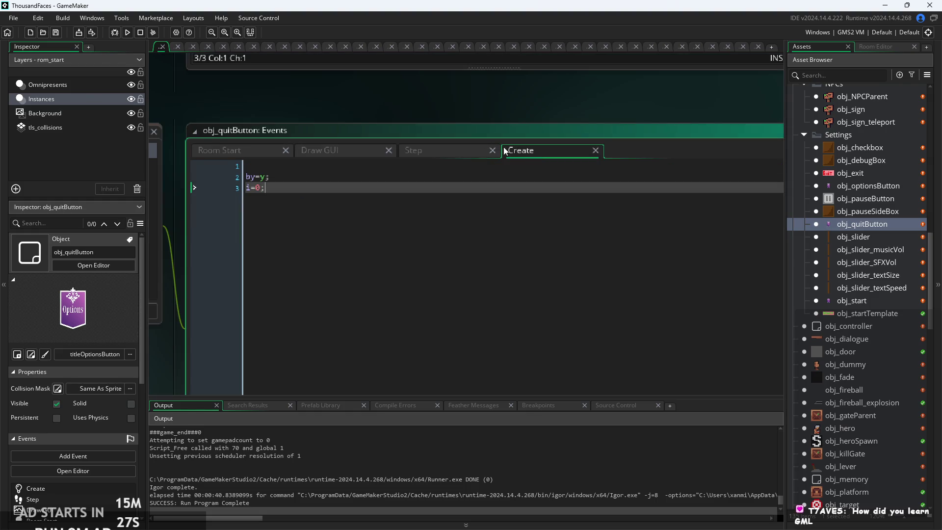
{"action": "left_click", "coordinate": [245, 181]}
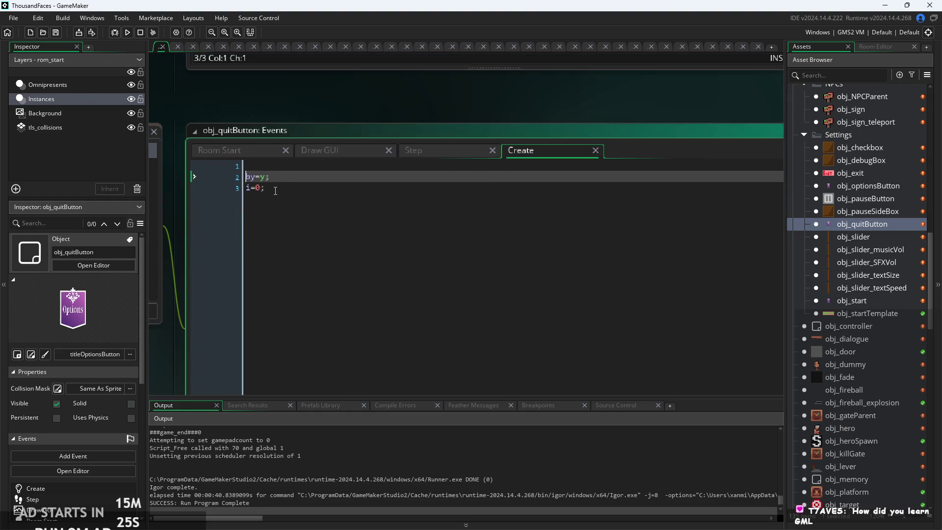
{"action": "key", "text": "BackSpace"}
{"action": "left_click", "coordinate": [417, 147]}
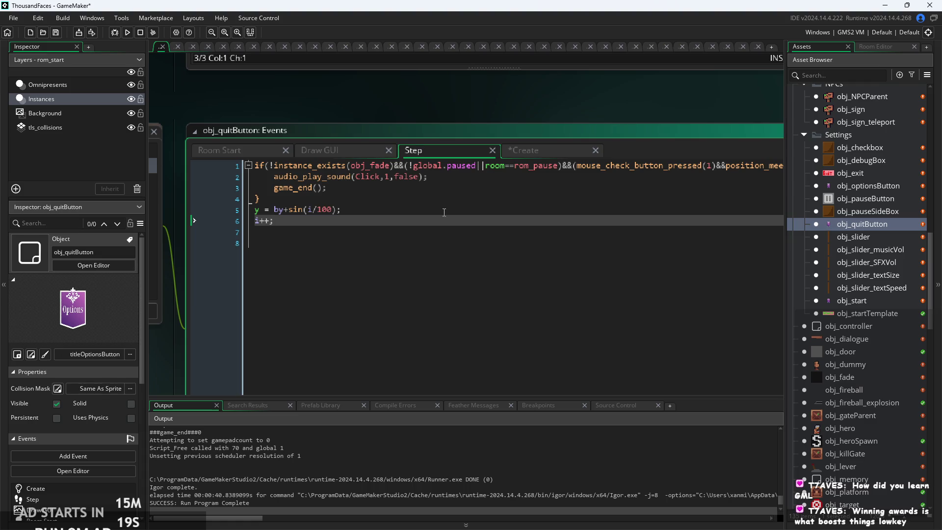
{"action": "key", "text": "Up"}
{"action": "key", "text": "Up"}
{"action": "left_click", "coordinate": [454, 188]}
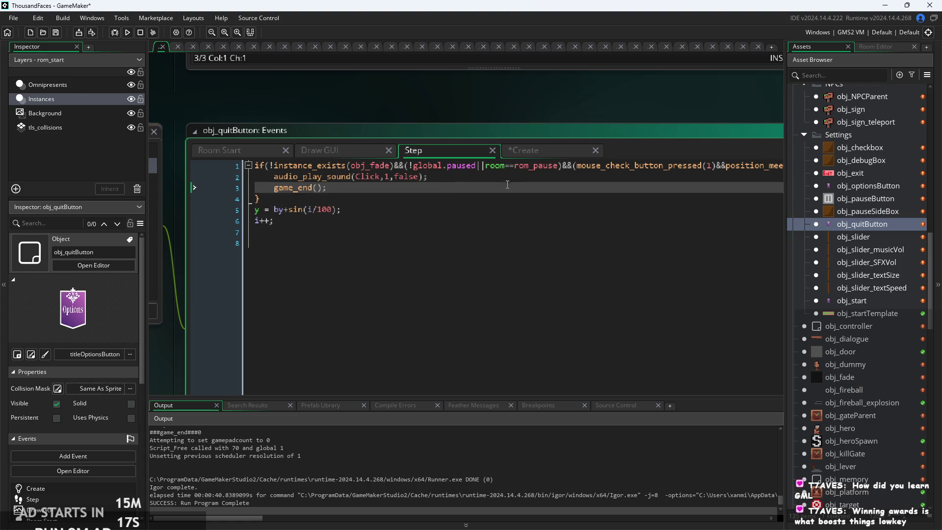
{"action": "scroll", "coordinate": [507, 184], "scroll_direction": "down", "scroll_amount": 2}
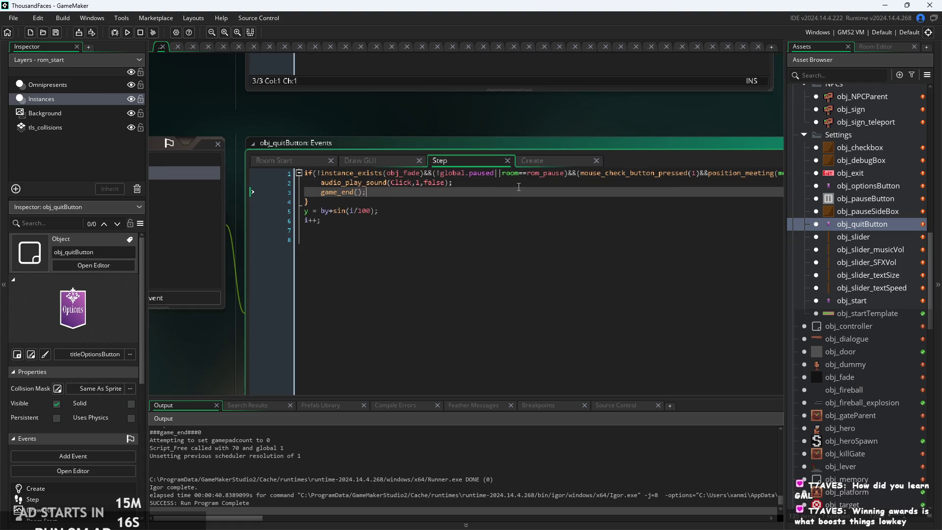
{"action": "left_click", "coordinate": [487, 200]}
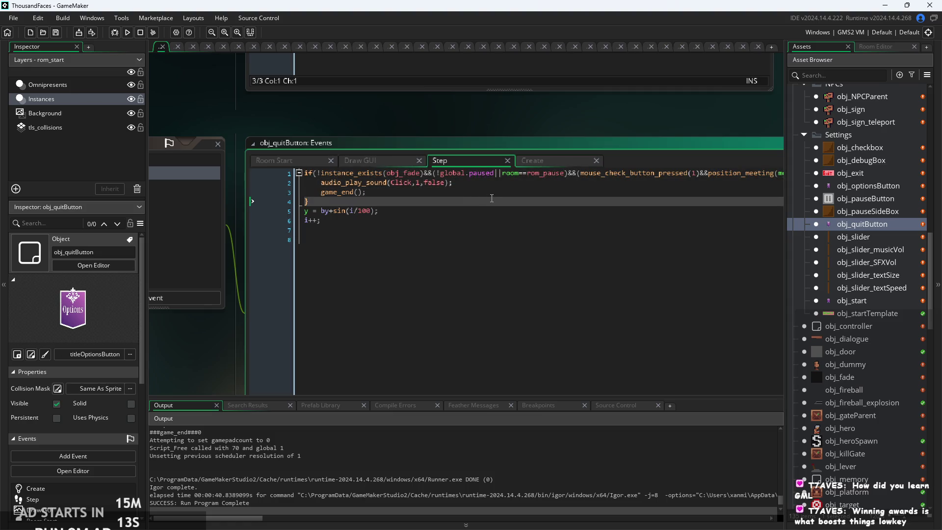
{"action": "left_click", "coordinate": [465, 228]}
{"action": "scroll", "coordinate": [464, 228], "scroll_direction": "down", "scroll_amount": 4}
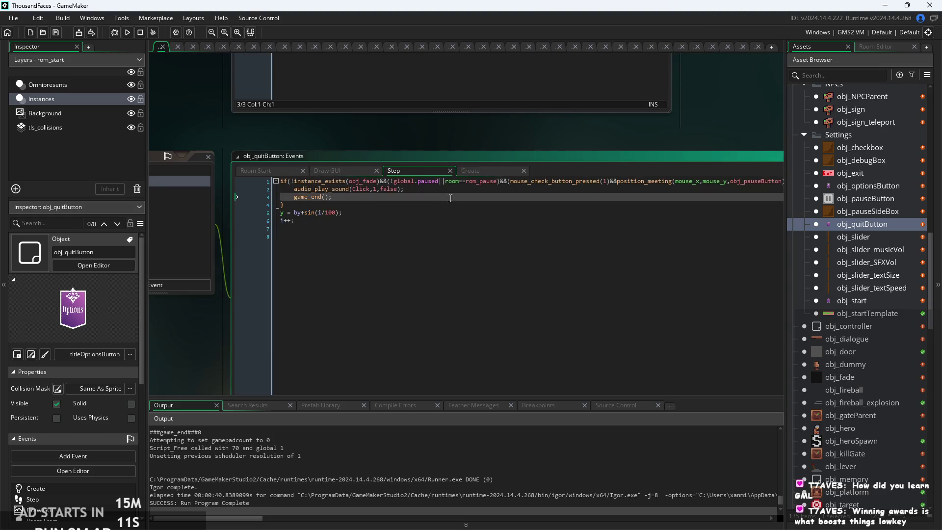
{"action": "scroll", "coordinate": [464, 228], "scroll_direction": "up", "scroll_amount": 3}
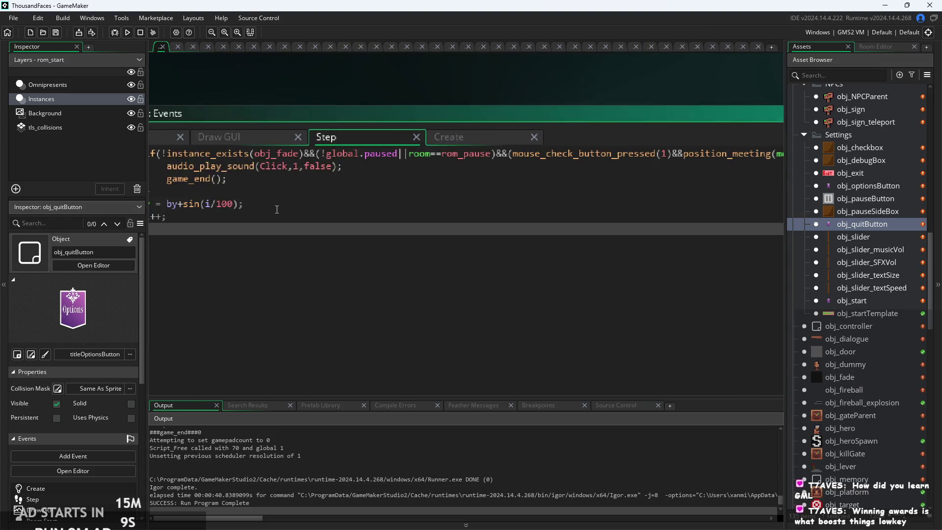
{"action": "key", "text": "Up"}
{"action": "left_click", "coordinate": [416, 213]}
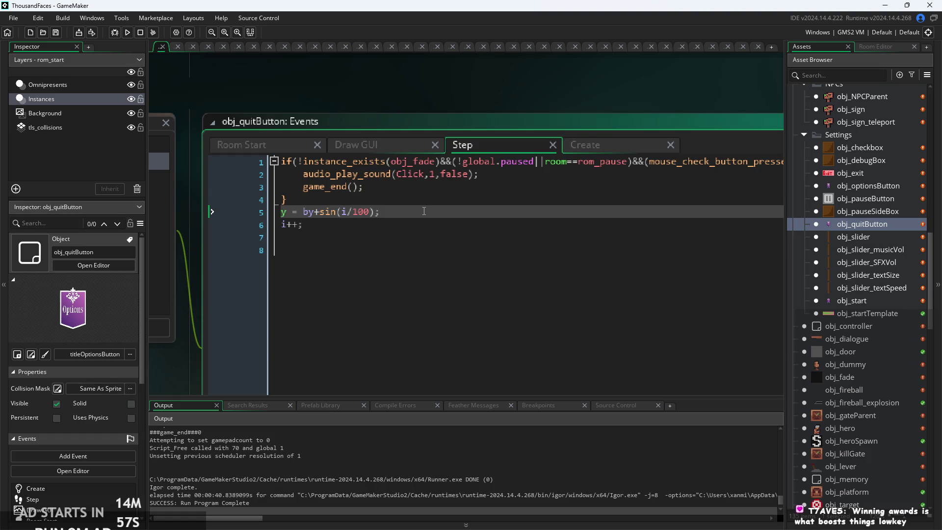
{"action": "scroll", "coordinate": [423, 211], "scroll_direction": "down", "scroll_amount": 2}
{"action": "left_click", "coordinate": [391, 207]}
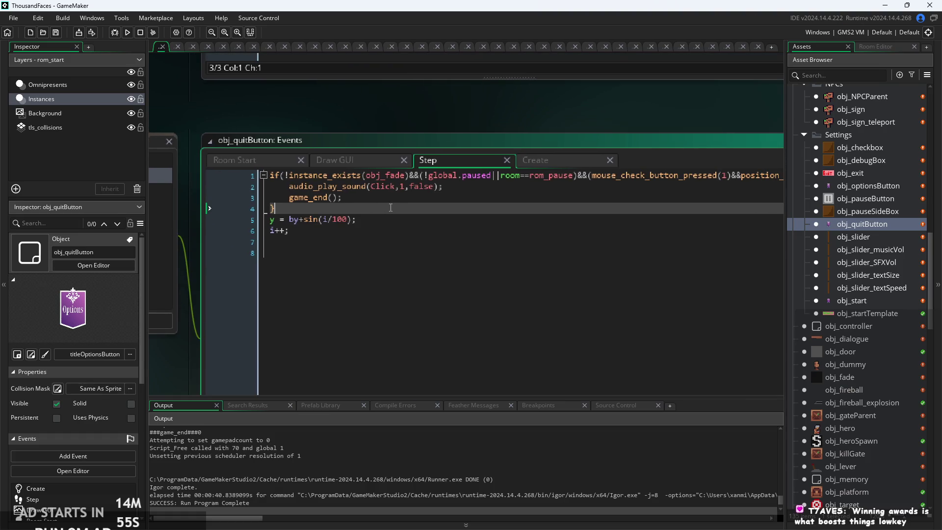
{"action": "mouse_move", "coordinate": [378, 187]}
{"action": "key", "text": "Up"}
{"action": "key", "text": "Up"}
{"action": "key", "text": "Down"}
{"action": "key", "text": "Down"}
{"action": "left_click", "coordinate": [485, 199]}
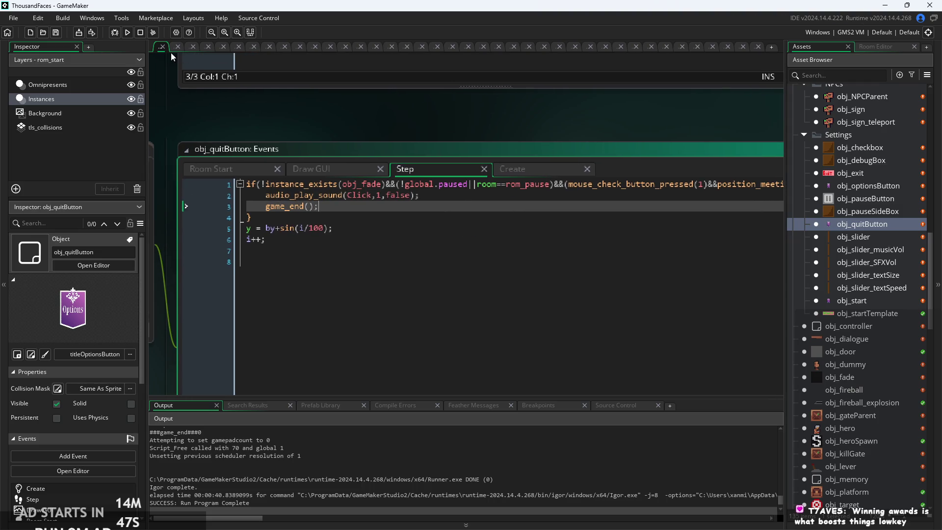
{"action": "left_click", "coordinate": [128, 33]}
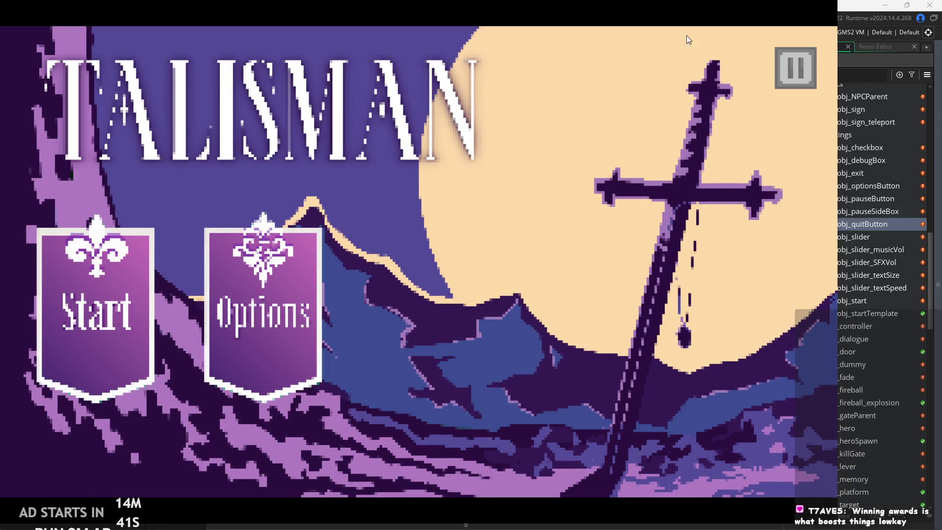
{"action": "left_click", "coordinate": [805, 76]}
{"action": "left_click", "coordinate": [739, 461]}
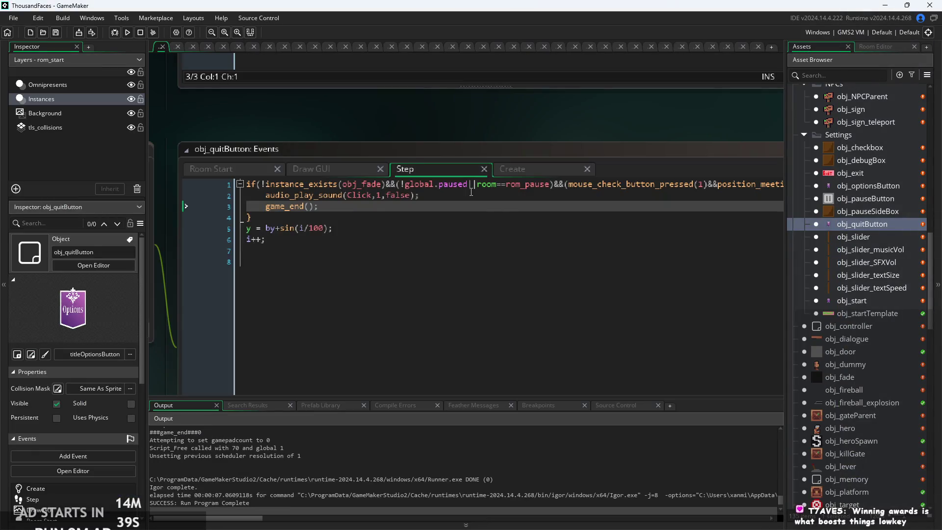
{"action": "left_click", "coordinate": [299, 198]}
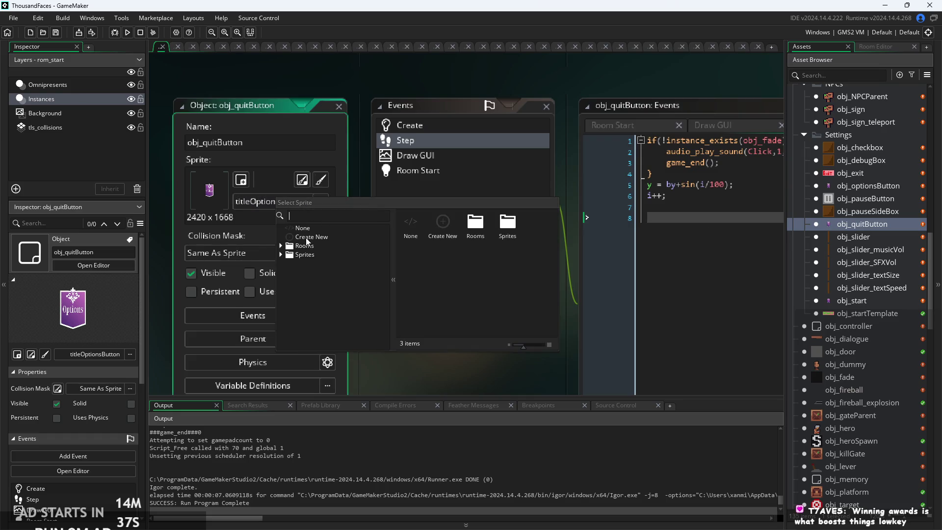
- Assign the titleQuitButton sprite from the Sprites folder to obj_quitButton
{"action": "left_click", "coordinate": [281, 255]}
{"action": "scroll", "coordinate": [322, 282], "scroll_direction": "down", "scroll_amount": 5}
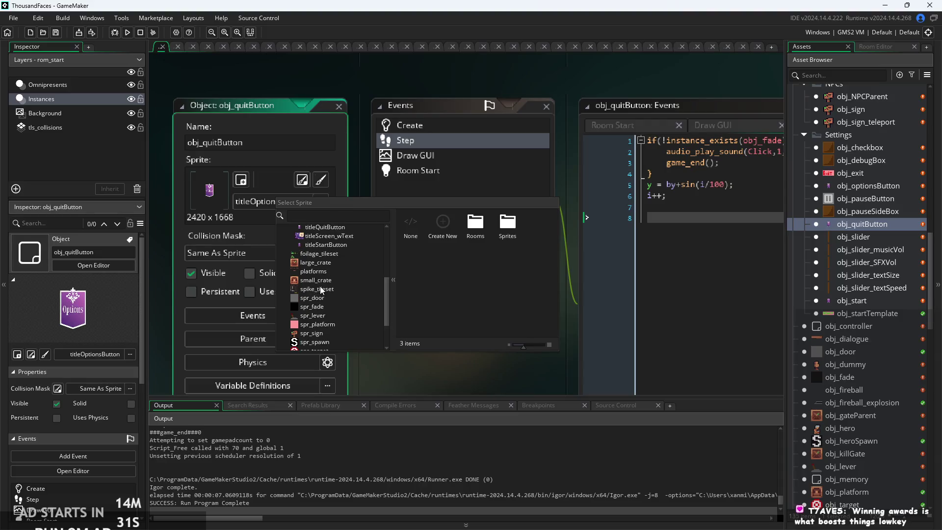
{"action": "left_click", "coordinate": [324, 246]}
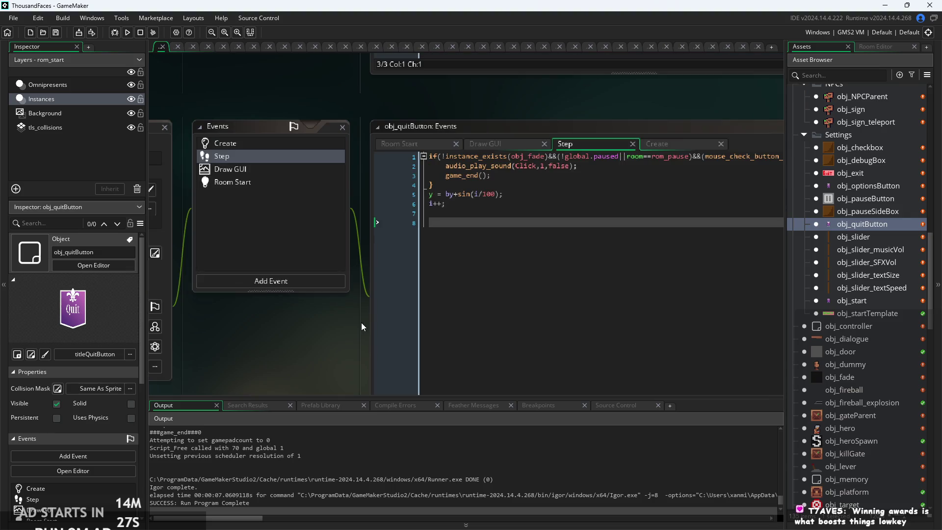
- Close the Room Start and Draw GUI event tabs, keeping Step, and run the game
{"action": "left_click", "coordinate": [412, 140]}
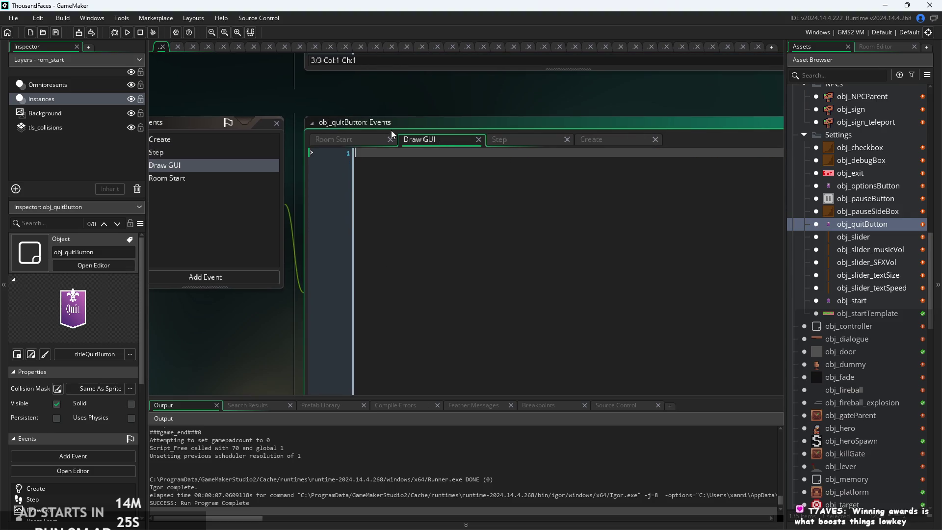
{"action": "left_click", "coordinate": [366, 139]}
{"action": "left_click", "coordinate": [390, 140]}
{"action": "left_click", "coordinate": [390, 139]}
{"action": "left_click", "coordinate": [390, 139]}
{"action": "left_click", "coordinate": [384, 139]}
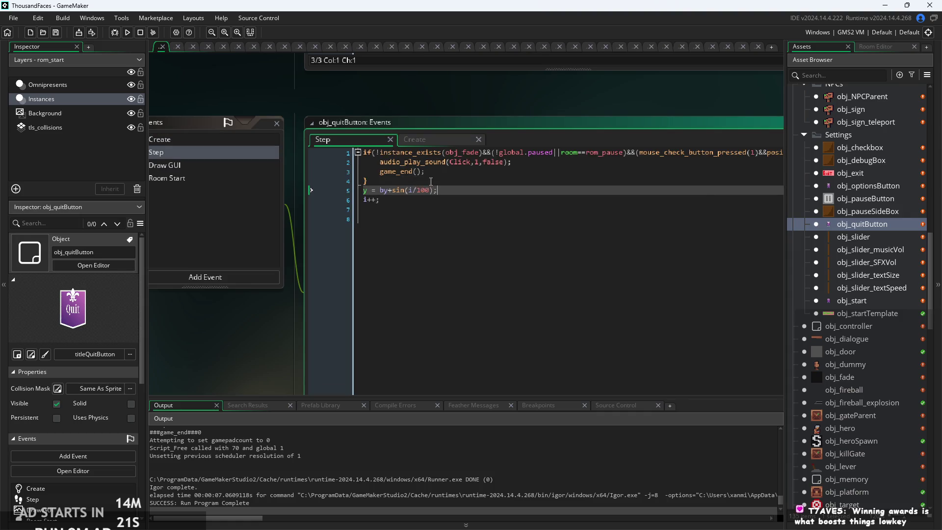
{"action": "left_click", "coordinate": [490, 184]}
{"action": "left_click_drag", "start_coordinate": [490, 185], "coordinate": [443, 176]}
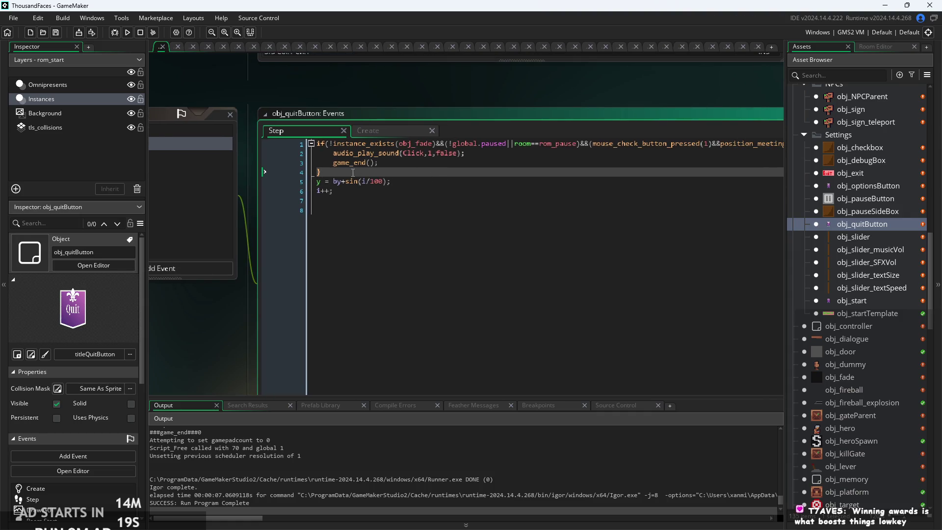
{"action": "left_click", "coordinate": [128, 34]}
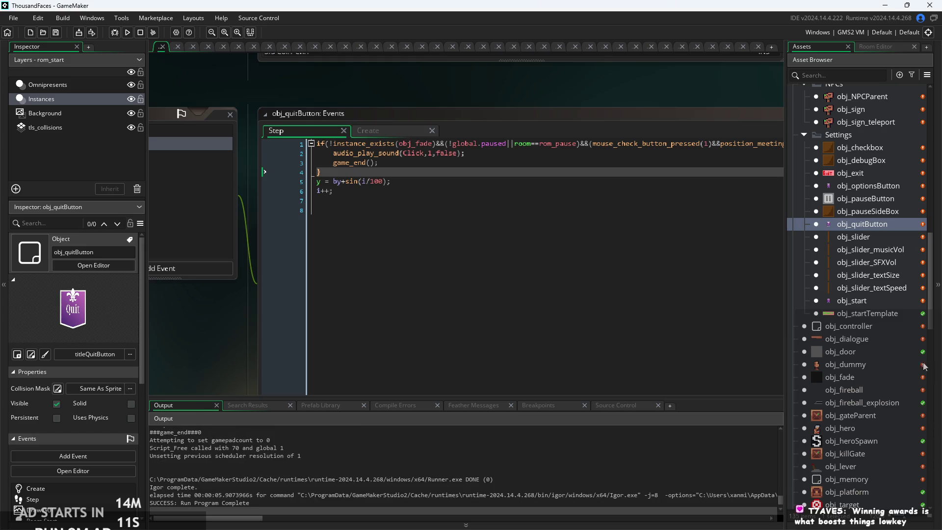
- Open rom_start and drag an obj_quitButton instance into the room
{"action": "left_click", "coordinate": [877, 301]}
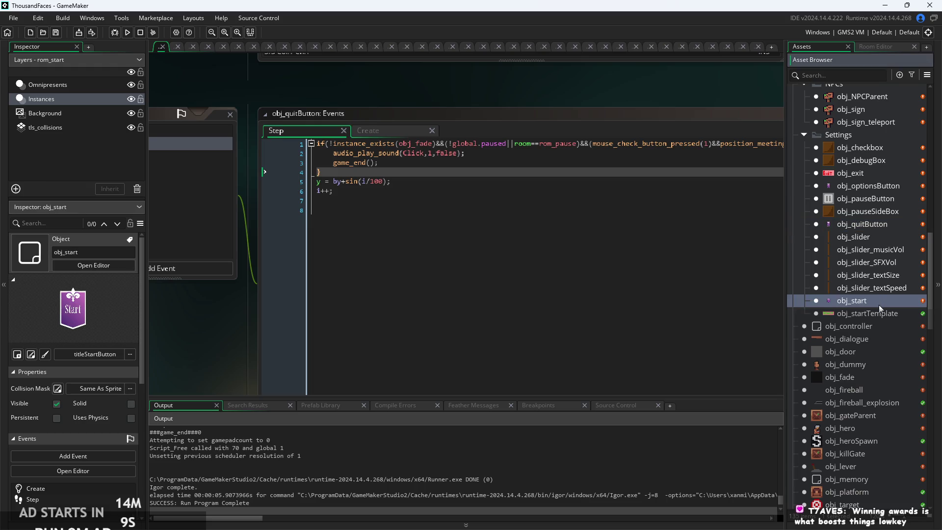
{"action": "scroll", "coordinate": [883, 302], "scroll_direction": "down", "scroll_amount": 5}
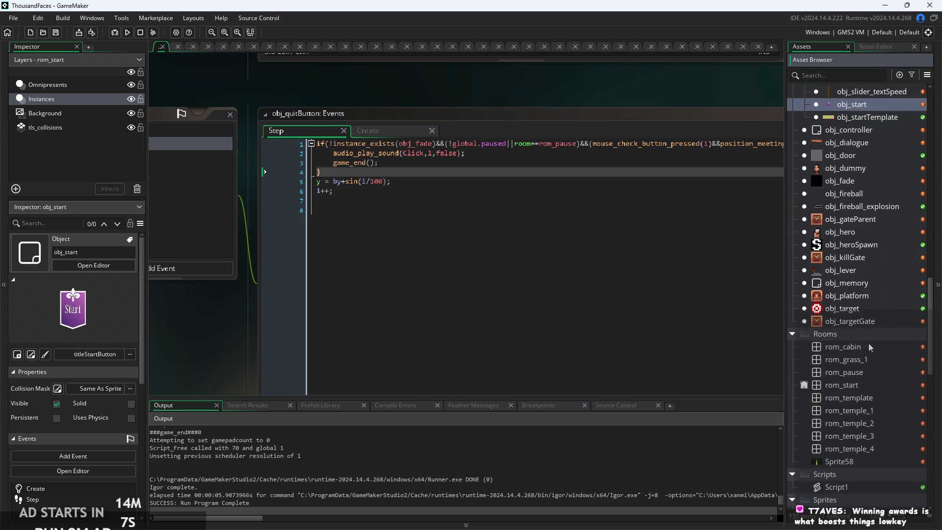
{"action": "double_click", "coordinate": [858, 386]}
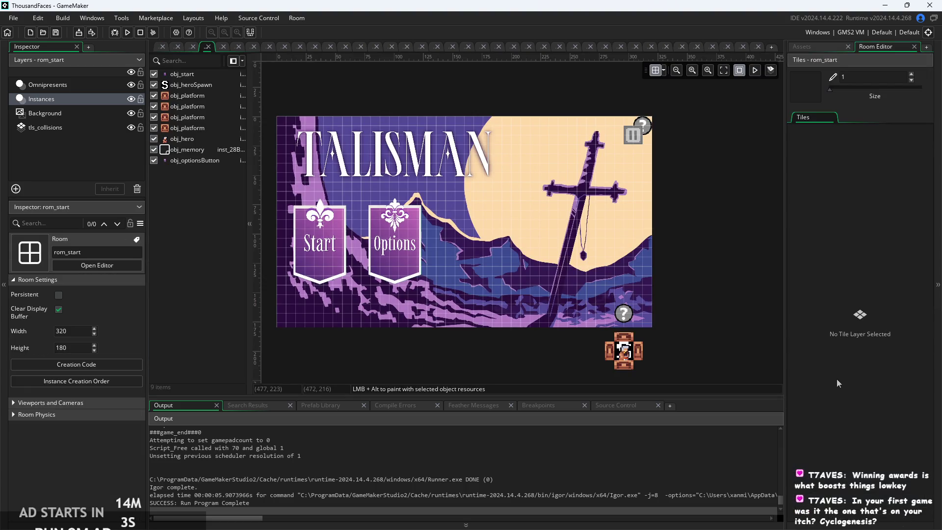
{"action": "left_click", "coordinate": [797, 48]}
{"action": "scroll", "coordinate": [879, 329], "scroll_direction": "up", "scroll_amount": 5}
{"action": "scroll", "coordinate": [864, 227], "scroll_direction": "up", "scroll_amount": 2}
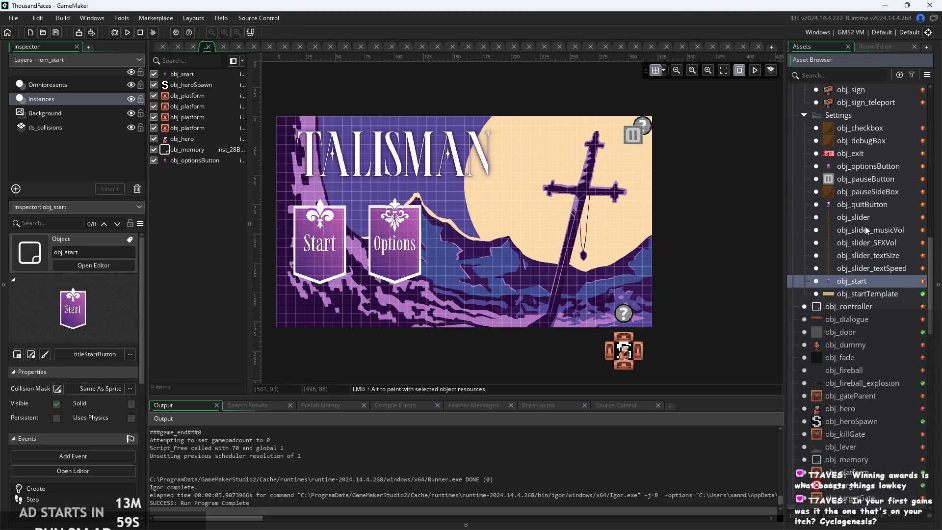
{"action": "left_click", "coordinate": [881, 208]}
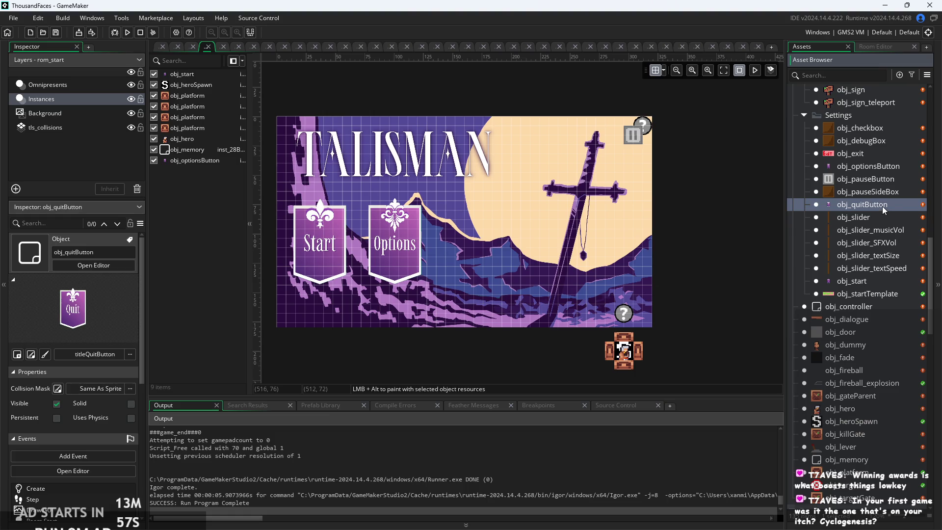
{"action": "mouse_move", "coordinate": [882, 208]}
{"action": "left_mouse_down"}
{"action": "mouse_move", "coordinate": [584, 257]}
{"action": "mouse_move", "coordinate": [444, 254]}
{"action": "mouse_move", "coordinate": [453, 252]}
{"action": "left_mouse_up"}
- Scale the Quit instance to 0.07 in X and Y and move it beside Options
{"action": "left_click", "coordinate": [219, 172]}
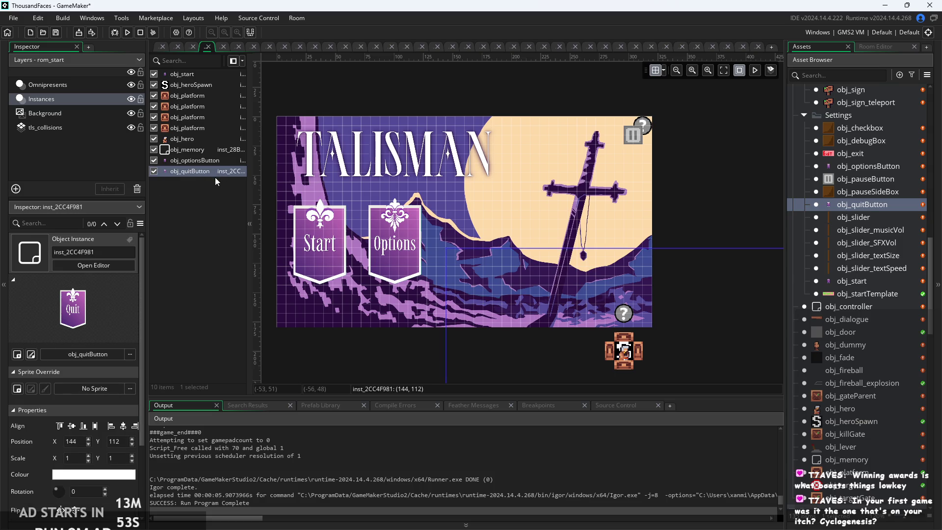
{"action": "left_click", "coordinate": [67, 457]}
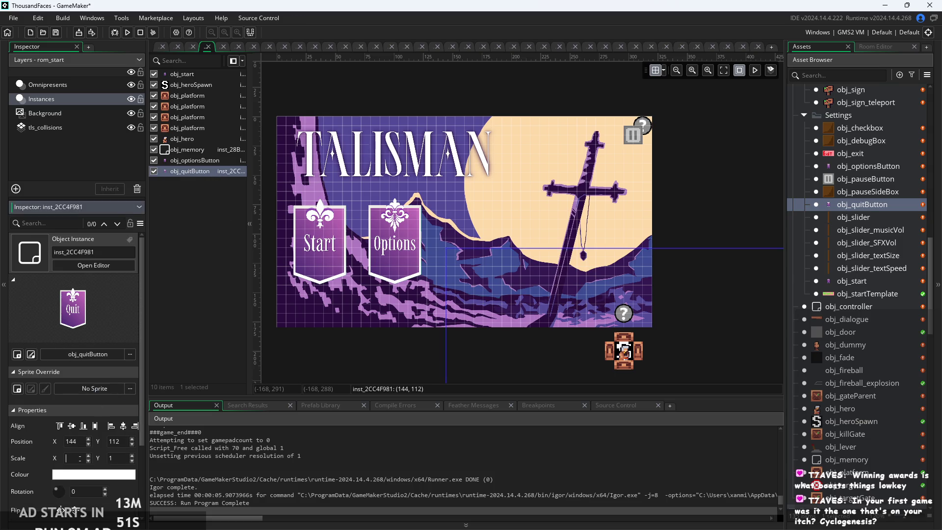
{"action": "type", "text": "5"}
{"action": "type", "text": "7"}
{"action": "left_click", "coordinate": [123, 457]}
{"action": "type", "text": ".07"}
{"action": "key", "text": "Return"}
{"action": "mouse_move", "coordinate": [558, 312]}
{"action": "left_mouse_down"}
{"action": "mouse_move", "coordinate": [483, 227]}
{"action": "mouse_move", "coordinate": [483, 241]}
{"action": "left_mouse_up"}
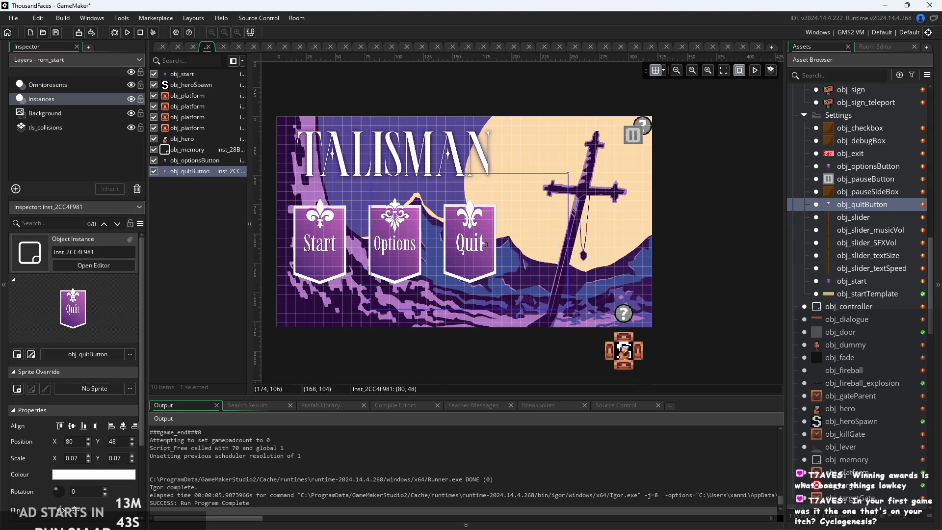
- Deselect the instance and run the game to test the title screen
{"action": "left_click", "coordinate": [474, 326]}
{"action": "scroll", "coordinate": [459, 354], "scroll_direction": "up", "scroll_amount": 3}
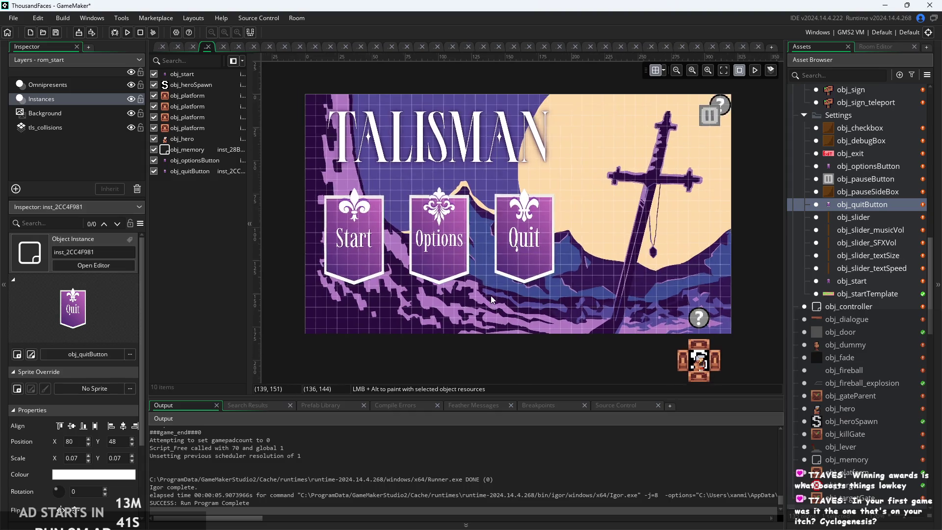
{"action": "scroll", "coordinate": [510, 310], "scroll_direction": "down", "scroll_amount": 3}
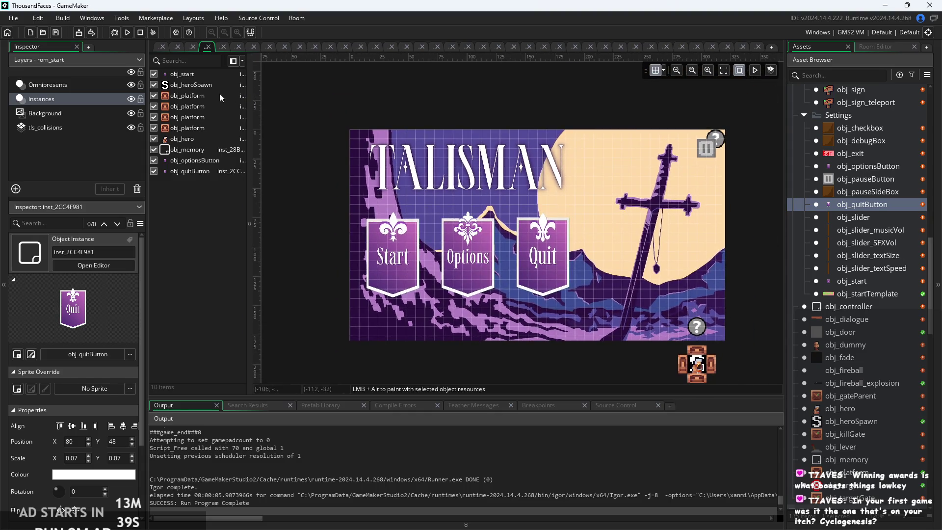
{"action": "left_click", "coordinate": [160, 51]}
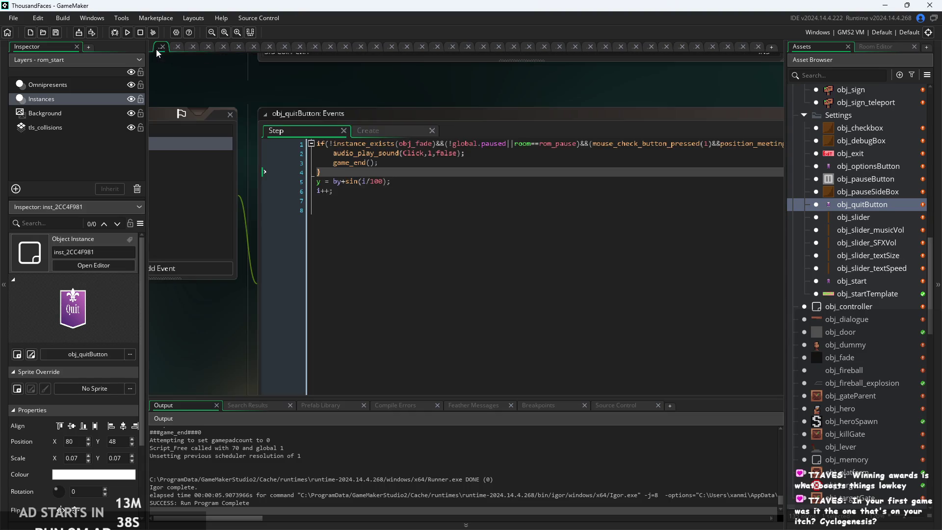
{"action": "left_click", "coordinate": [127, 33]}
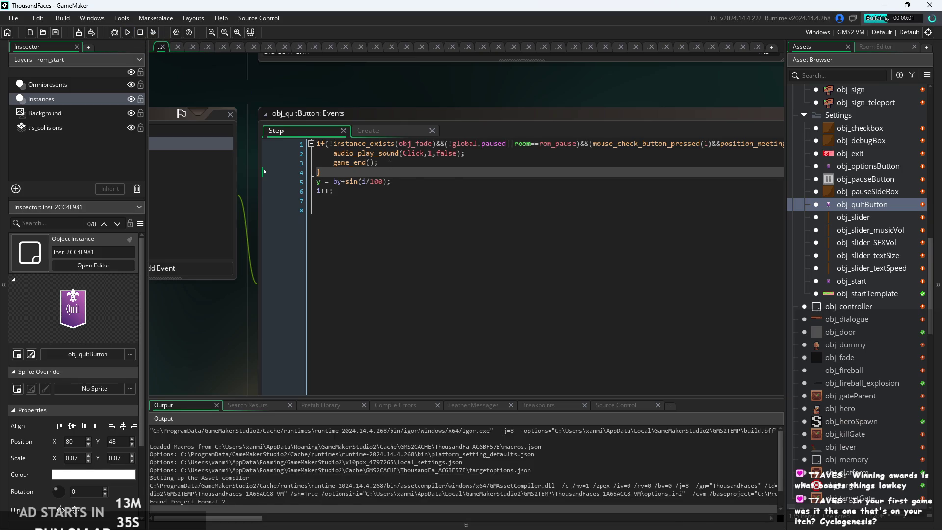
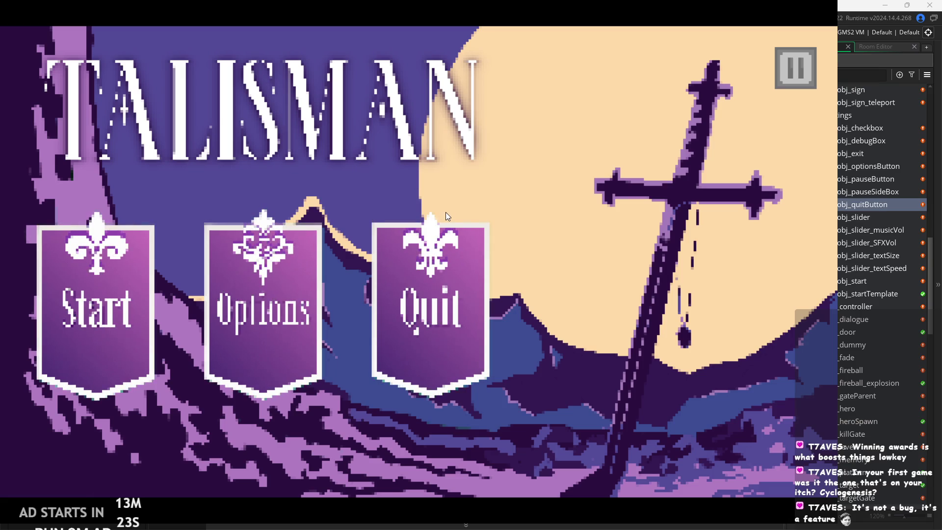
- Exit the running TALISMAN test game through its in-game Options screen
{"action": "left_click", "coordinate": [790, 67]}
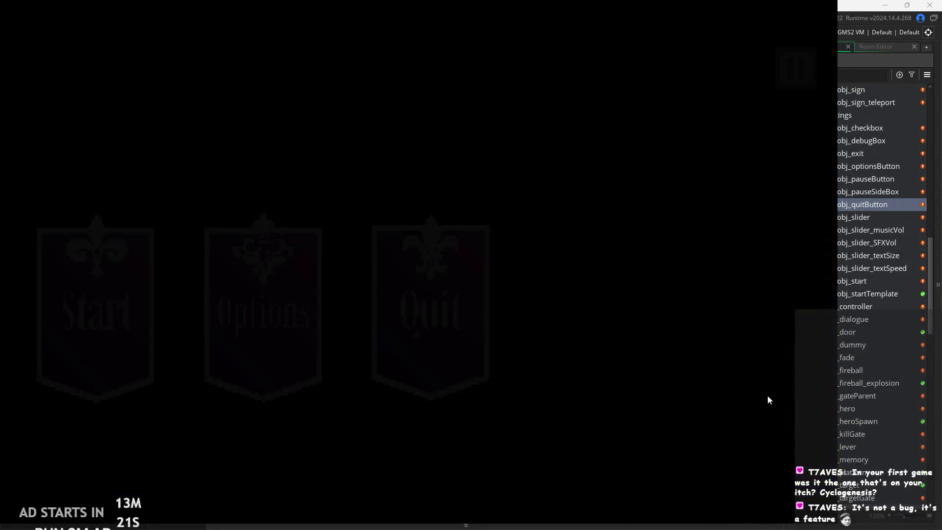
{"action": "left_click", "coordinate": [784, 478]}
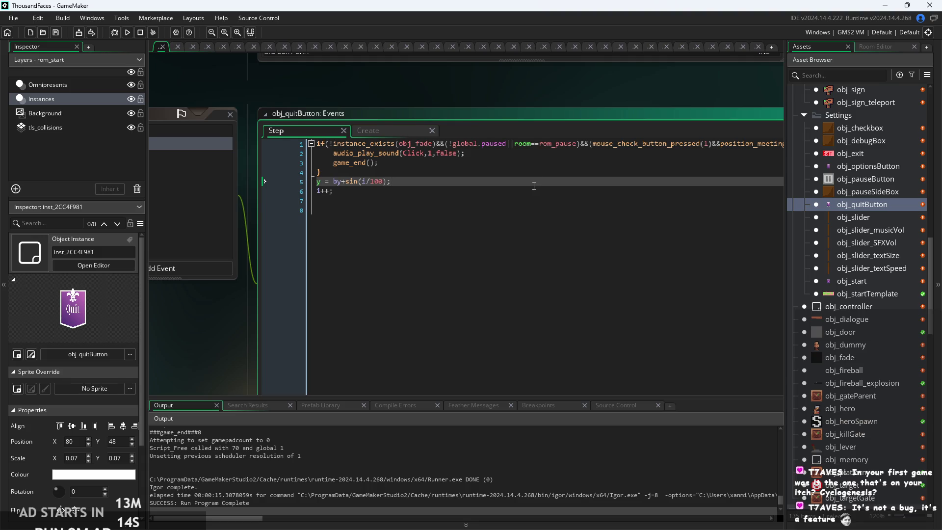
{"action": "left_click", "coordinate": [435, 139]}
{"action": "left_click", "coordinate": [390, 140]}
{"action": "left_click", "coordinate": [406, 152]}
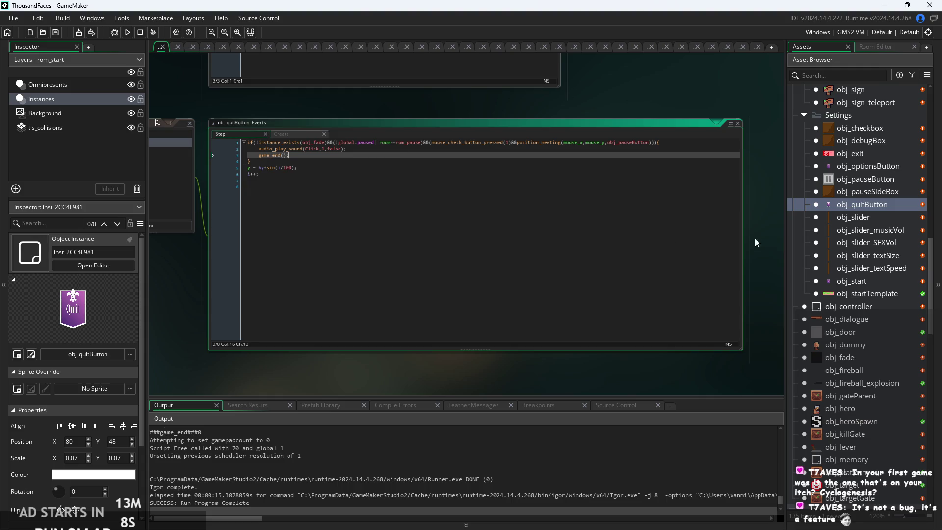
{"action": "left_click", "coordinate": [758, 214]}
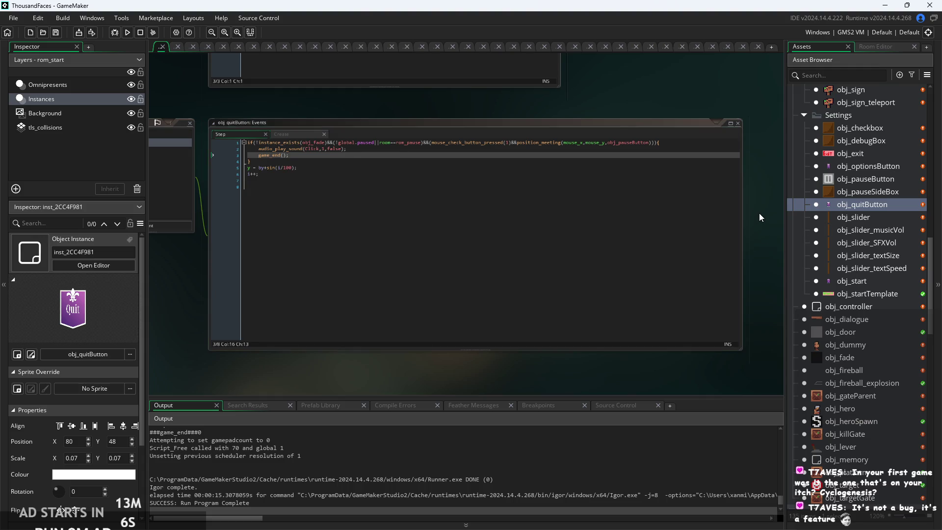
{"action": "left_click", "coordinate": [604, 265]}
{"action": "scroll", "coordinate": [514, 221], "scroll_direction": "up", "scroll_amount": 2, "text": "ctrl"}
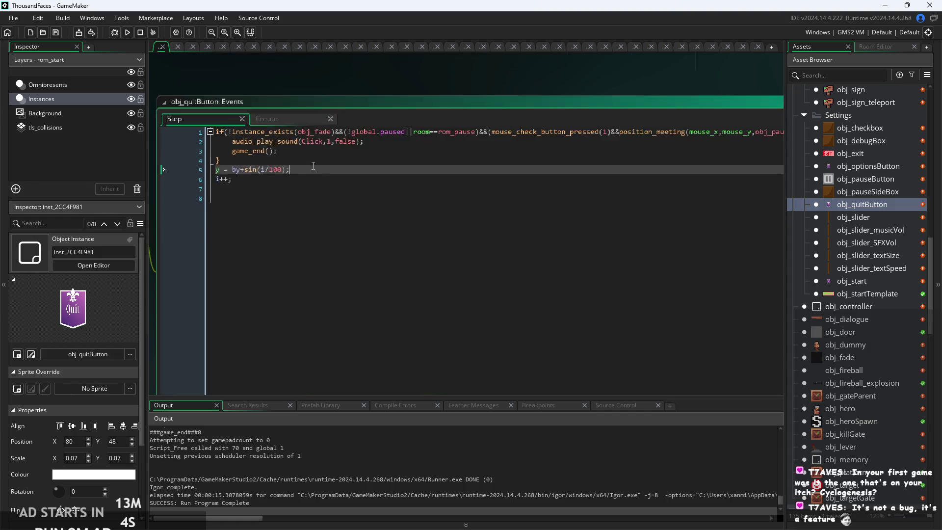
{"action": "left_click", "coordinate": [436, 181]}
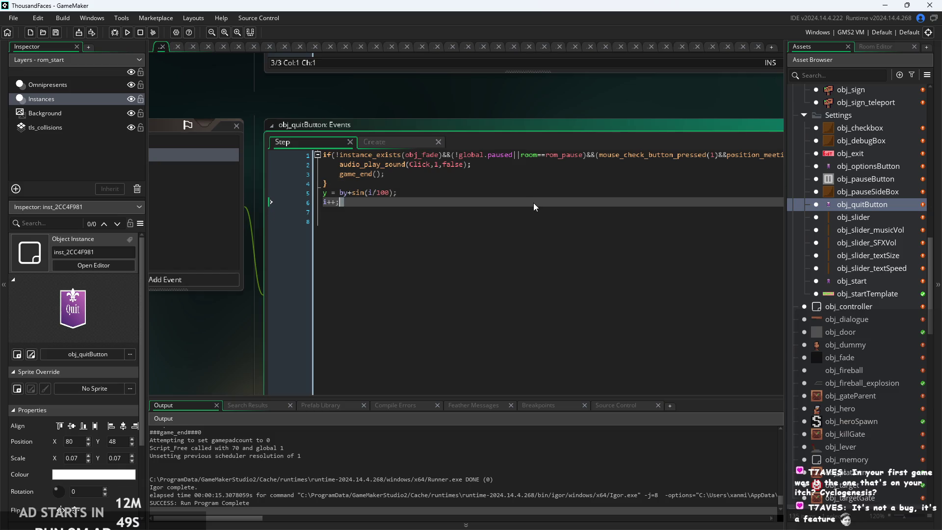
{"action": "scroll", "coordinate": [533, 202], "scroll_direction": "down", "scroll_amount": 1}
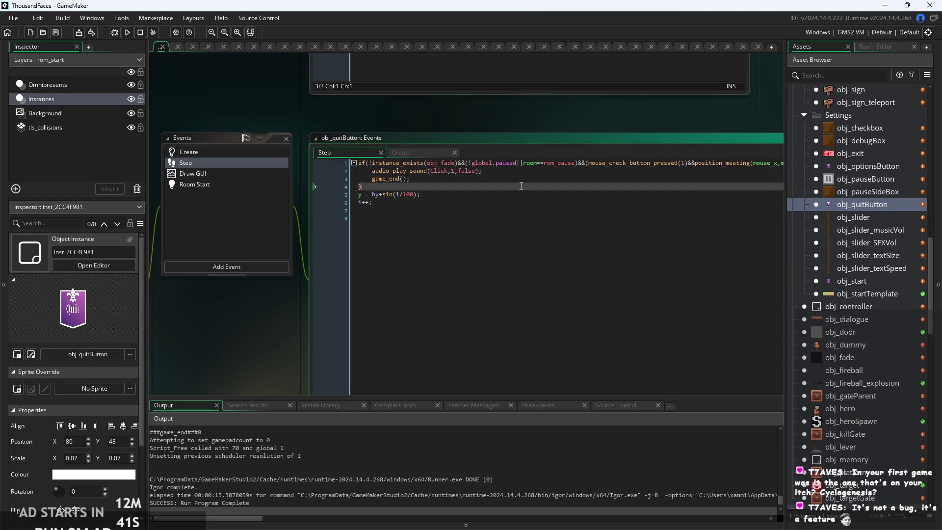
{"action": "left_click", "coordinate": [556, 201]}
{"action": "scroll", "coordinate": [549, 206], "scroll_direction": "up", "scroll_amount": 1}
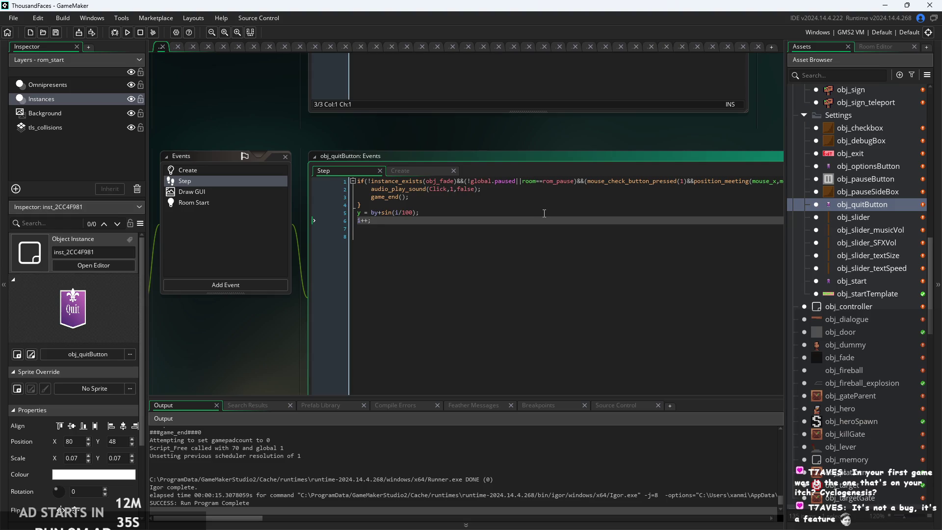
{"action": "scroll", "coordinate": [583, 206], "scroll_direction": "up", "scroll_amount": 1}
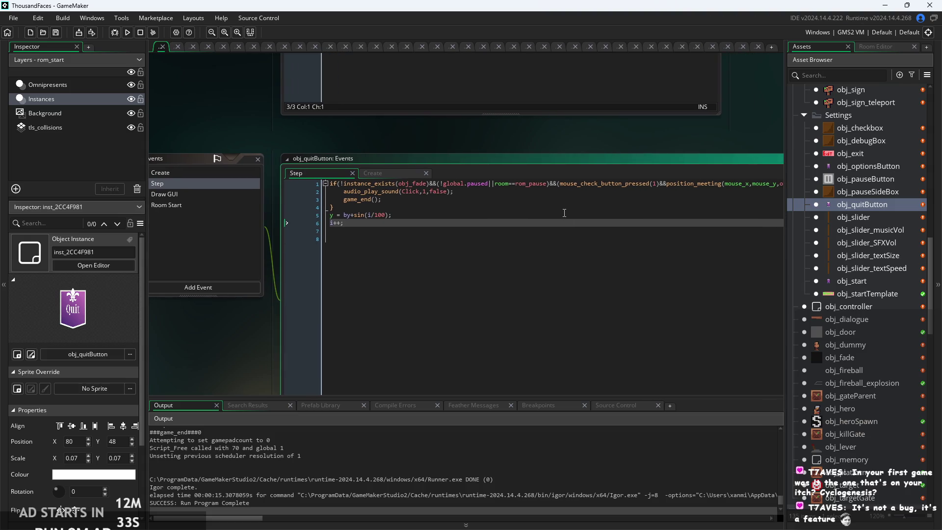
{"action": "scroll", "coordinate": [579, 202], "scroll_direction": "up", "scroll_amount": 1}
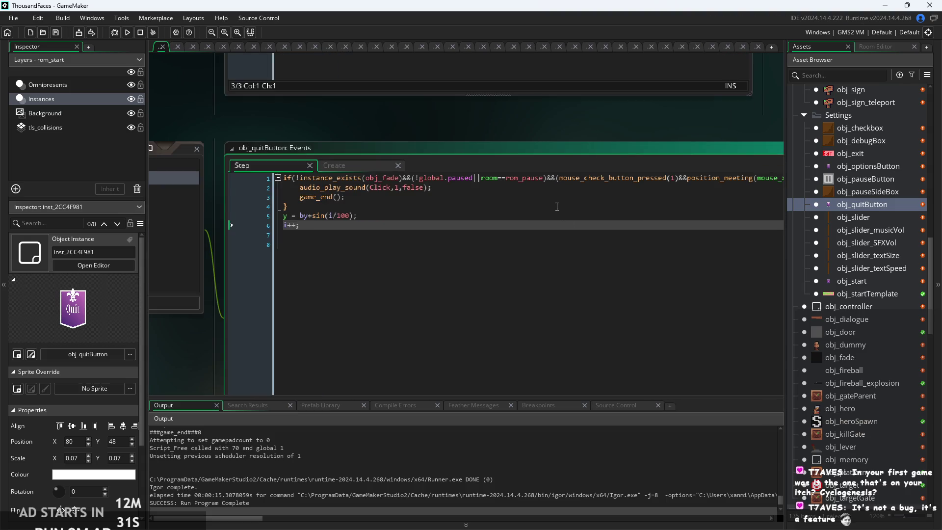
{"action": "scroll", "coordinate": [557, 206], "scroll_direction": "down", "scroll_amount": 1}
{"action": "left_click", "coordinate": [485, 210]}
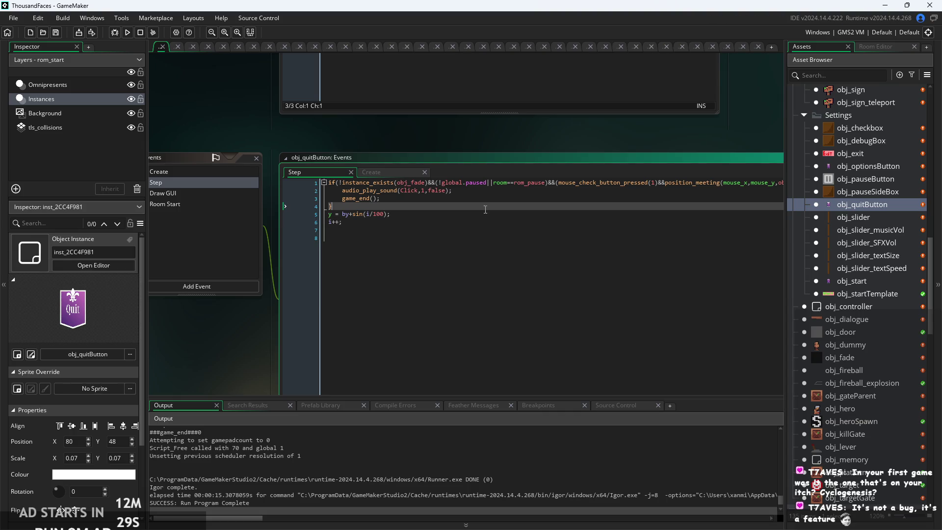
{"action": "scroll", "coordinate": [869, 266], "scroll_direction": "up", "scroll_amount": 1}
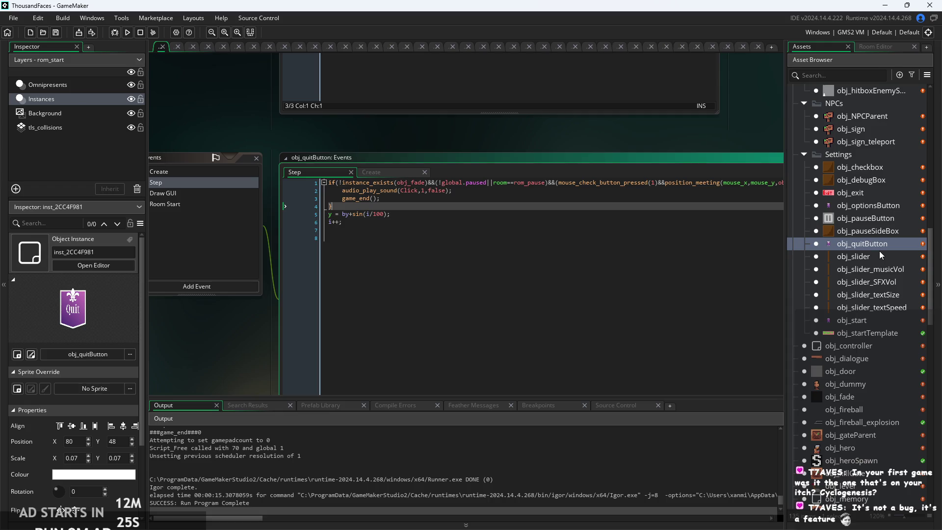
{"action": "left_click", "coordinate": [496, 195]}
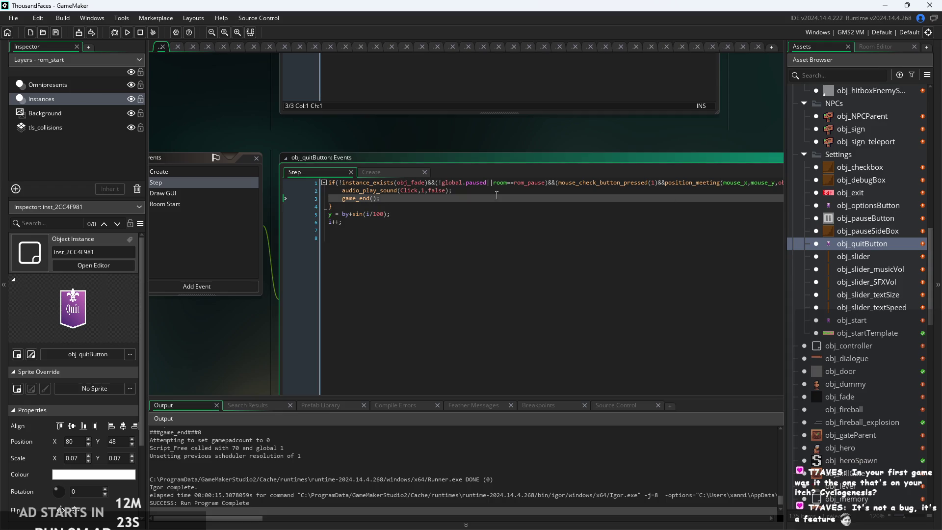
{"action": "scroll", "coordinate": [350, 205], "scroll_direction": "up", "scroll_amount": 2}
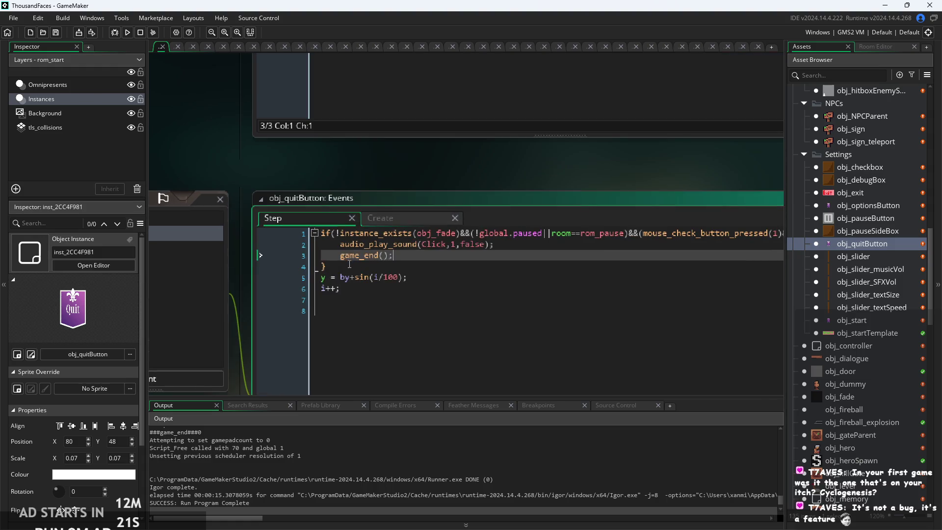
{"action": "left_click", "coordinate": [771, 266]}
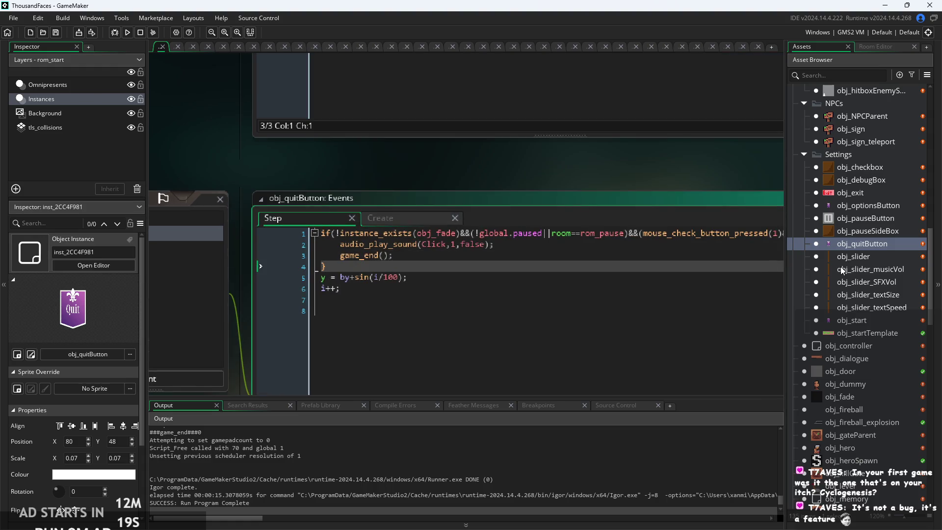
{"action": "left_click", "coordinate": [127, 32]}
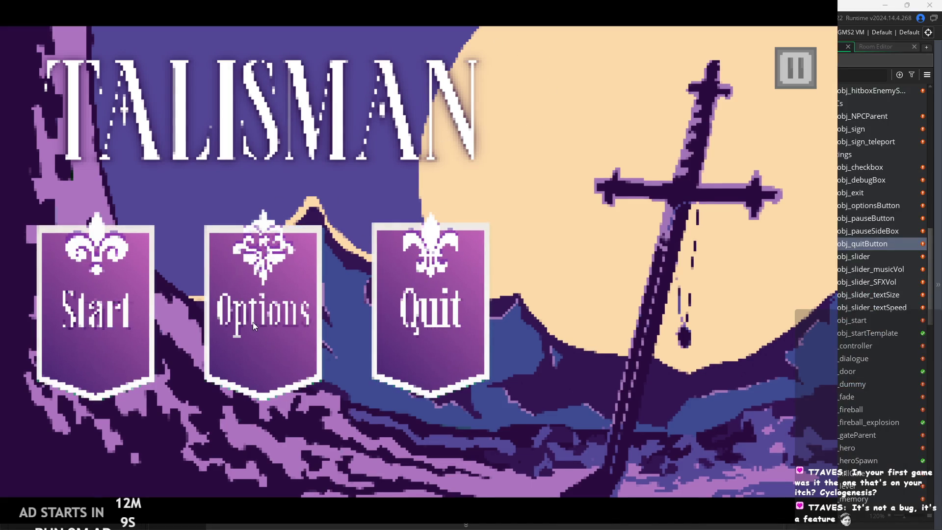
{"action": "left_click", "coordinate": [807, 74]}
{"action": "left_click", "coordinate": [741, 454]}
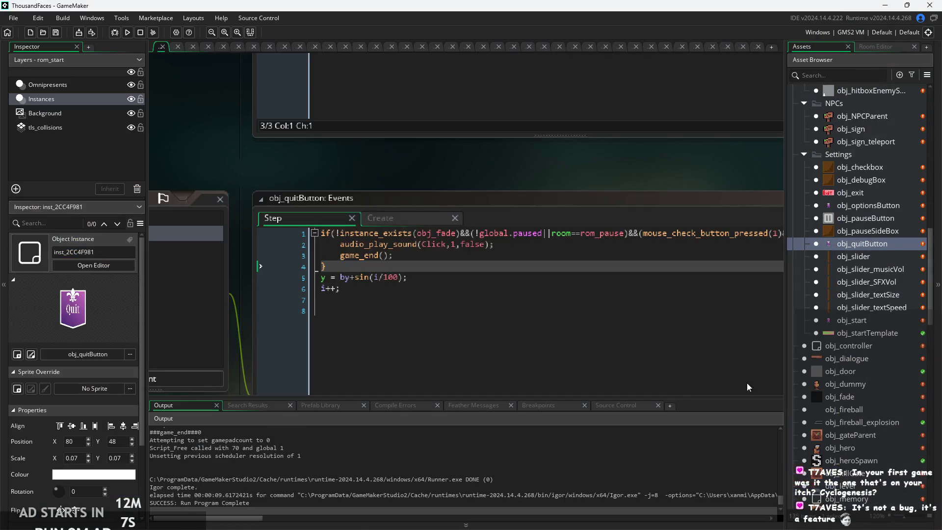
- In obj_optionsButton's Step event, replace obj_pauseButton with obj_optionsButton in the position_meeting check
{"action": "double_click", "coordinate": [877, 208]}
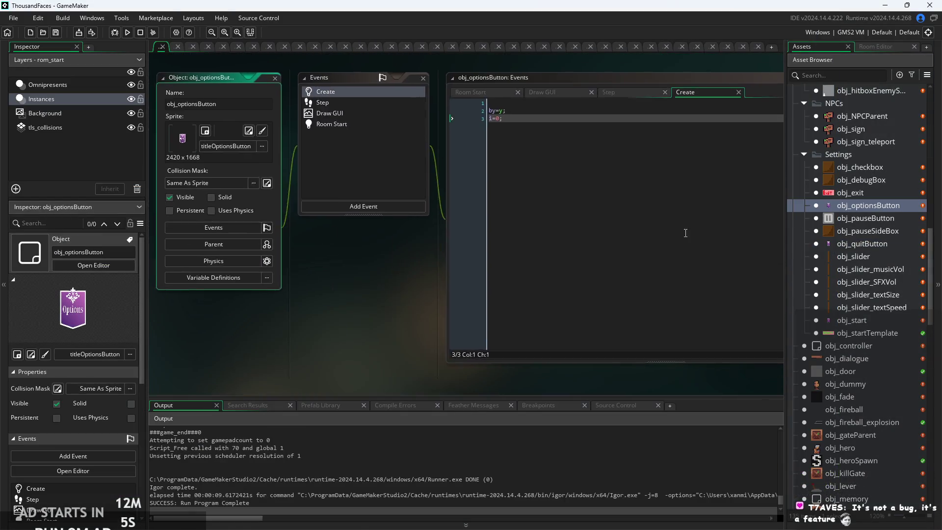
{"action": "left_click", "coordinate": [393, 144]}
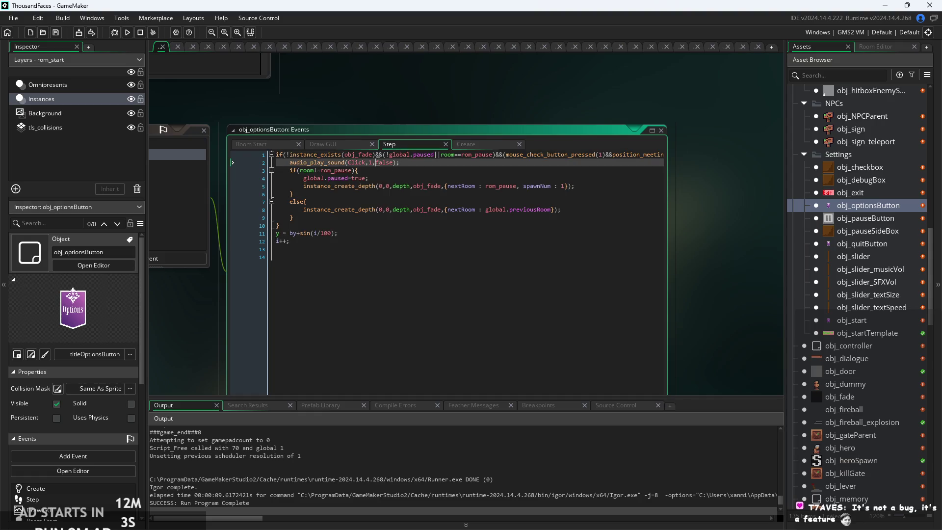
{"action": "scroll", "coordinate": [362, 162], "scroll_direction": "up", "scroll_amount": 2}
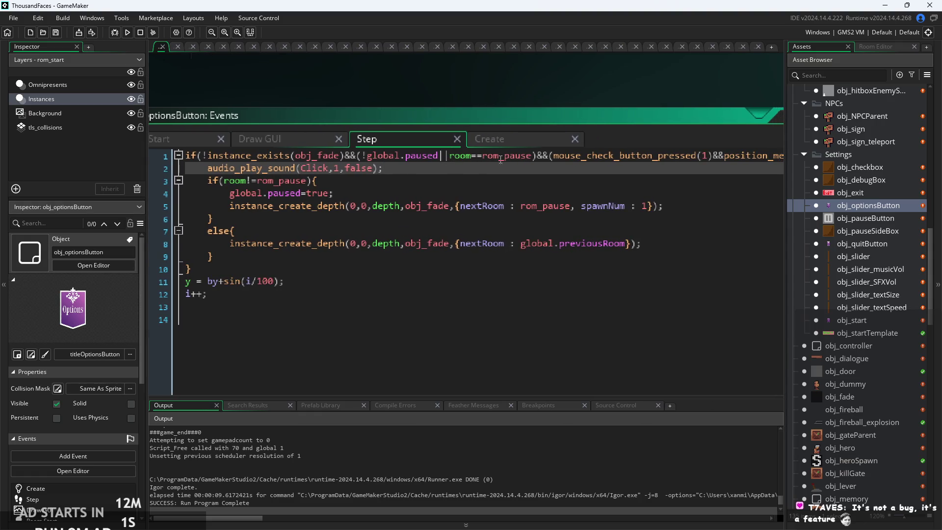
{"action": "left_click", "coordinate": [475, 190]}
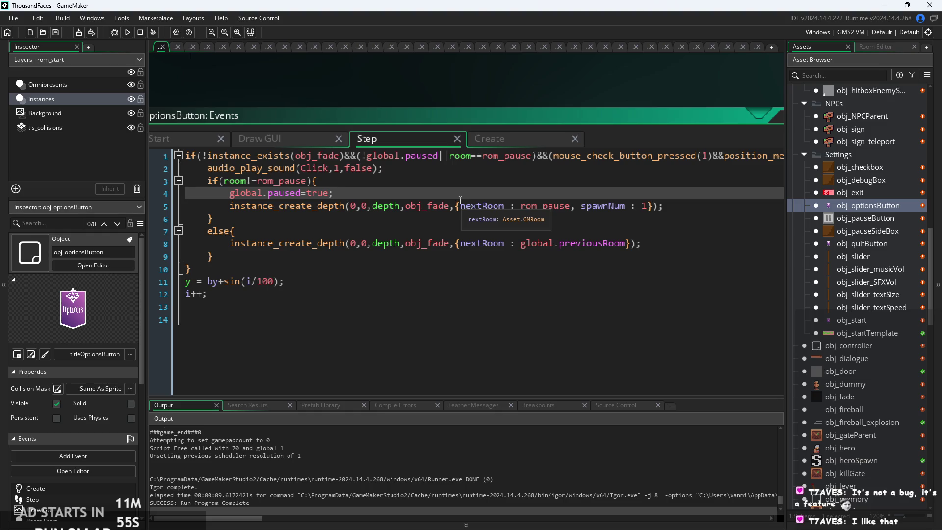
{"action": "left_click", "coordinate": [458, 180]}
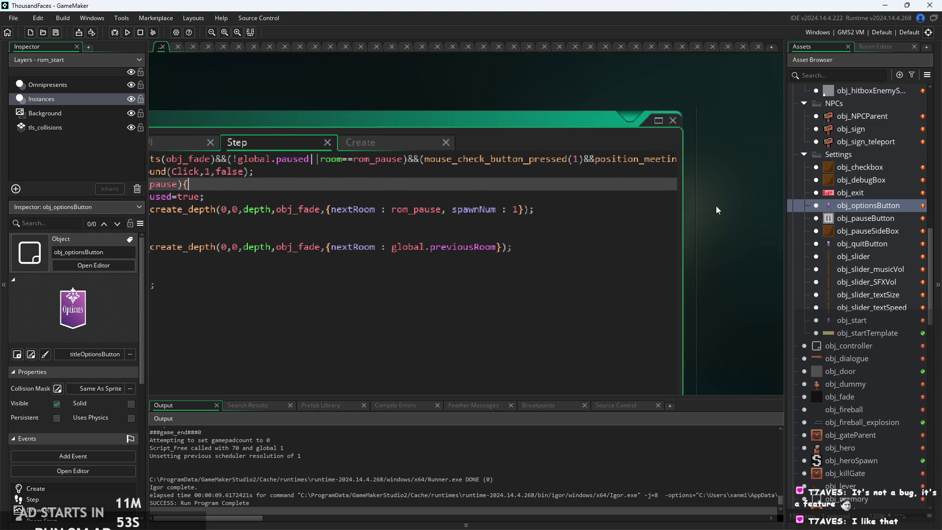
{"action": "scroll", "coordinate": [716, 205], "scroll_direction": "down", "scroll_amount": 3}
{"action": "left_click_drag", "start_coordinate": [605, 172], "coordinate": [783, 172]}
{"action": "scroll", "coordinate": [709, 171], "scroll_direction": "up", "scroll_amount": 3}
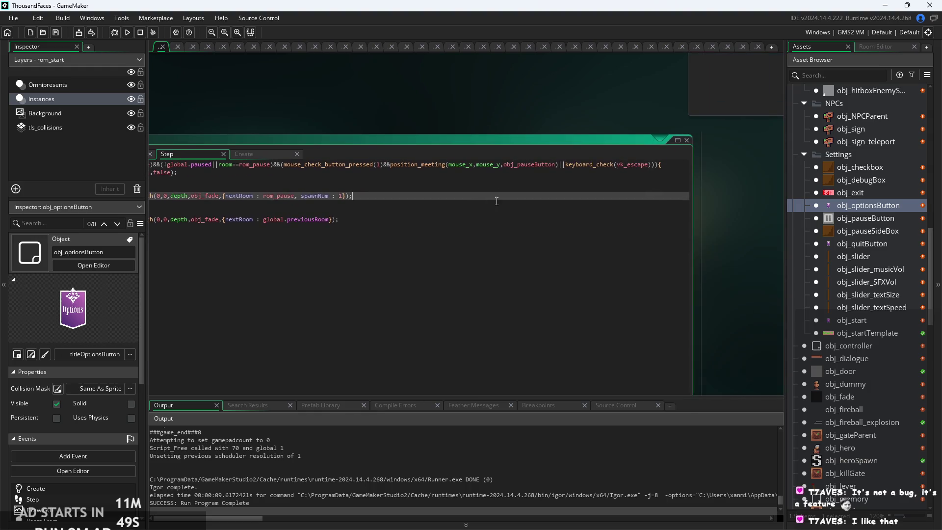
{"action": "left_click_drag", "start_coordinate": [575, 157], "coordinate": [514, 157]}
{"action": "key", "text": "BackSpace"}
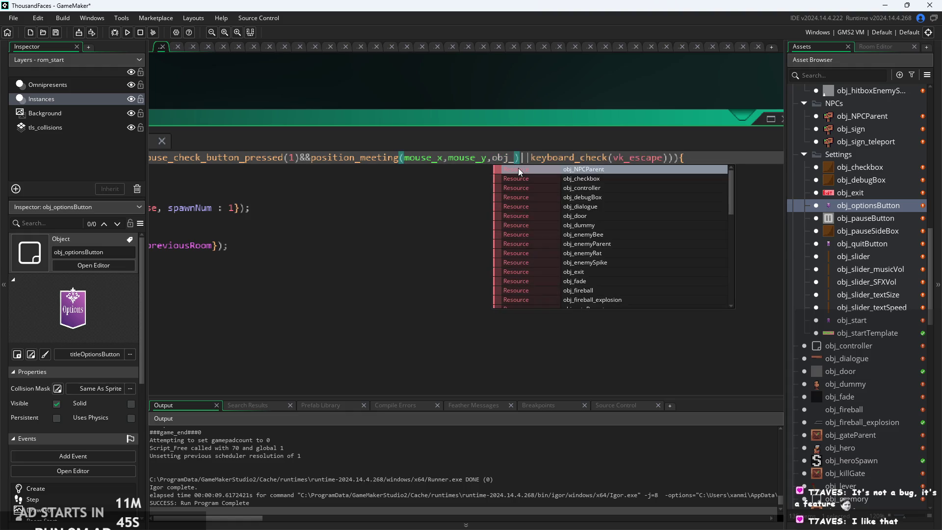
{"action": "type", "text": "opti"}
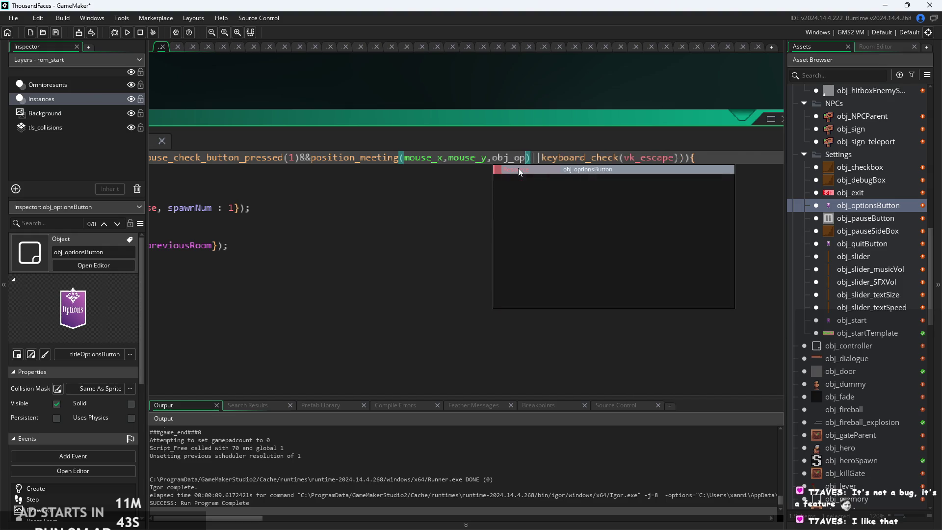
{"action": "key", "text": "Return"}
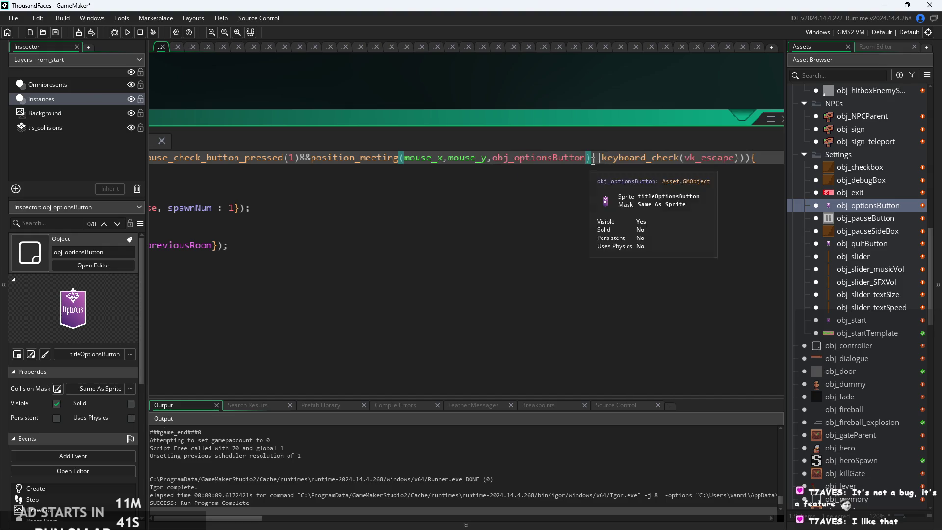
- Keep the keyboard_check(vk_escape) condition intact and launch a test run
{"action": "left_click_drag", "start_coordinate": [591, 157], "coordinate": [748, 158]}
{"action": "key", "text": "BackSpace"}
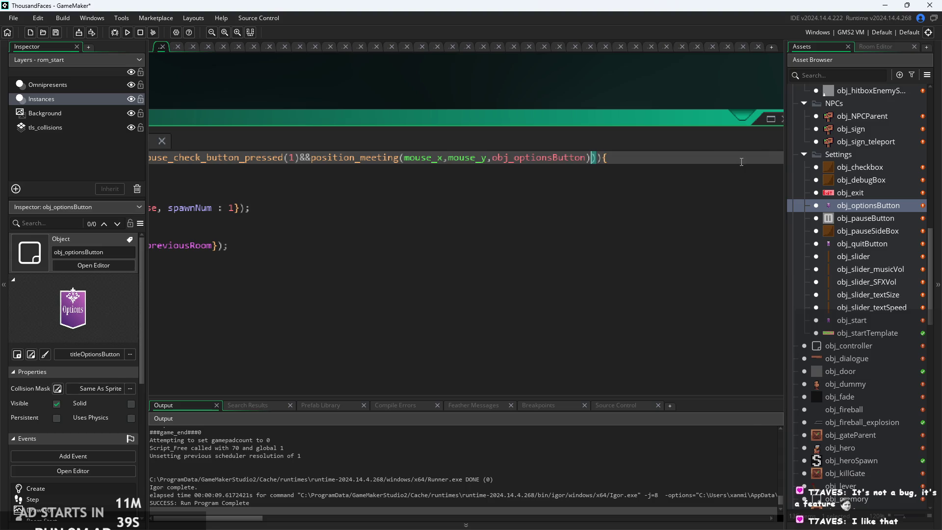
{"action": "key", "text": "ctrl+z"}
{"action": "left_click", "coordinate": [720, 193]}
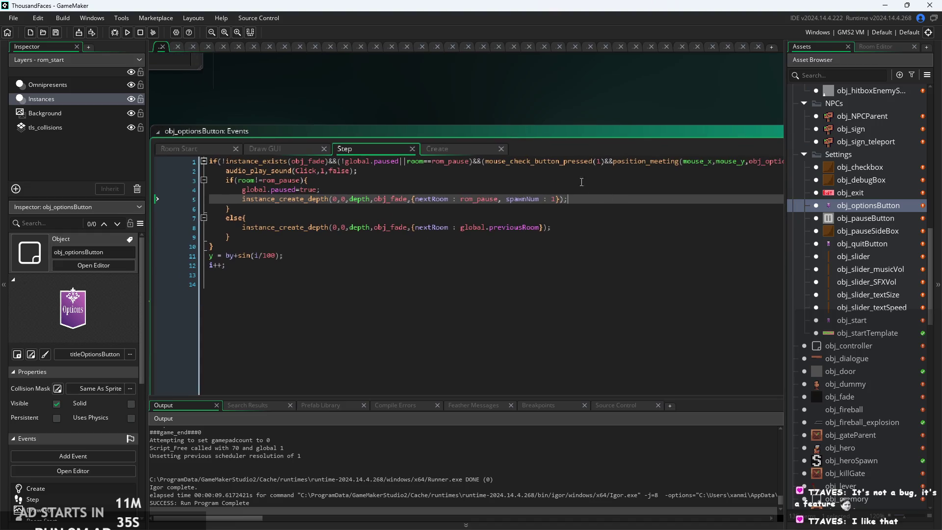
{"action": "left_click", "coordinate": [128, 32]}
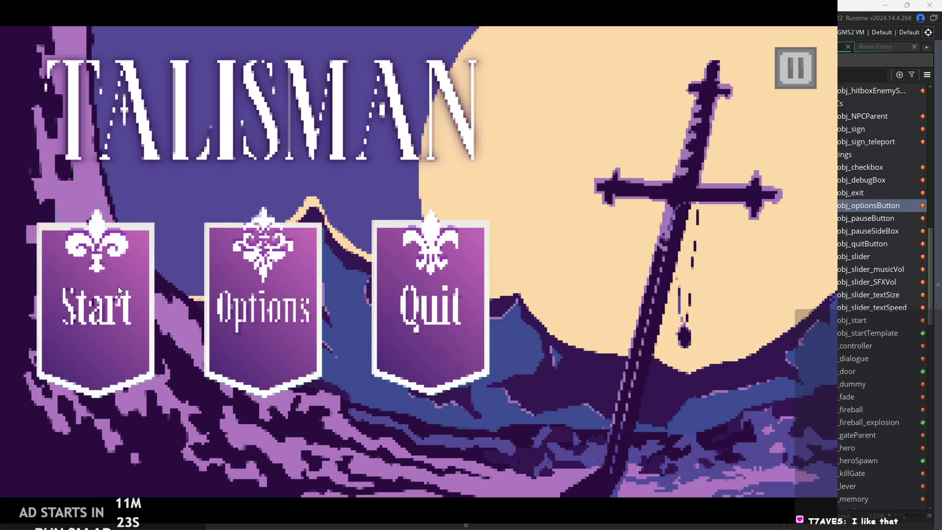
- Verify the title menu's Options button opens and returns, then start, pause and exit the game
{"action": "left_click", "coordinate": [265, 284]}
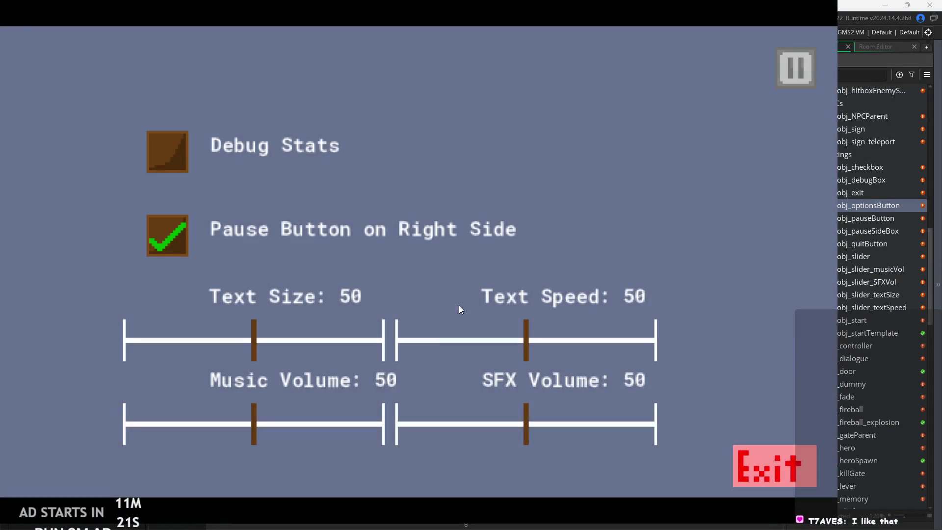
{"action": "left_click", "coordinate": [801, 75]}
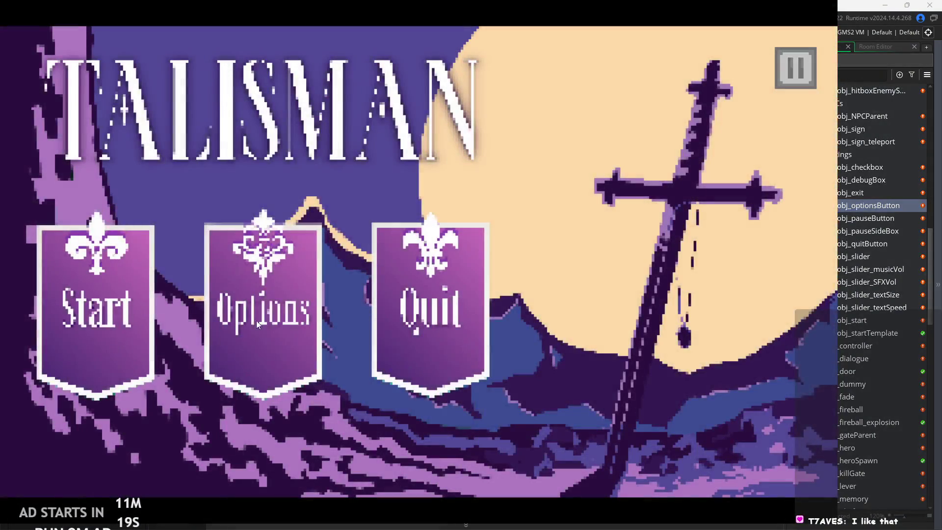
{"action": "left_click", "coordinate": [88, 290]}
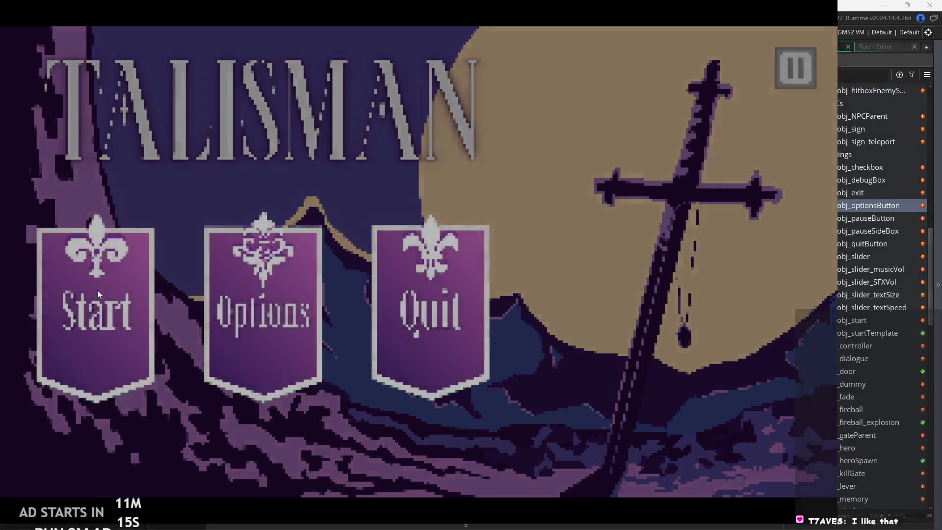
{"action": "left_click", "coordinate": [800, 61]}
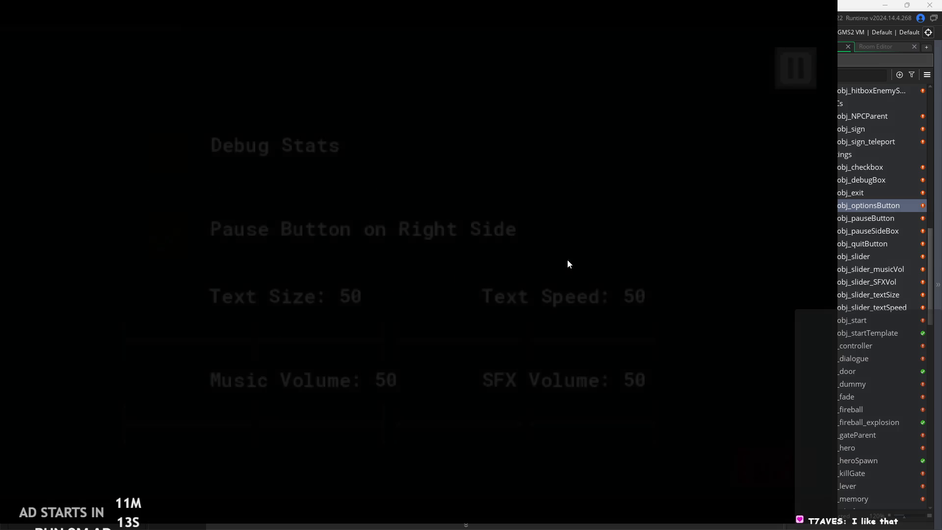
{"action": "left_click", "coordinate": [774, 454]}
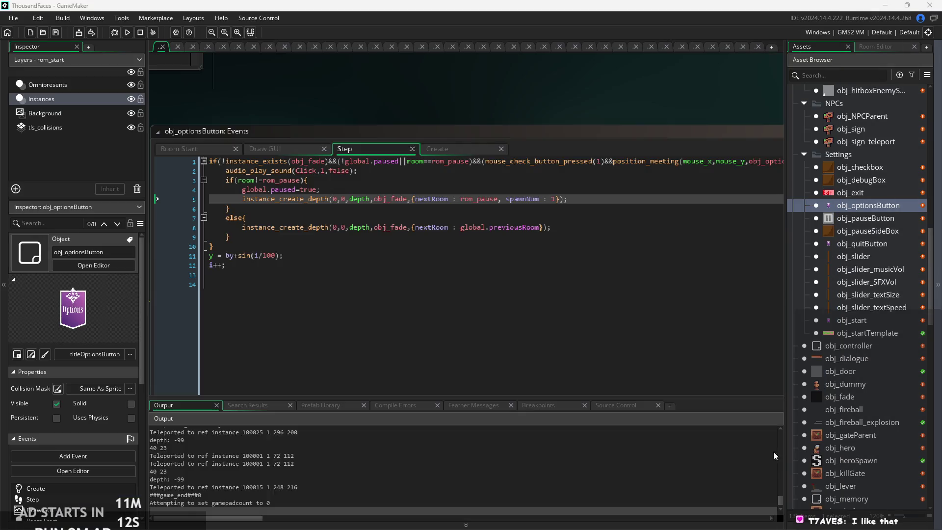
- Run the game again, pause it with Escape, and exit to the editor
{"action": "left_click", "coordinate": [131, 34]}
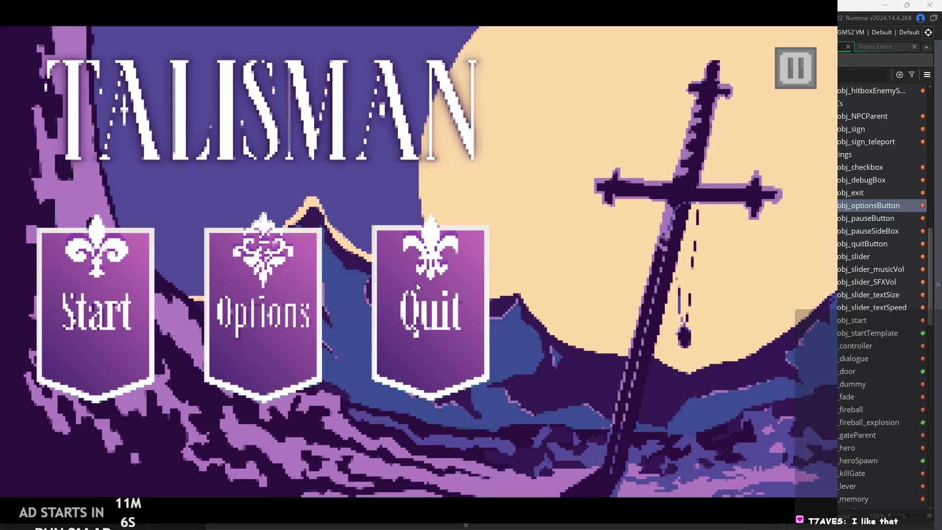
{"action": "key", "text": "Escape"}
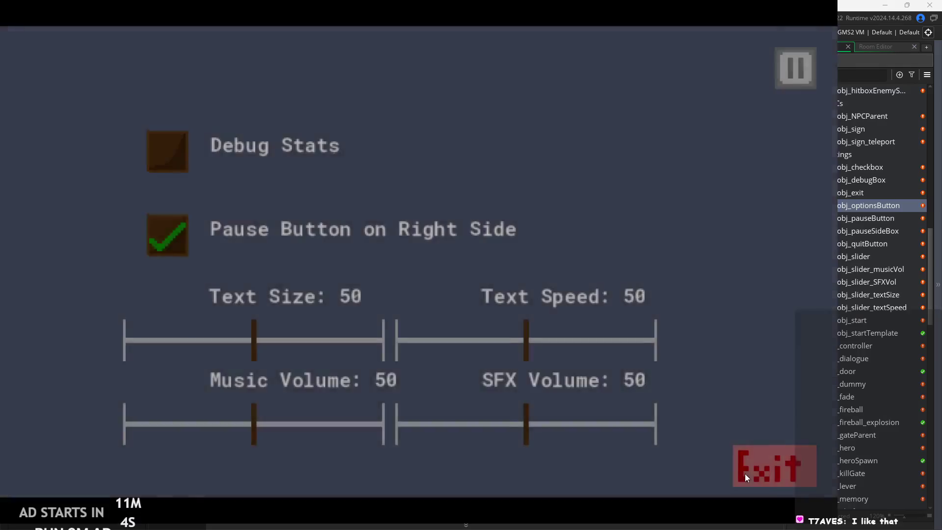
{"action": "left_click", "coordinate": [745, 472]}
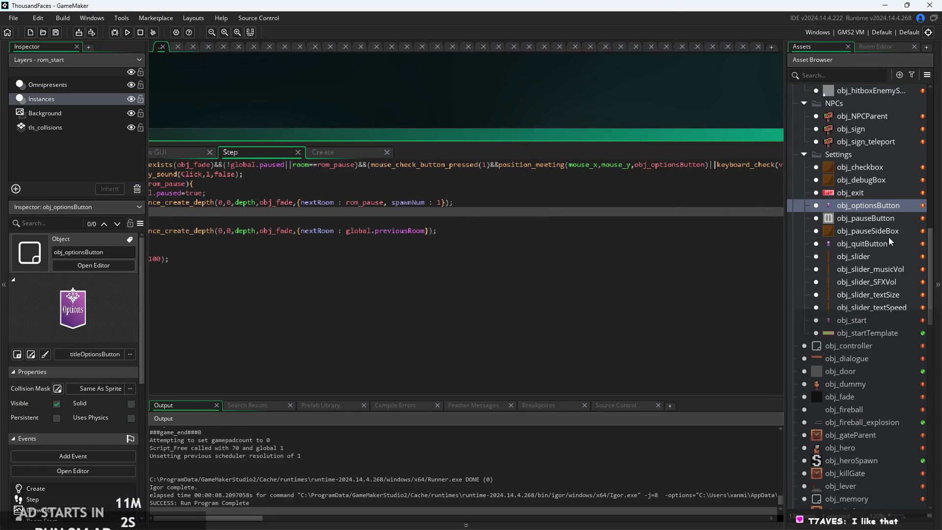
- In obj_quitButton's Step event, replace obj_pauseButton with obj_quitButton in the click check
{"action": "double_click", "coordinate": [855, 242]}
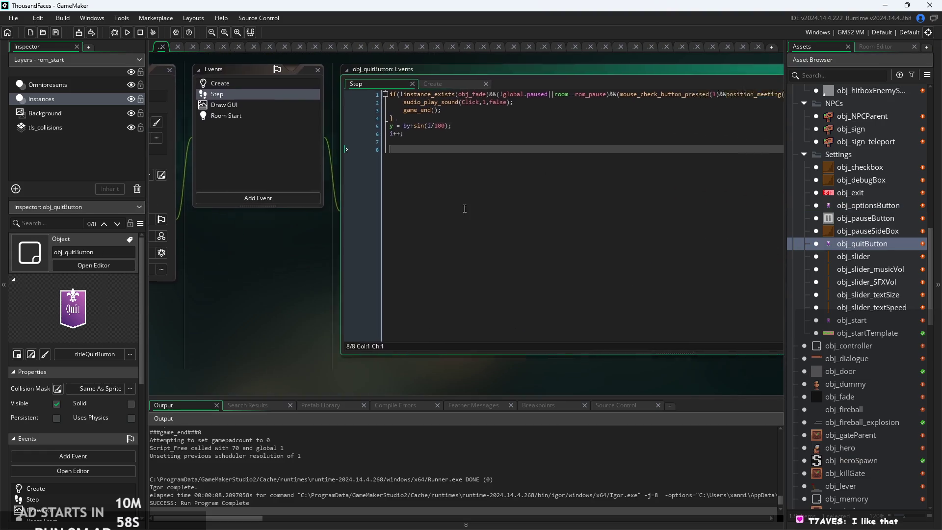
{"action": "scroll", "coordinate": [465, 209], "scroll_direction": "up", "scroll_amount": 5}
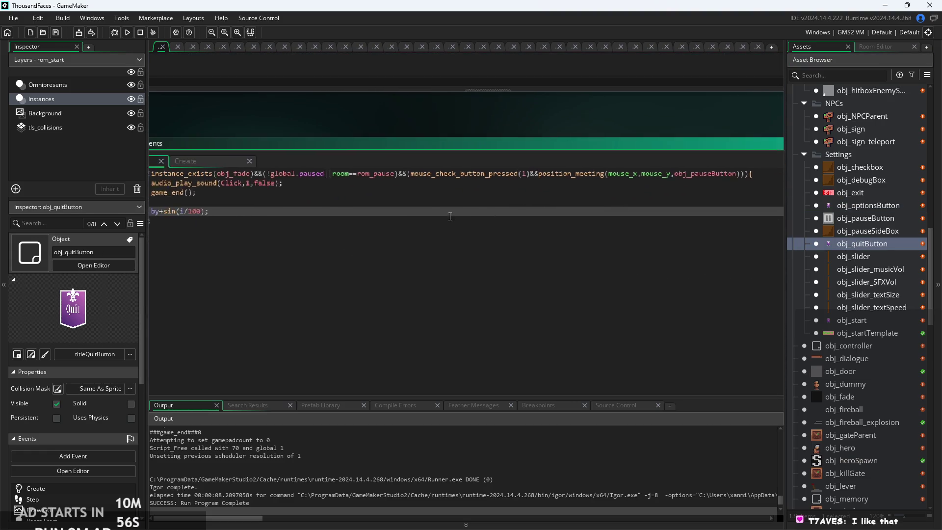
{"action": "scroll", "coordinate": [591, 197], "scroll_direction": "up", "scroll_amount": 2}
{"action": "left_click", "coordinate": [554, 194]}
{"action": "left_click_drag", "start_coordinate": [545, 194], "coordinate": [475, 201]}
{"action": "type", "text": "qui"}
{"action": "key", "text": "Return"}
- Launch a test build of the game with the quit-button fix
{"action": "scroll", "coordinate": [587, 199], "scroll_direction": "down", "scroll_amount": 3}
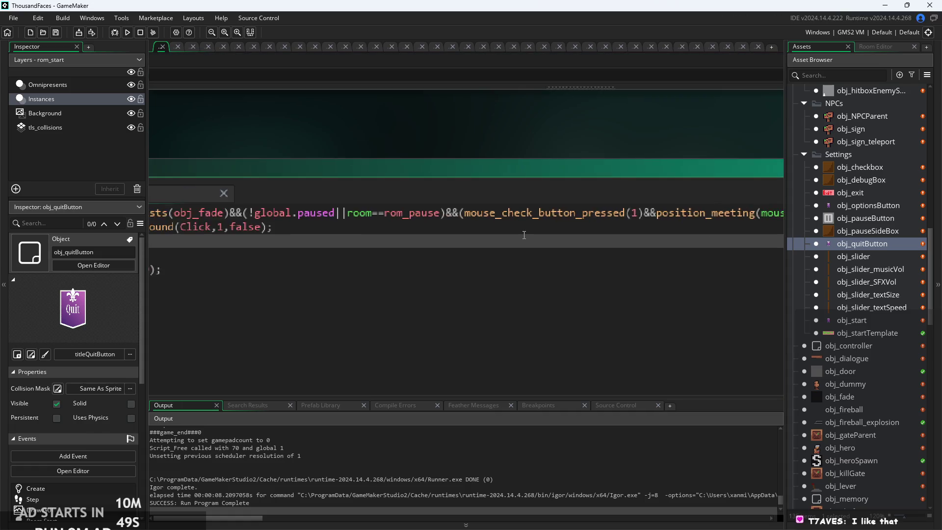
{"action": "scroll", "coordinate": [394, 206], "scroll_direction": "down", "scroll_amount": 1}
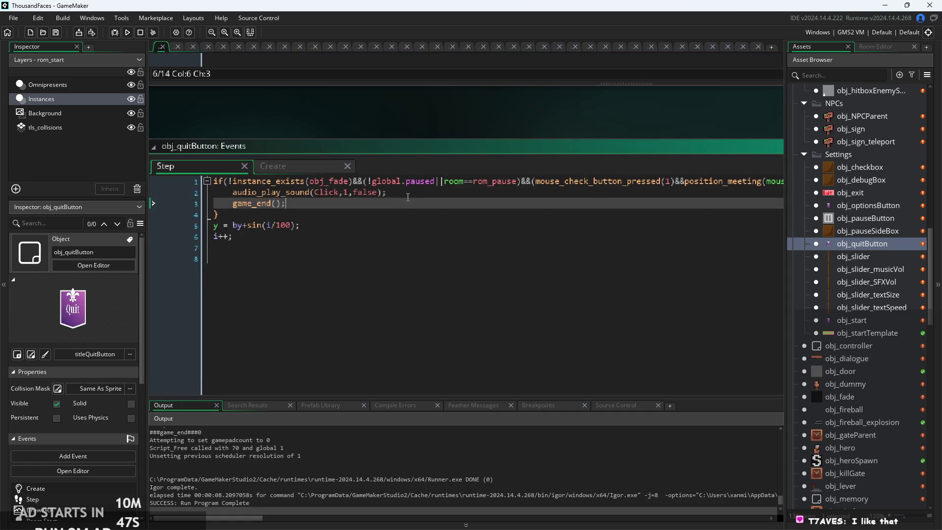
{"action": "left_click", "coordinate": [386, 192]}
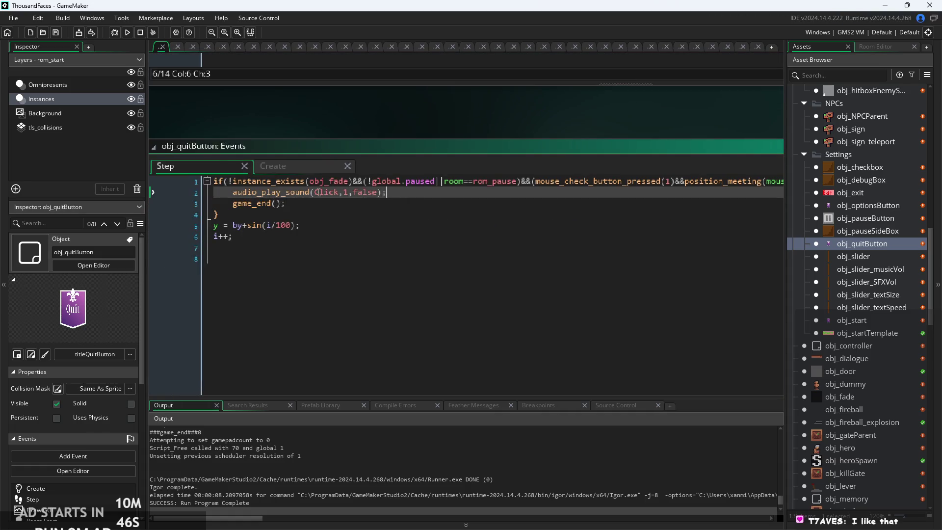
{"action": "left_click", "coordinate": [125, 36]}
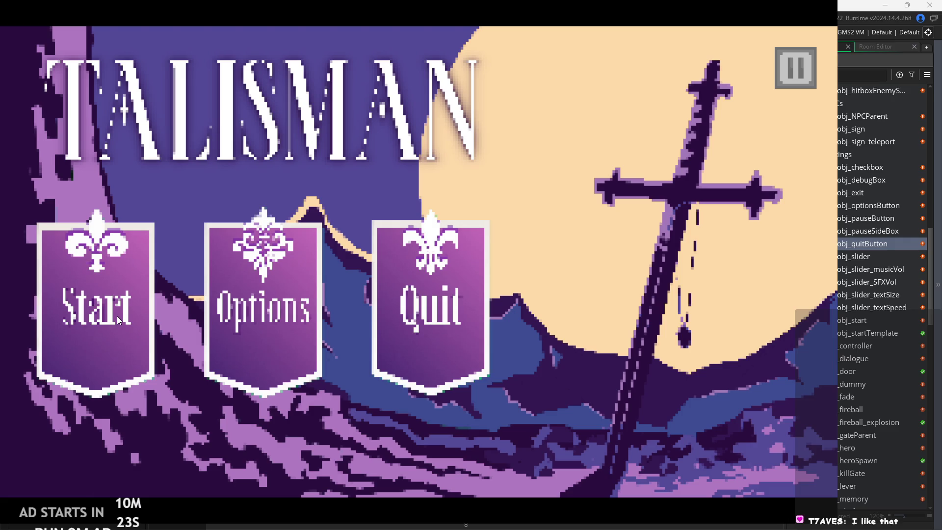
- Start the game and move the hero left, jump, dash, then move right and jump
{"action": "left_click", "coordinate": [103, 303]}
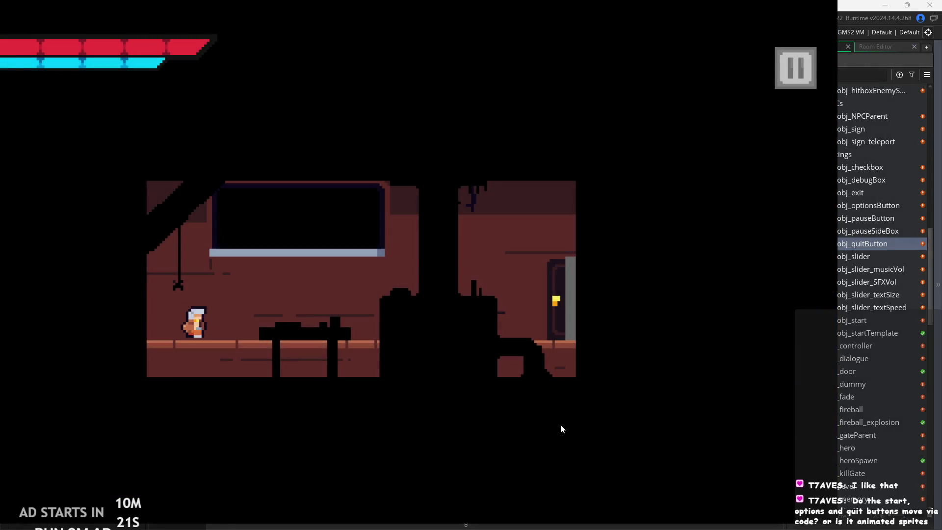
{"action": "key", "text": "Left"}
{"action": "key", "text": "space"}
{"action": "key", "text": "shift"}
{"action": "key", "text": "Right"}
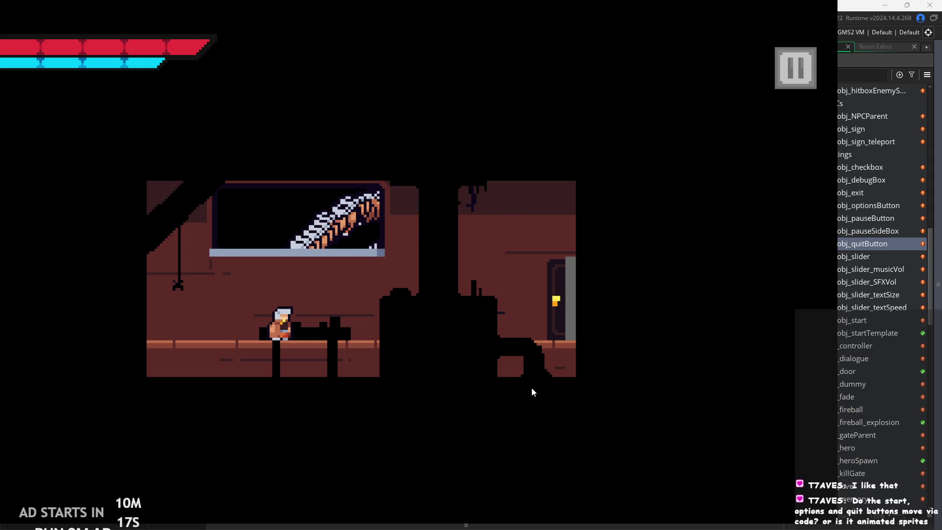
{"action": "key", "text": "space"}
- Exit the game through the pause menu and show obj_quitButton's Create event code
{"action": "left_click", "coordinate": [794, 67]}
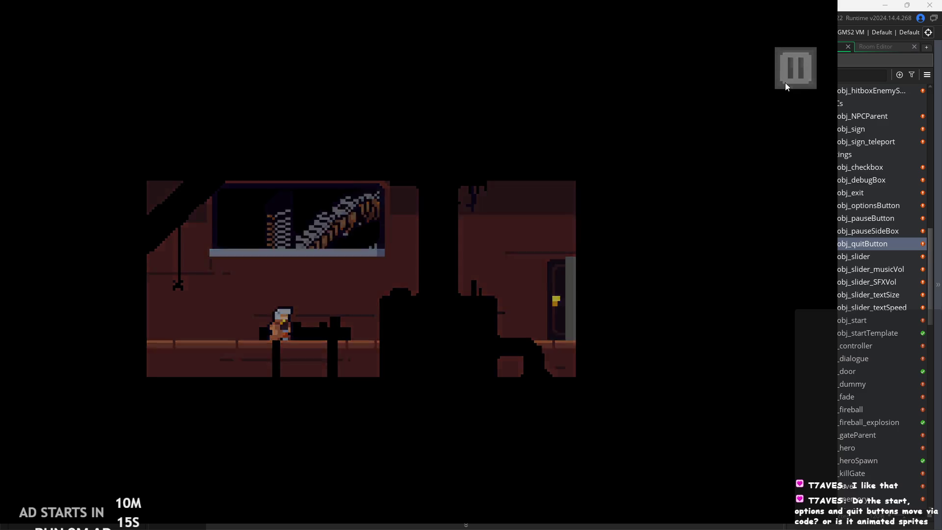
{"action": "left_click", "coordinate": [766, 461]}
{"action": "left_click", "coordinate": [272, 165]}
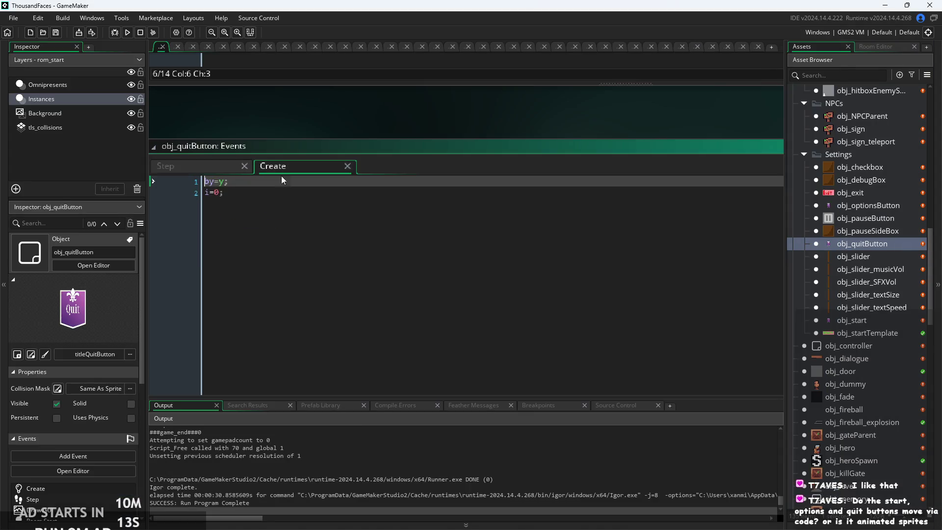
- Review obj_quitButton's Create event lines by=y; and i=0;
{"action": "scroll", "coordinate": [282, 175], "scroll_direction": "up", "scroll_amount": 3}
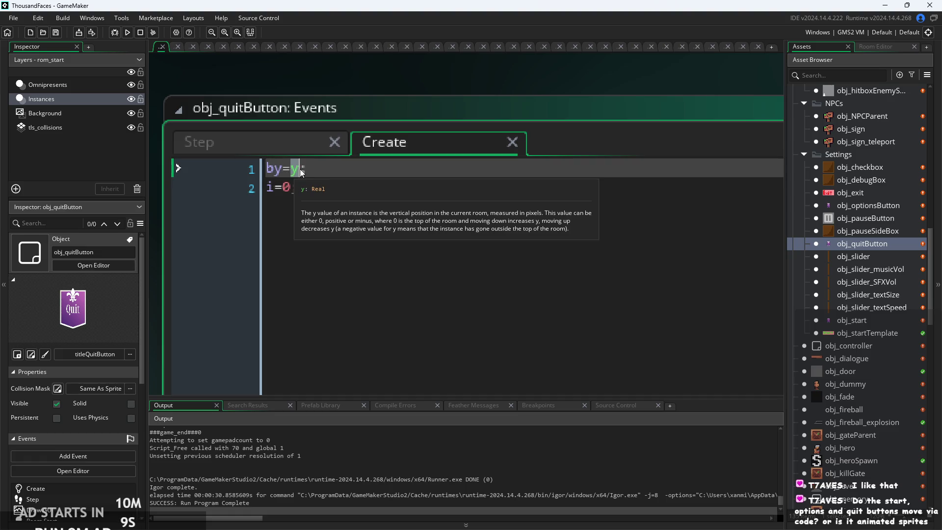
{"action": "left_click", "coordinate": [474, 213]}
{"action": "scroll", "coordinate": [474, 213], "scroll_direction": "up", "scroll_amount": 2}
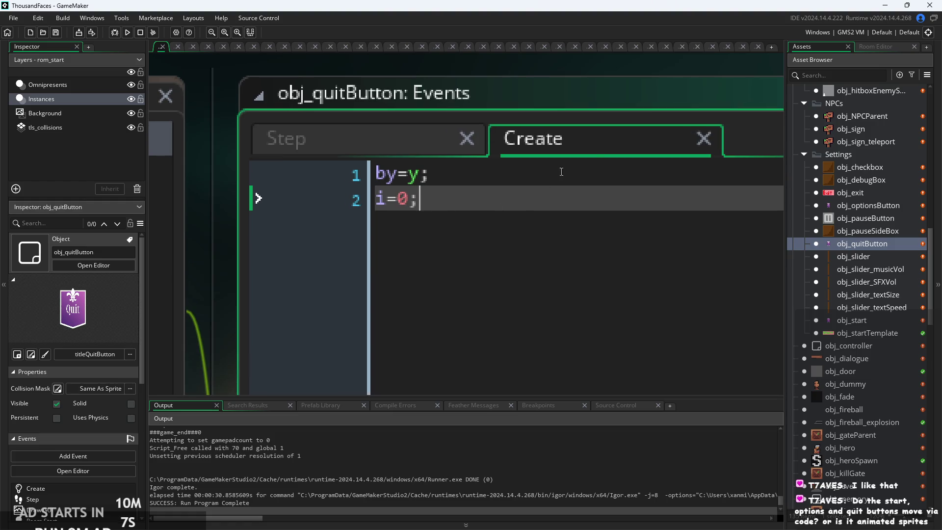
{"action": "left_click", "coordinate": [503, 175]}
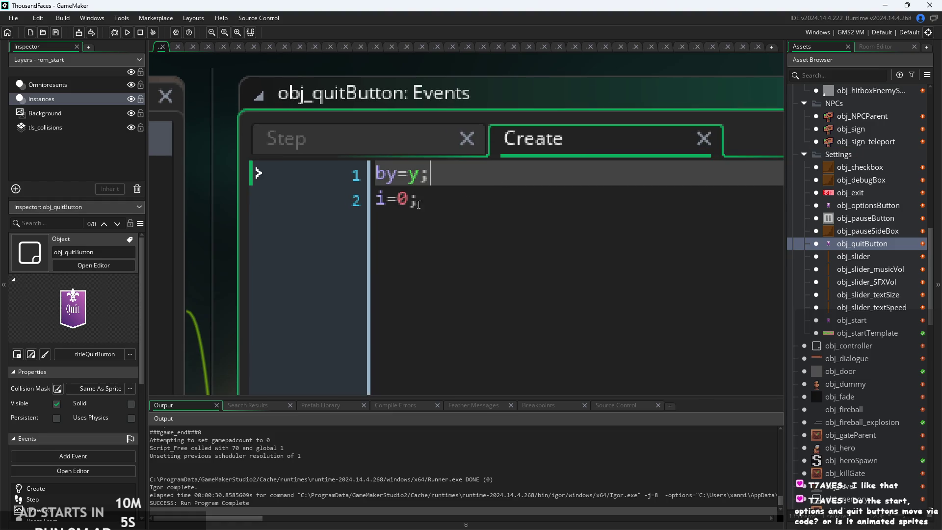
{"action": "left_click", "coordinate": [386, 203]}
- In the Step event, highlight by, i/100 and i++ in the y = by+sin(i/100) bobbing code
{"action": "left_click", "coordinate": [381, 134]}
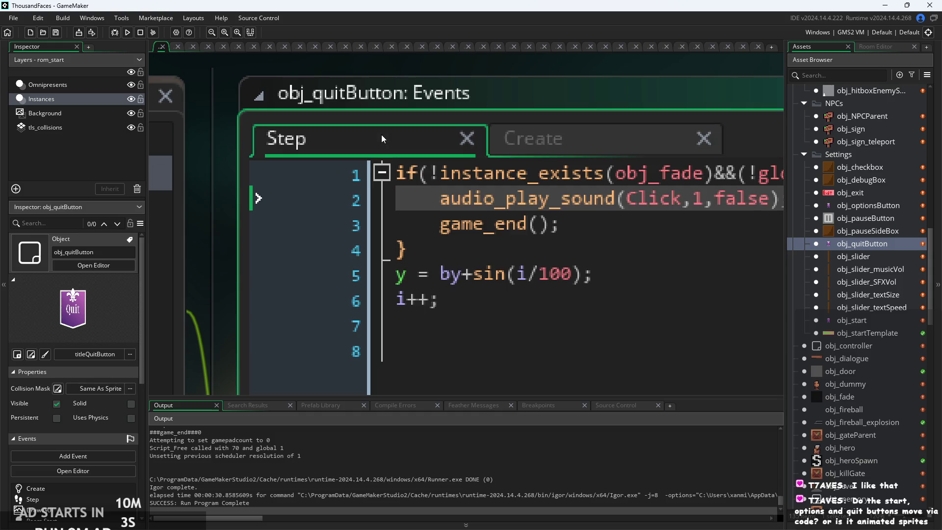
{"action": "left_click", "coordinate": [522, 275]}
{"action": "scroll", "coordinate": [523, 275], "scroll_direction": "up", "scroll_amount": 2}
{"action": "left_click", "coordinate": [312, 246]}
{"action": "left_click_drag", "start_coordinate": [363, 240], "coordinate": [390, 240]}
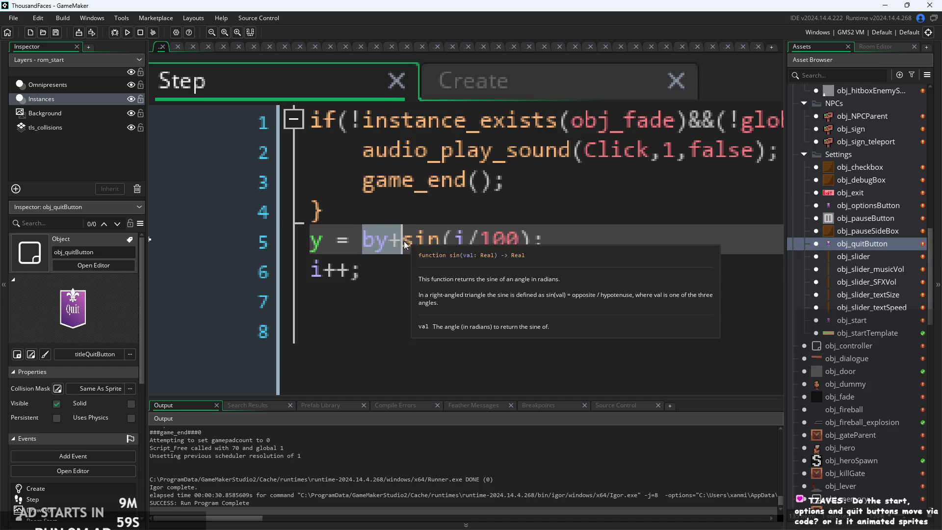
{"action": "left_click_drag", "start_coordinate": [453, 241], "coordinate": [527, 240]}
{"action": "left_click", "coordinate": [527, 241]}
{"action": "left_click", "coordinate": [363, 271]}
{"action": "left_click_drag", "start_coordinate": [310, 270], "coordinate": [323, 271]}
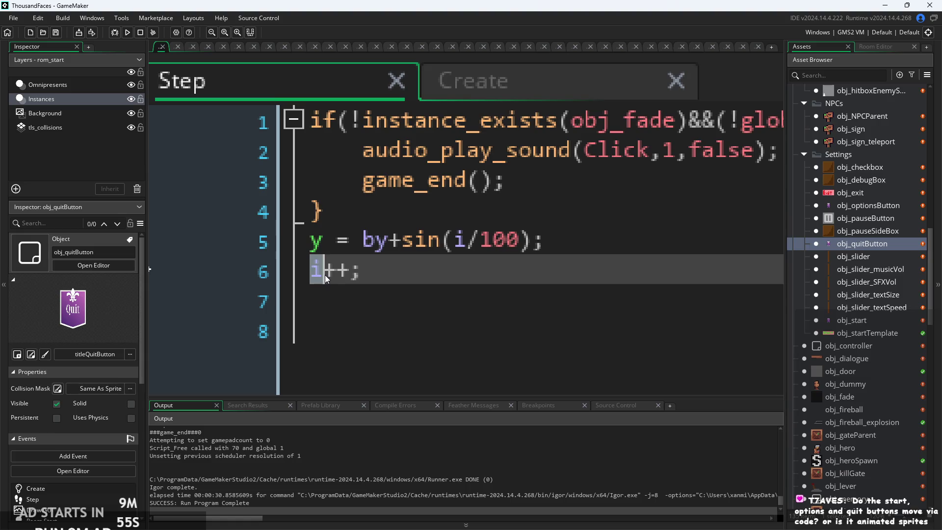
{"action": "left_click", "coordinate": [410, 284]}
{"action": "left_click", "coordinate": [361, 270]}
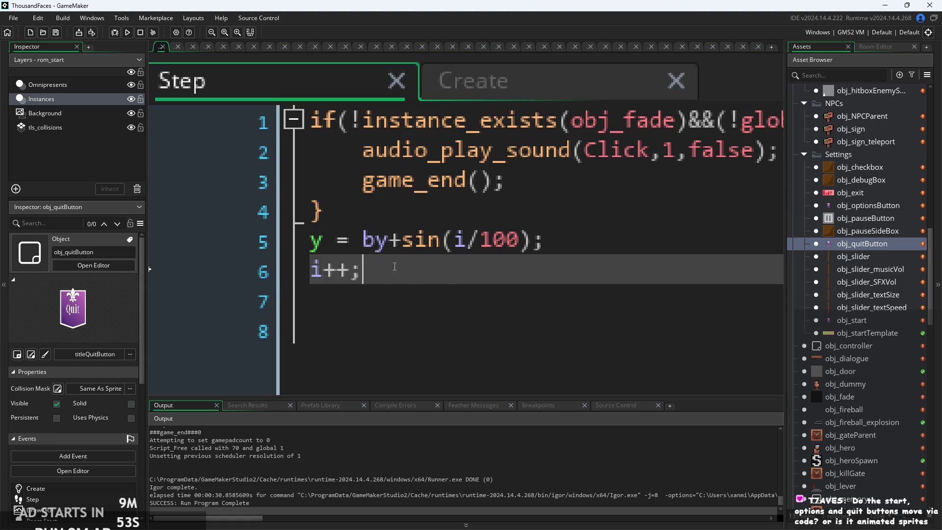
{"action": "scroll", "coordinate": [443, 250], "scroll_direction": "down", "scroll_amount": 2}
{"action": "left_click", "coordinate": [442, 250]}
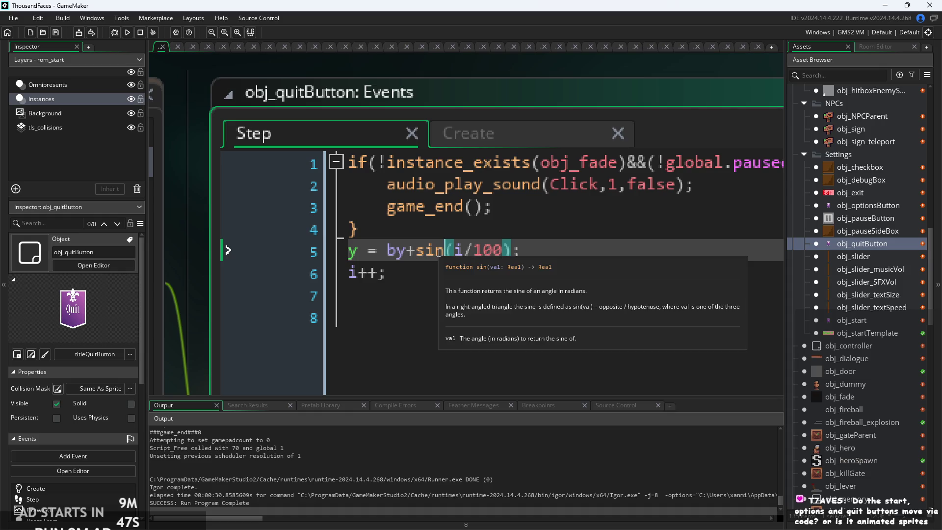
- Recentre the events window and inspect the Step event's game_end click condition on lines 3-4
{"action": "scroll", "coordinate": [585, 261], "scroll_direction": "down", "scroll_amount": 3}
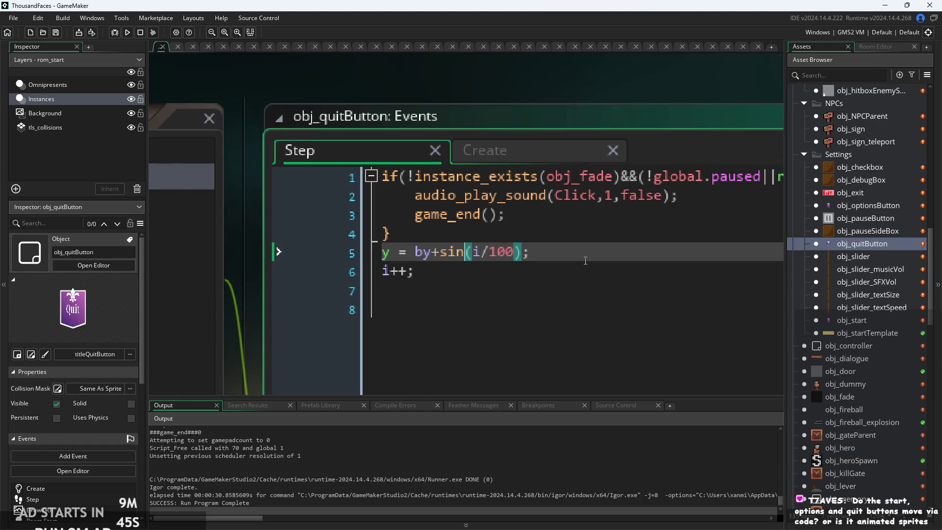
{"action": "left_click_drag", "start_coordinate": [585, 260], "coordinate": [520, 268]}
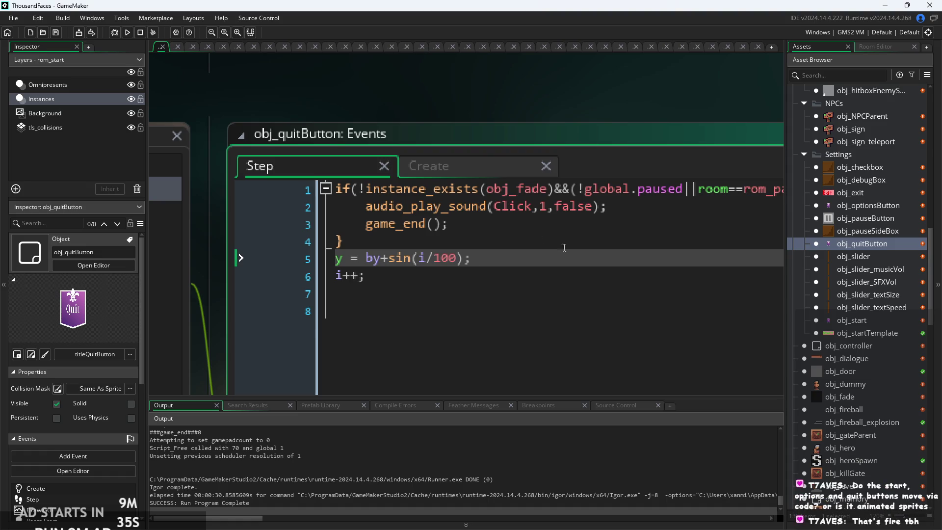
{"action": "scroll", "coordinate": [243, 78], "scroll_direction": "down", "scroll_amount": 3, "text": "ctrl"}
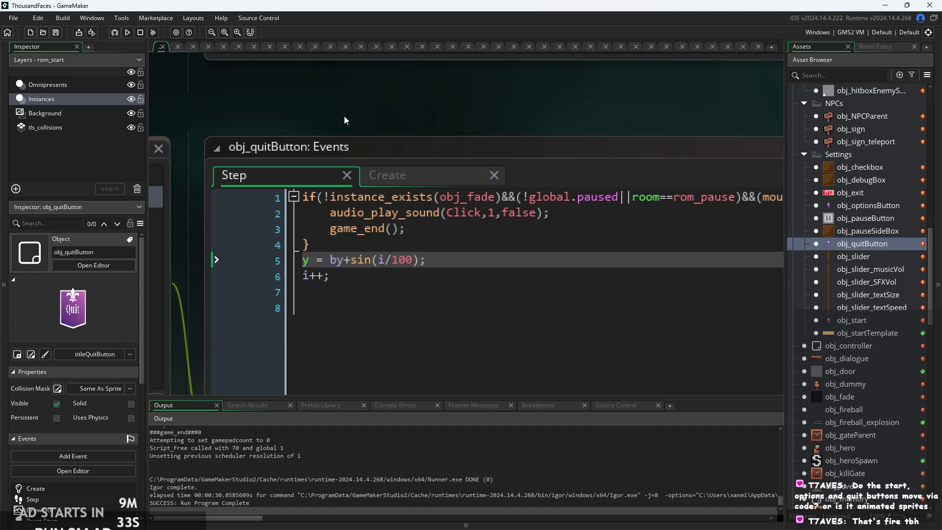
{"action": "left_click", "coordinate": [484, 231]}
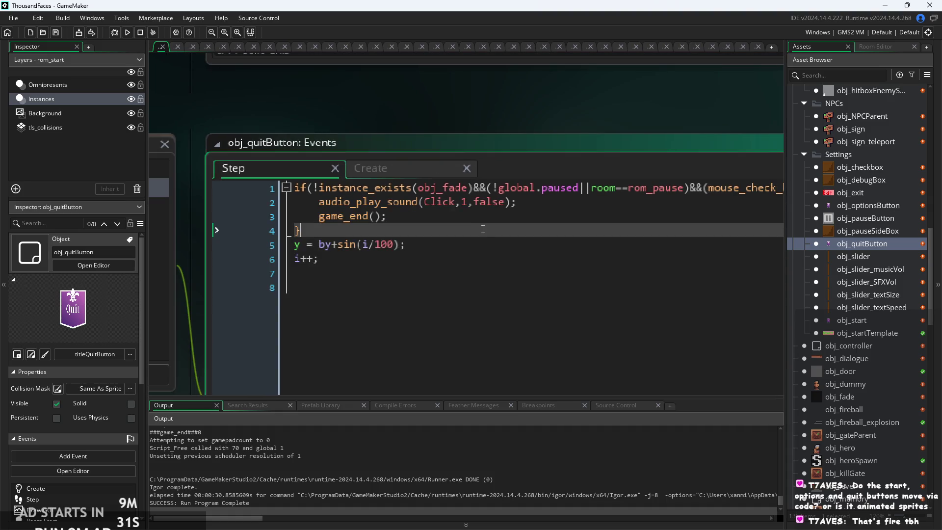
{"action": "scroll", "coordinate": [563, 198], "scroll_direction": "down", "scroll_amount": 2, "text": "ctrl"}
{"action": "scroll", "coordinate": [563, 199], "scroll_direction": "down", "scroll_amount": 2, "text": "ctrl"}
{"action": "left_click", "coordinate": [457, 210]}
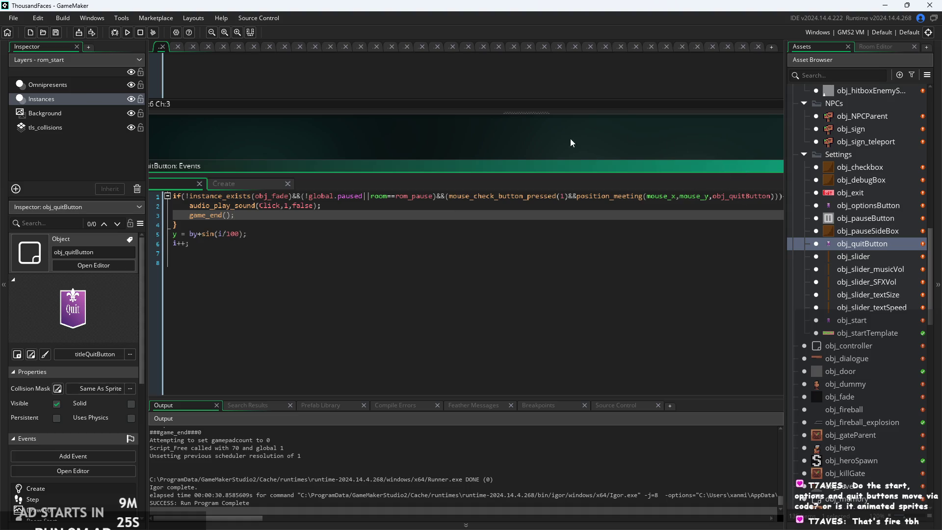
- Test-run the game, exit via the pause options screen, and open obj_pauseButton's Step event
{"action": "left_click", "coordinate": [128, 33]}
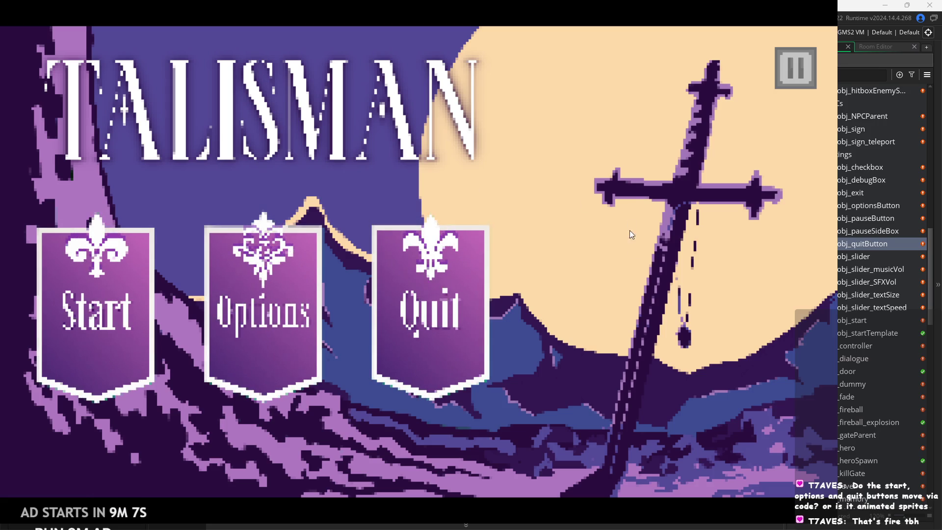
{"action": "left_click", "coordinate": [787, 70]}
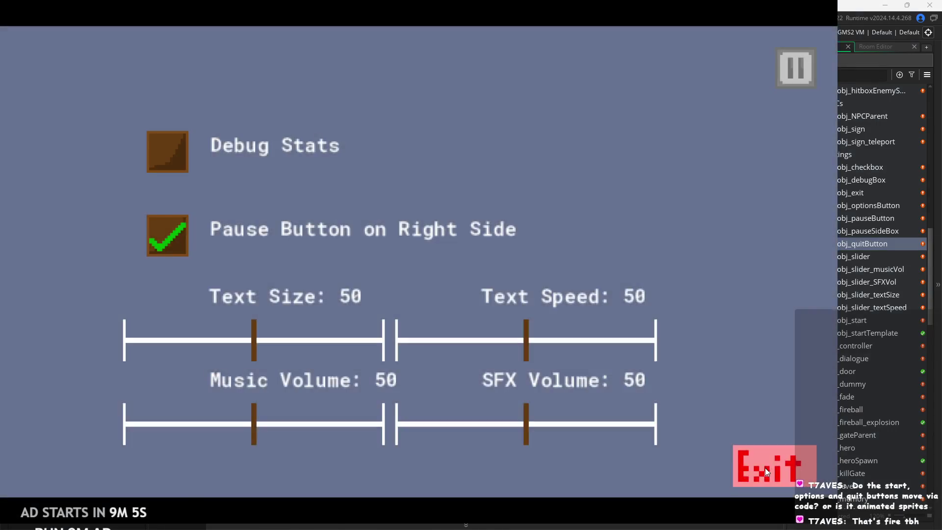
{"action": "left_click", "coordinate": [768, 466]}
{"action": "left_click", "coordinate": [872, 218]}
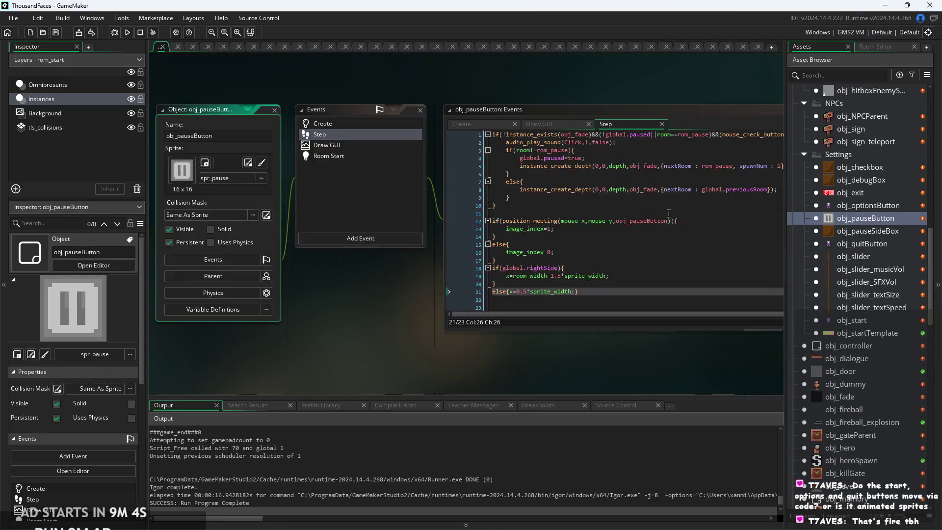
- Append &&room!=rom_start to the line 1 condition after instance_exists(obj_fade) and save
{"action": "scroll", "coordinate": [554, 337], "scroll_direction": "down", "scroll_amount": 2}
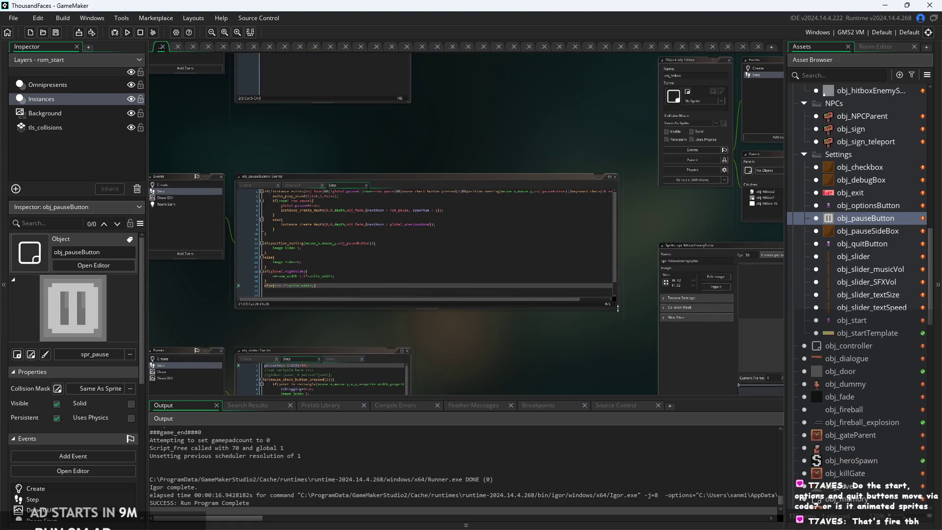
{"action": "scroll", "coordinate": [443, 302], "scroll_direction": "up", "scroll_amount": 3}
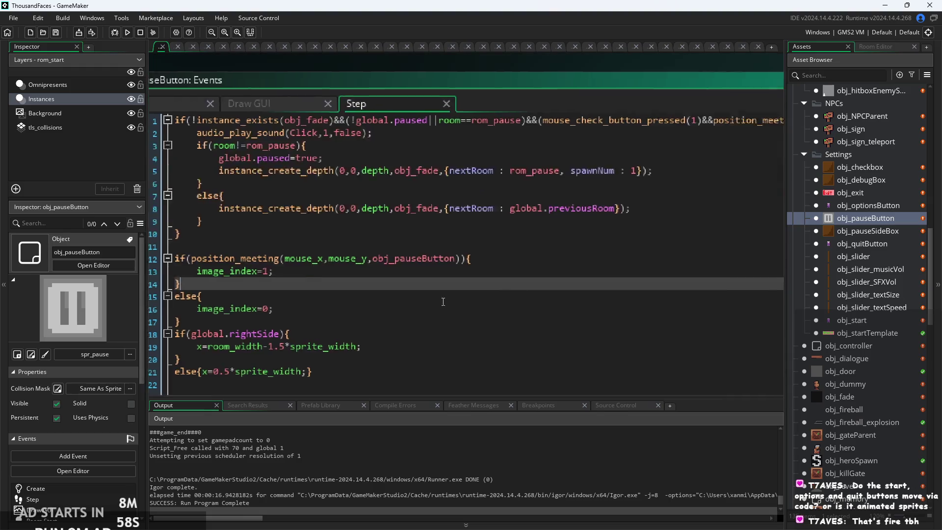
{"action": "scroll", "coordinate": [482, 210], "scroll_direction": "down", "scroll_amount": 2}
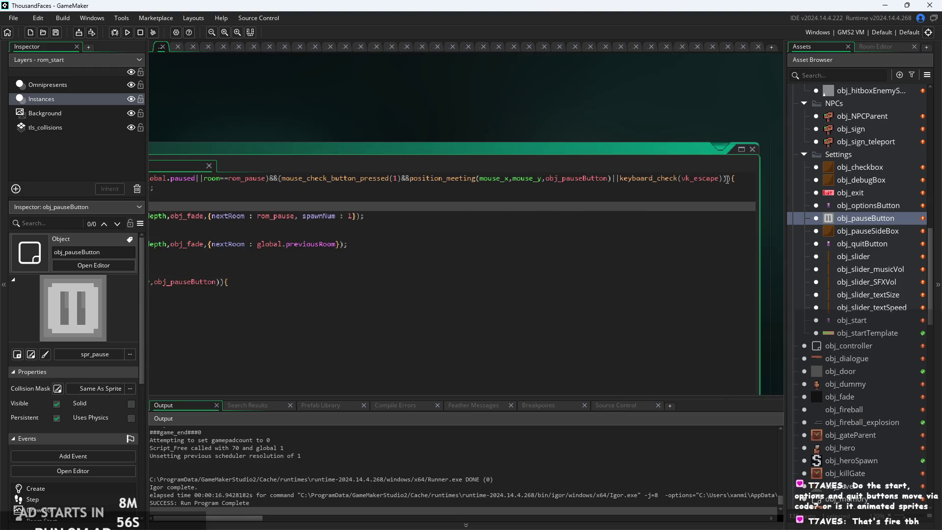
{"action": "left_click", "coordinate": [727, 179]}
{"action": "scroll", "coordinate": [548, 212], "scroll_direction": "up", "scroll_amount": 3}
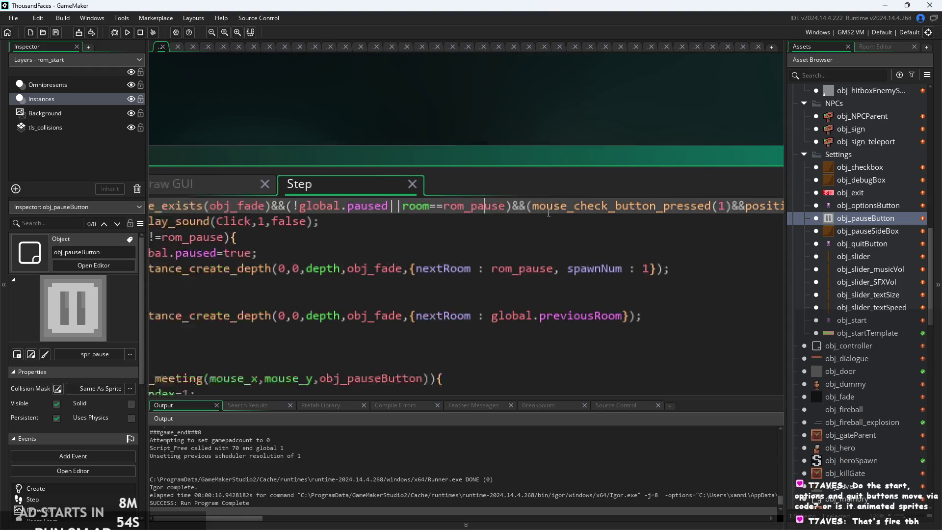
{"action": "scroll", "coordinate": [293, 231], "scroll_direction": "down", "scroll_amount": 1}
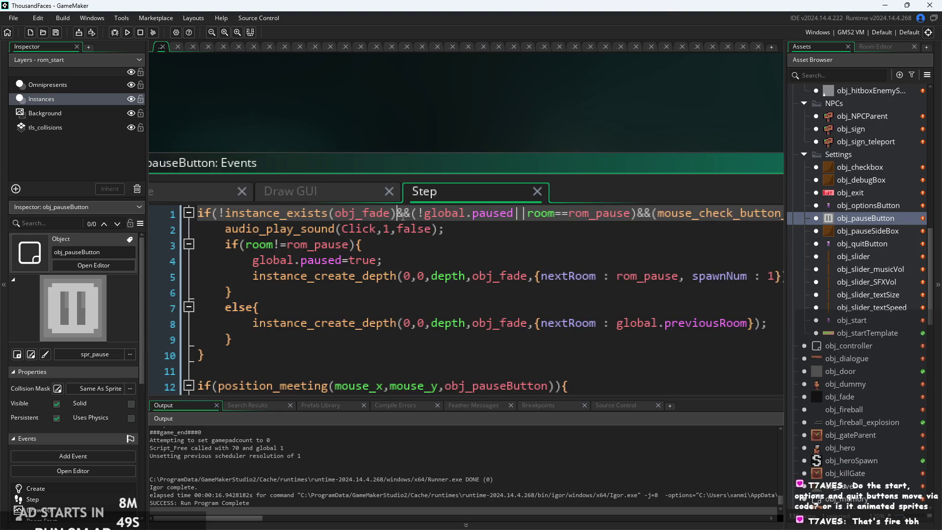
{"action": "type", "text": "&&"}
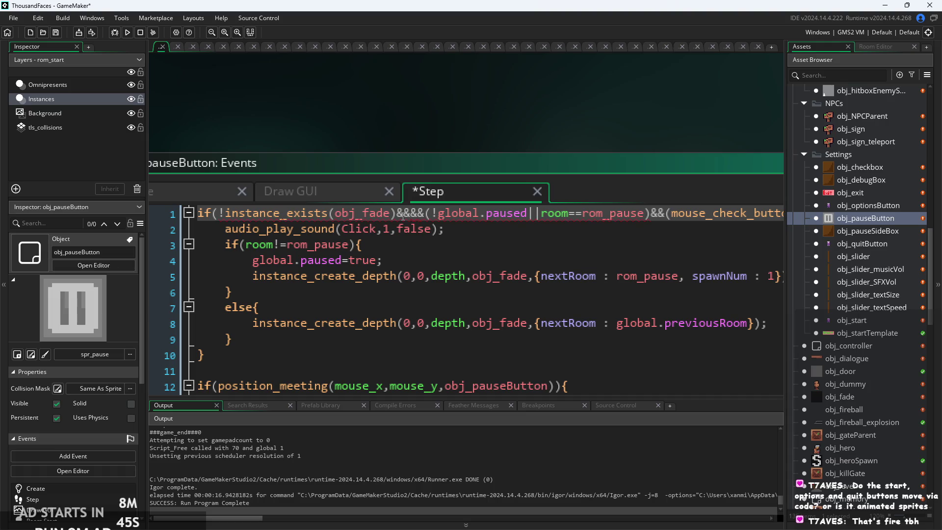
{"action": "type", "text": "room_"}
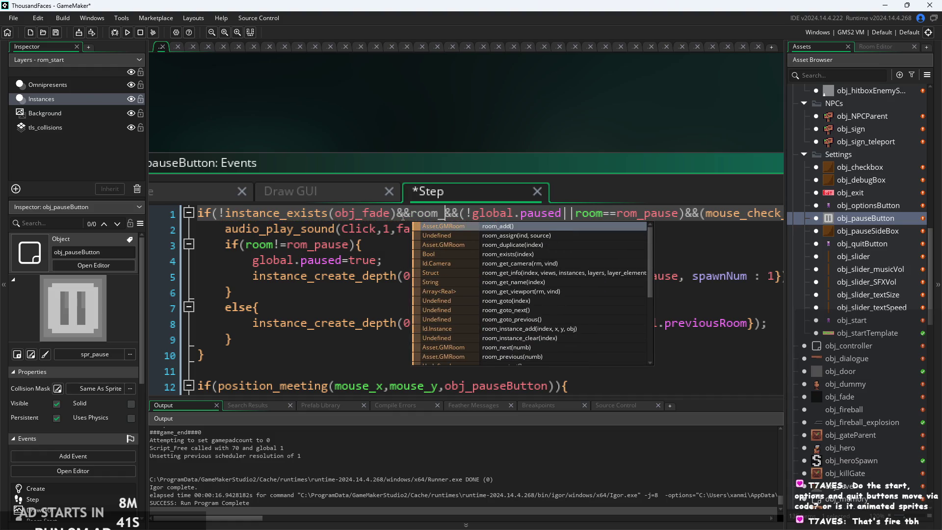
{"action": "key", "text": "BackSpace"}
{"action": "type", "text": "!="}
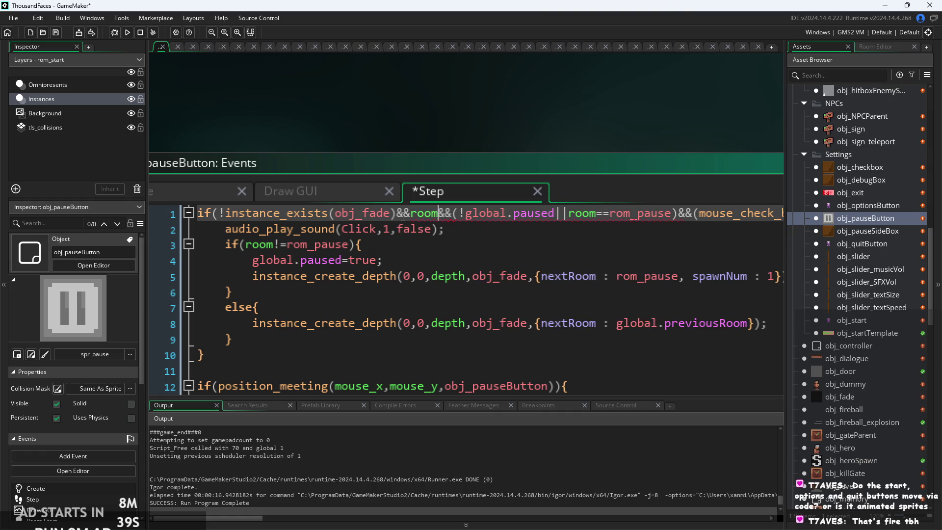
{"action": "type", "text": "rom"}
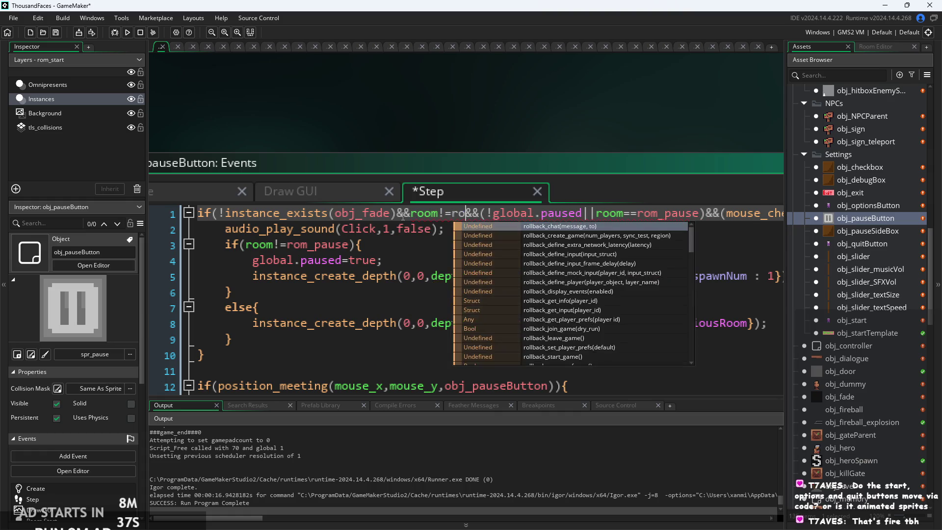
{"action": "key", "text": "Down"}
{"action": "key", "text": "Down"}
{"action": "key", "text": "Down"}
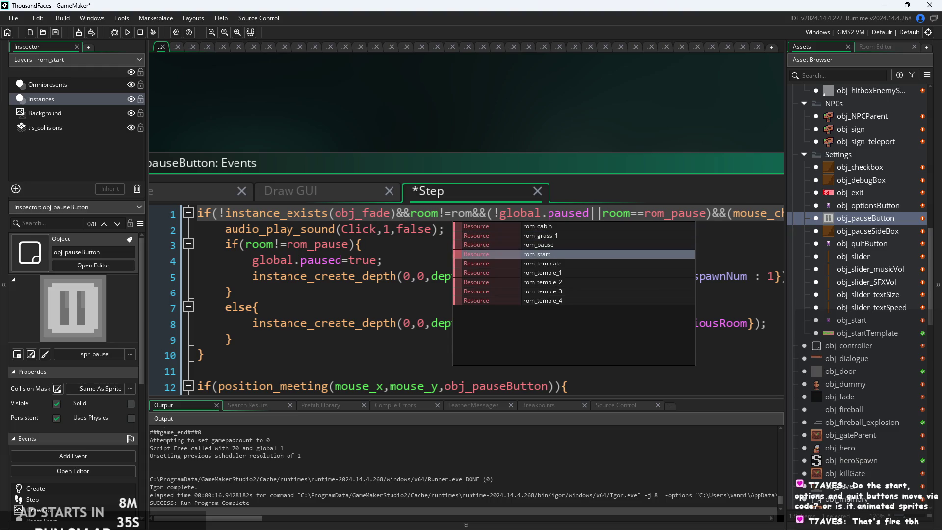
{"action": "key", "text": "Return"}
{"action": "key", "text": "ctrl+s"}
- Start a new line after the closing brace on line 10
{"action": "scroll", "coordinate": [442, 143], "scroll_direction": "down", "scroll_amount": 3}
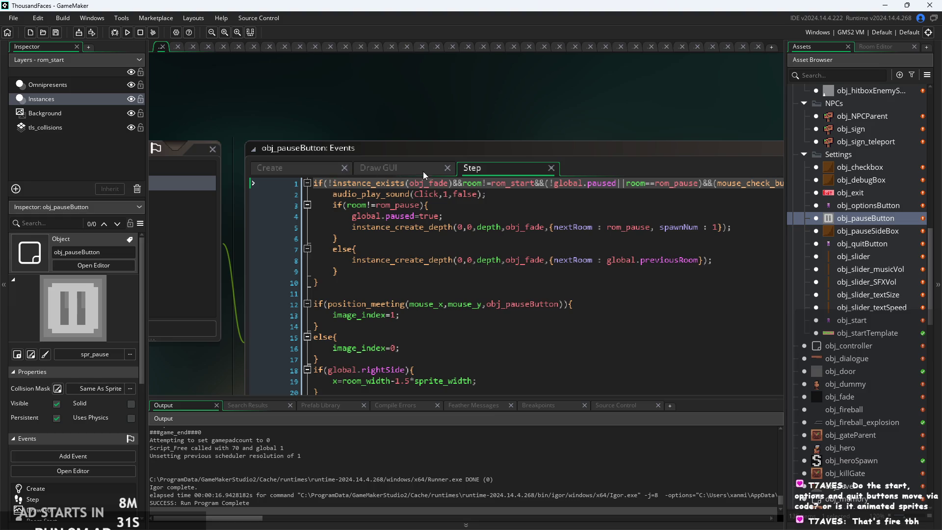
{"action": "left_click", "coordinate": [330, 253]}
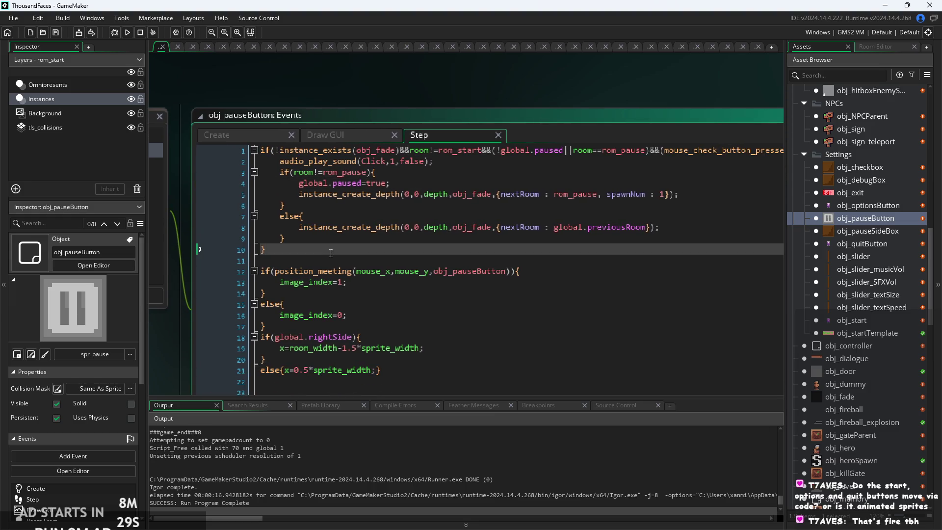
{"action": "key", "text": "Return"}
- Add if(room==rom_start){visible=false;} below the first block
{"action": "type", "text": "if("}
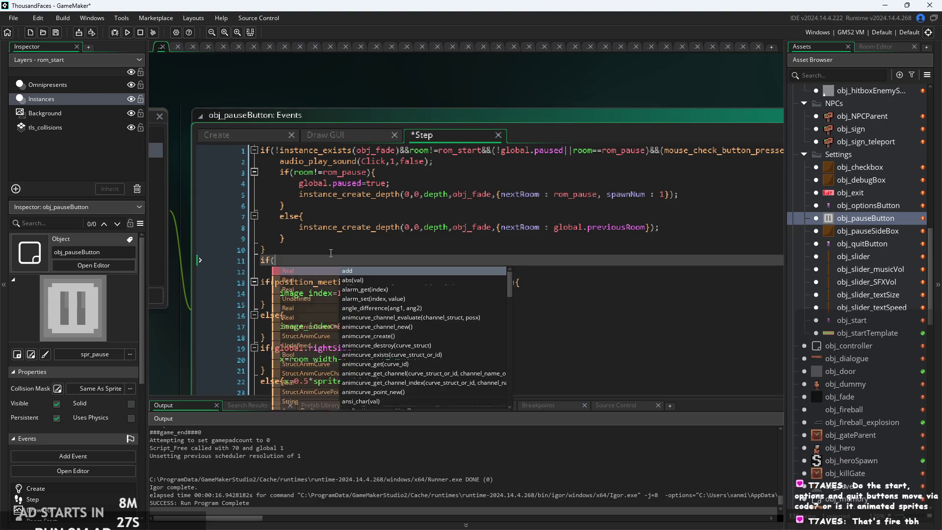
{"action": "type", "text": "room="}
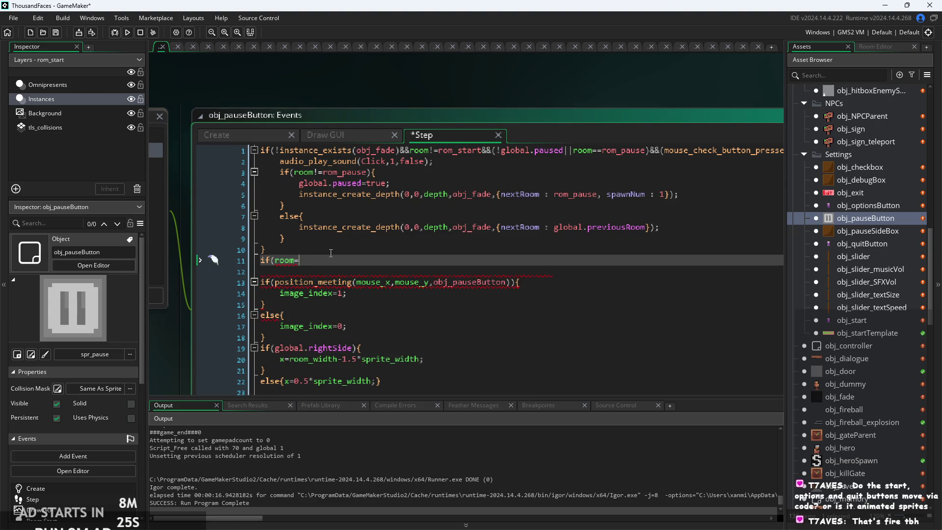
{"action": "type", "text": "r"}
{"action": "key", "text": "Return"}
{"action": "type", "text": ")"}
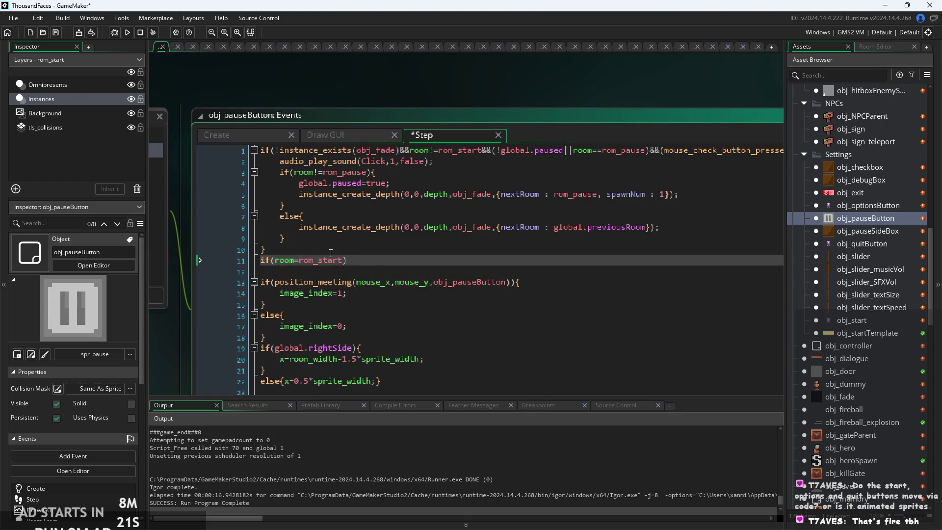
{"action": "type", "text": "="}
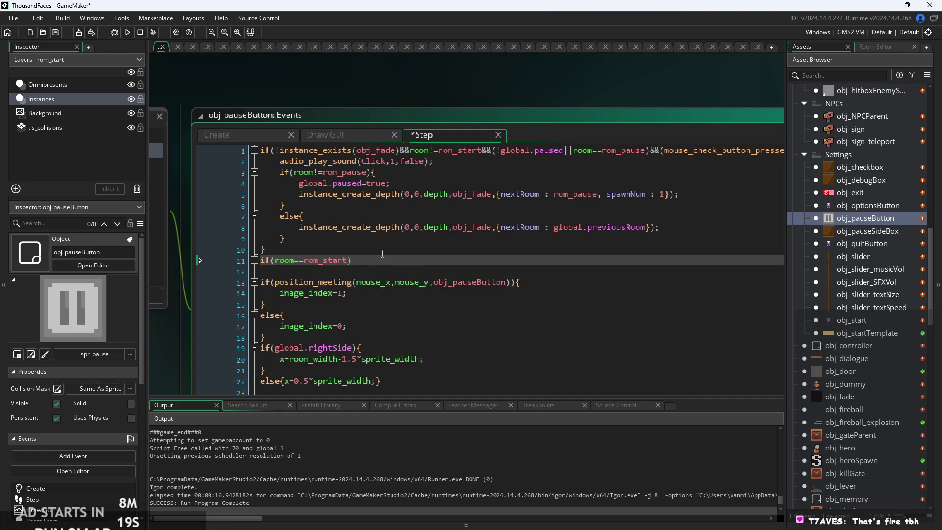
{"action": "type", "text": "isible=false;"}
{"action": "type", "text": "}"}
{"action": "key", "text": "Return"}
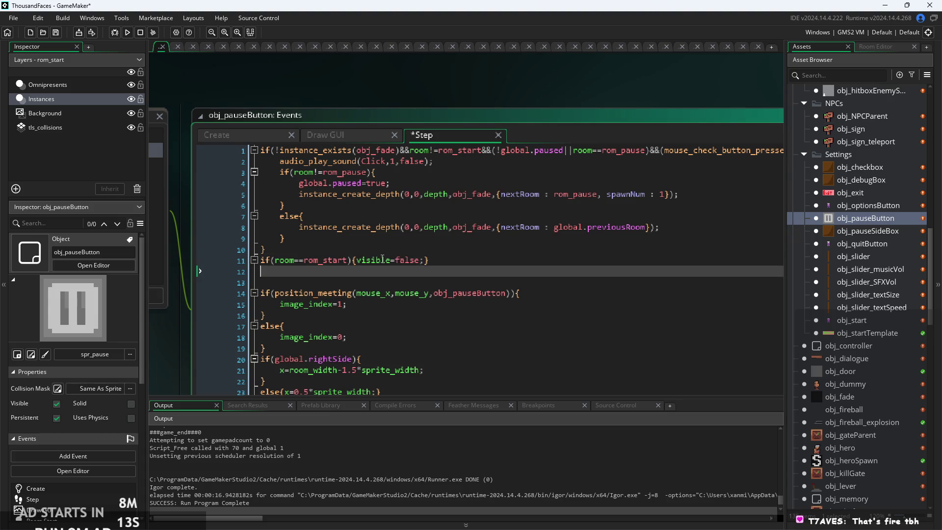
- Add else{visible=true;} by copying the visible=false line, then save
{"action": "type", "text": "else{"}
{"action": "left_click_drag", "start_coordinate": [420, 260], "coordinate": [356, 261]}
{"action": "key", "text": "ctrl+c"}
{"action": "key", "text": "Down"}
{"action": "key", "text": "Left"}
{"action": "key", "text": "ctrl+v"}
{"action": "key", "text": "shift+Left"}
{"action": "key", "text": "shift+Left"}
{"action": "key", "text": "shift+Left"}
{"action": "type", "text": "true"}
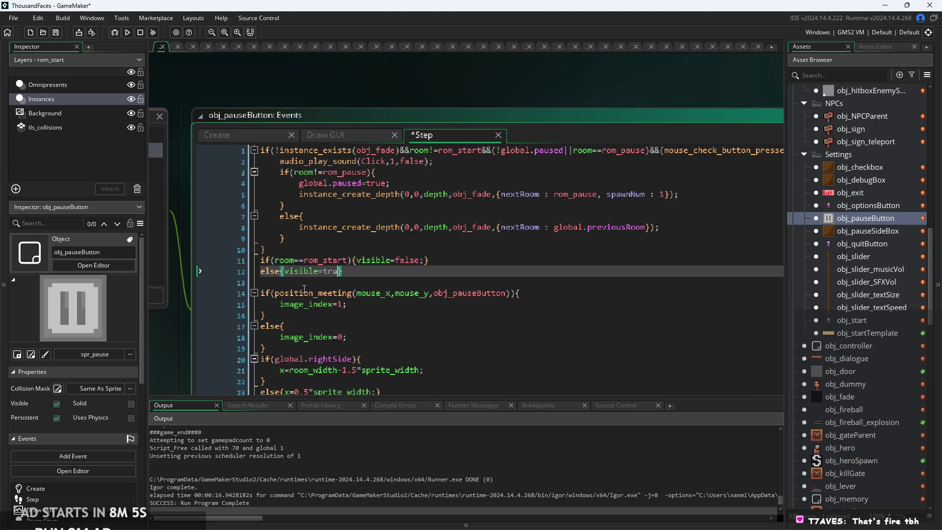
{"action": "type", "text": ";"}
{"action": "key", "text": "ctrl+s"}
- Review the new room check on line 11 and run the game with F5
{"action": "scroll", "coordinate": [392, 249], "scroll_direction": "up", "scroll_amount": 3}
{"action": "left_click_drag", "start_coordinate": [329, 266], "coordinate": [431, 267]}
{"action": "left_click", "coordinate": [398, 268]}
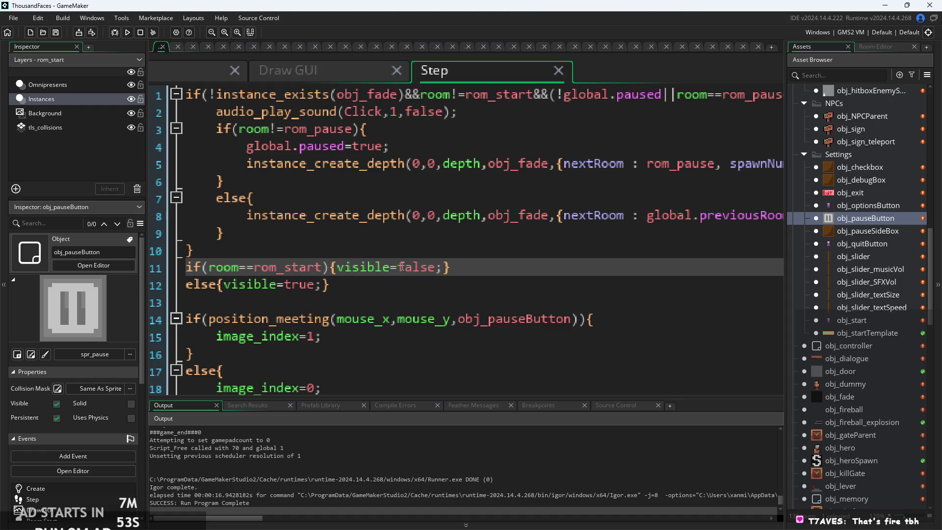
{"action": "key", "text": "F5"}
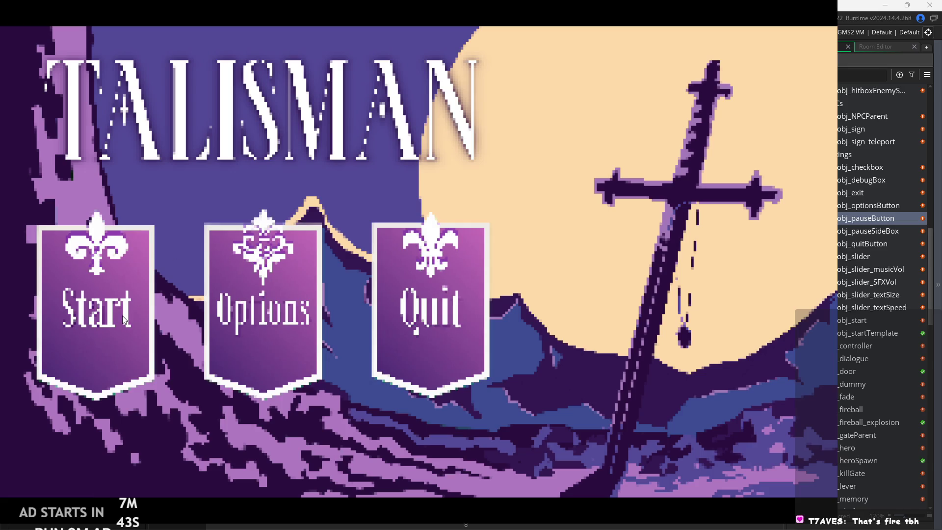
- Start playing, pause and resume, walk right, then pause and exit back to the Step code
{"action": "key", "text": "Return"}
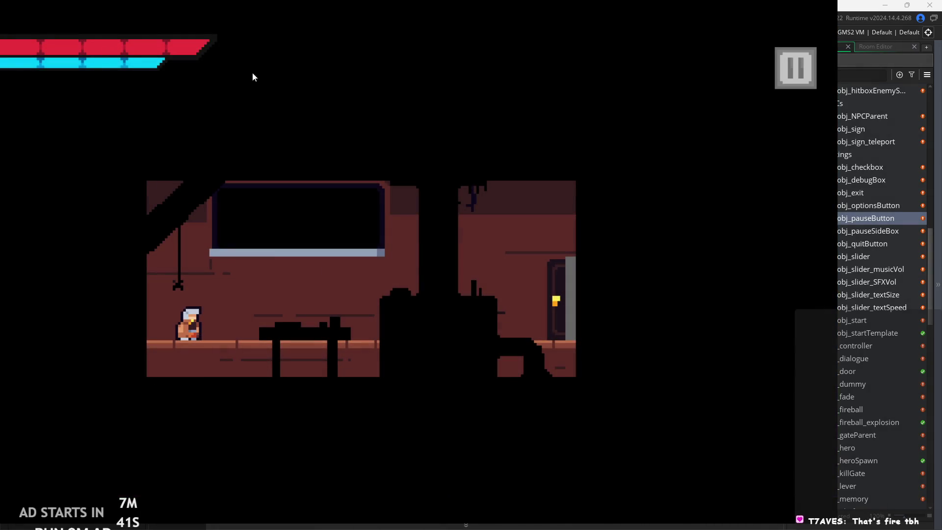
{"action": "left_click", "coordinate": [792, 67]}
{"action": "left_click", "coordinate": [791, 68]}
{"action": "key", "text": "Right"}
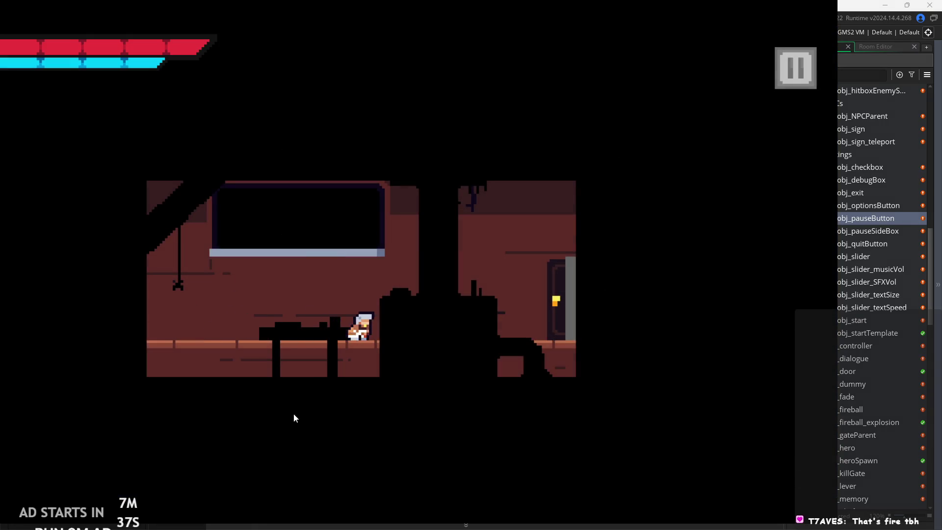
{"action": "left_click", "coordinate": [792, 77]}
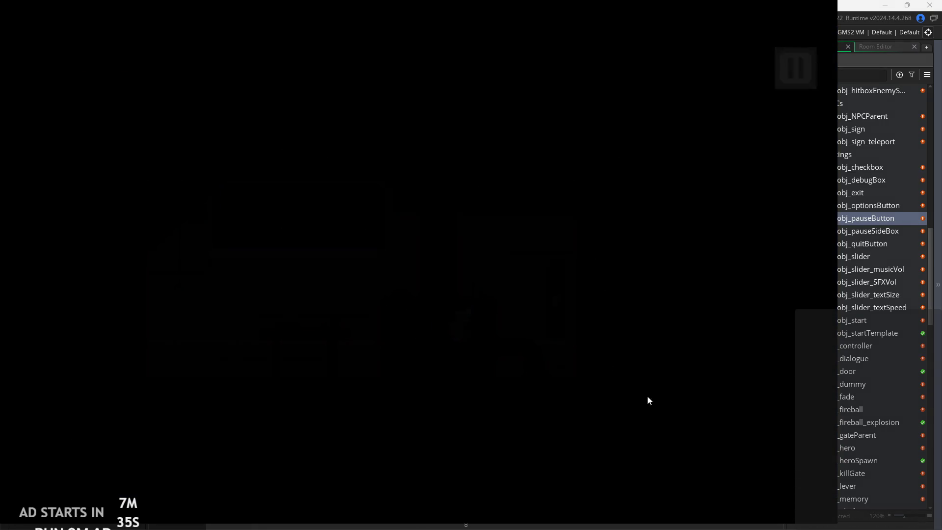
{"action": "left_click", "coordinate": [748, 457]}
{"action": "scroll", "coordinate": [648, 219], "scroll_direction": "down", "scroll_amount": 3}
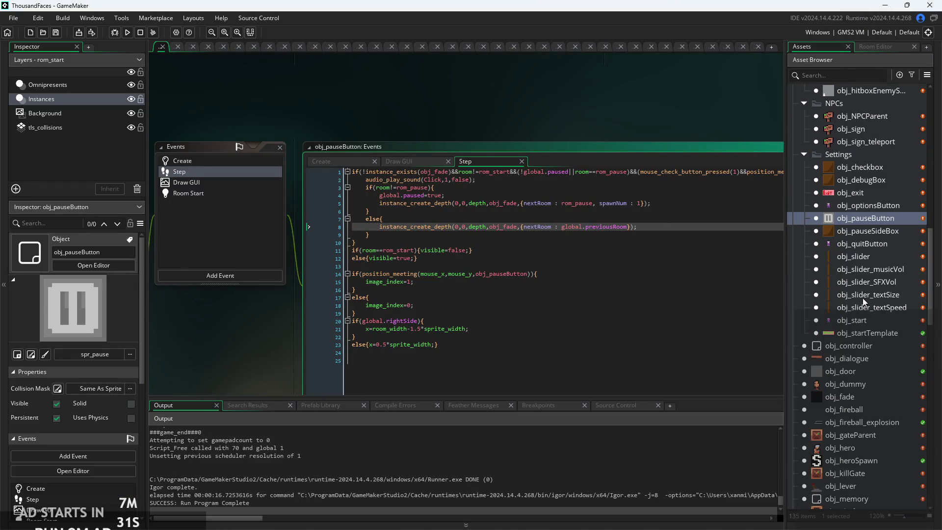
- Check the pause button's Create code and the rom_pause and rom_grass_1 room settings
{"action": "scroll", "coordinate": [863, 304], "scroll_direction": "up", "scroll_amount": 5}
{"action": "scroll", "coordinate": [870, 316], "scroll_direction": "up", "scroll_amount": 4}
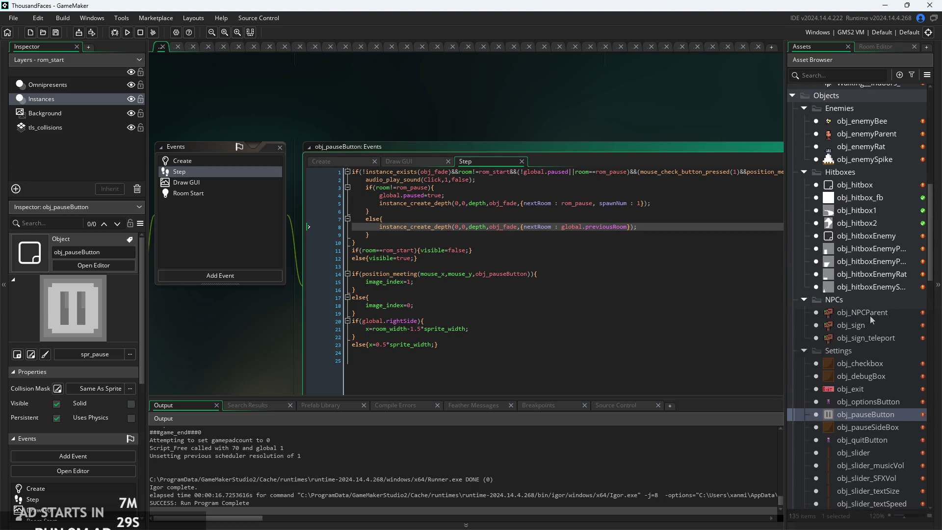
{"action": "left_click", "coordinate": [367, 160]}
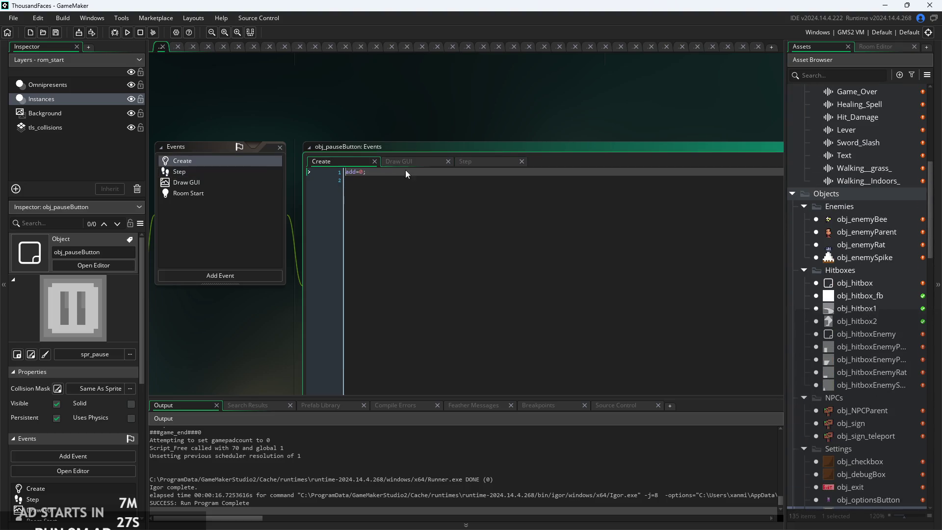
{"action": "scroll", "coordinate": [832, 300], "scroll_direction": "down", "scroll_amount": 10}
{"action": "scroll", "coordinate": [832, 303], "scroll_direction": "down", "scroll_amount": 6}
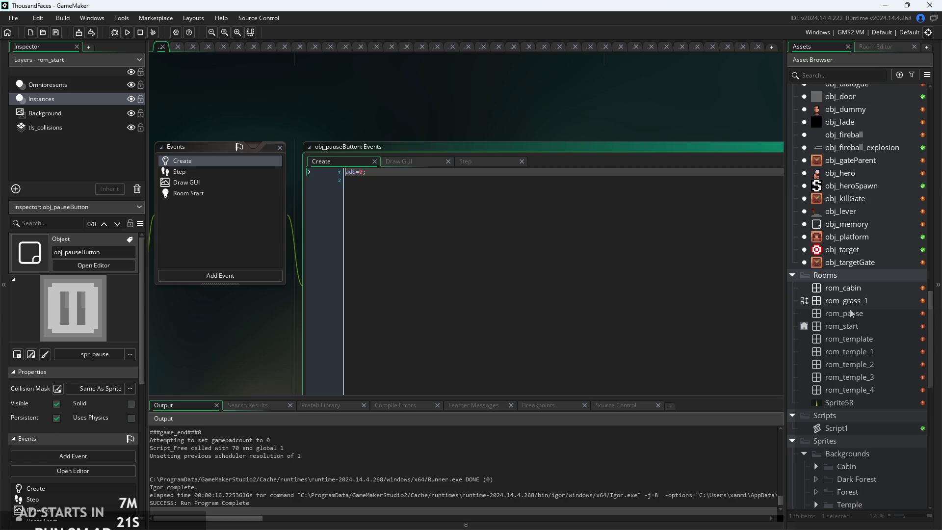
{"action": "left_click", "coordinate": [851, 389]}
{"action": "left_click", "coordinate": [852, 364]}
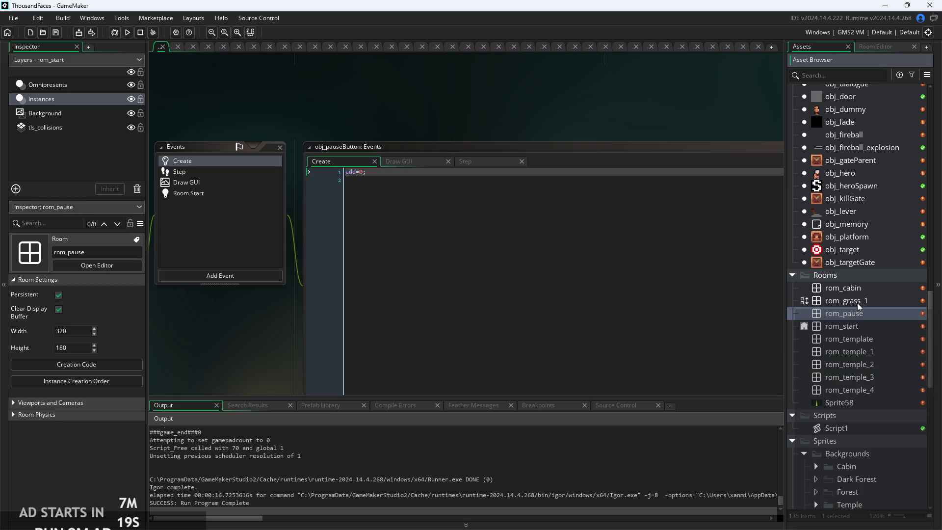
{"action": "left_click", "coordinate": [858, 301]}
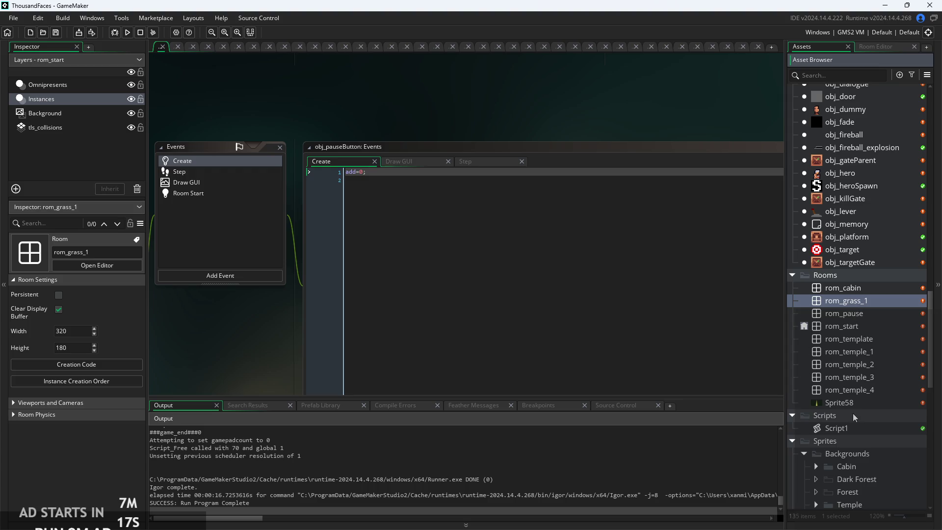
{"action": "scroll", "coordinate": [855, 324], "scroll_direction": "down", "scroll_amount": 3}
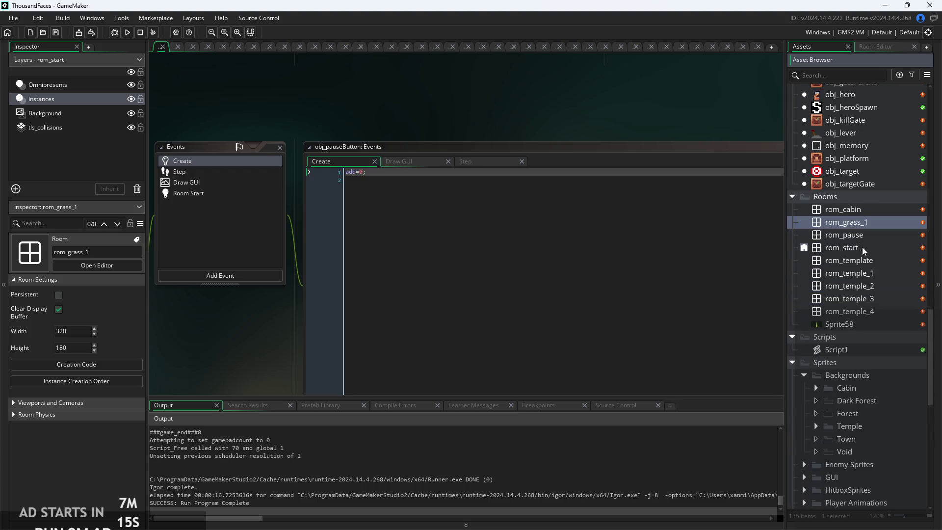
{"action": "scroll", "coordinate": [863, 395], "scroll_direction": "down", "scroll_amount": 5}
- Expand and collapse the Temple and Cabin background sprite folders
{"action": "left_click", "coordinate": [815, 308]}
{"action": "left_click", "coordinate": [816, 270]}
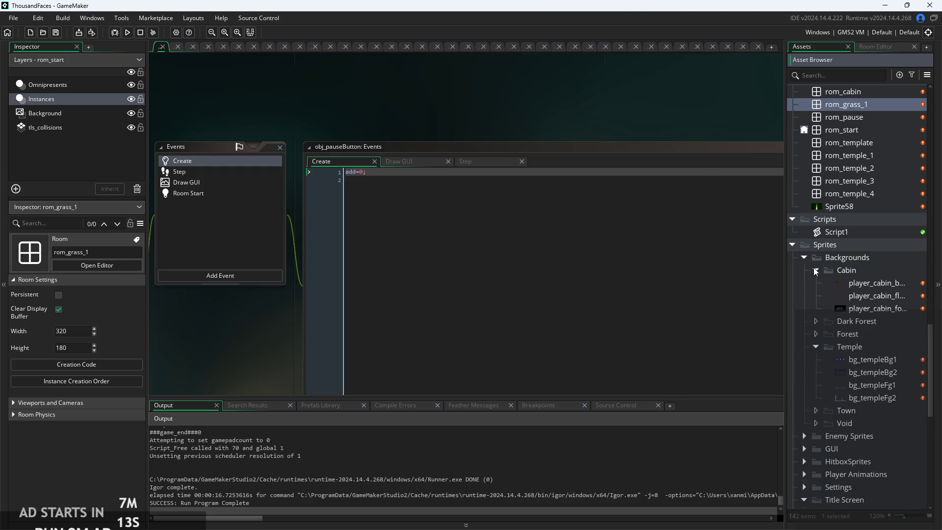
{"action": "left_click", "coordinate": [816, 346]}
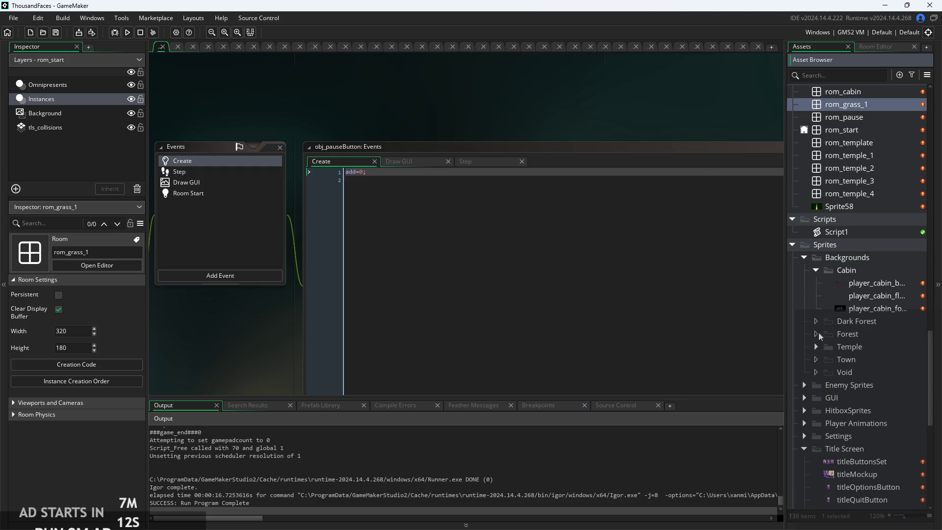
{"action": "left_click", "coordinate": [815, 270]}
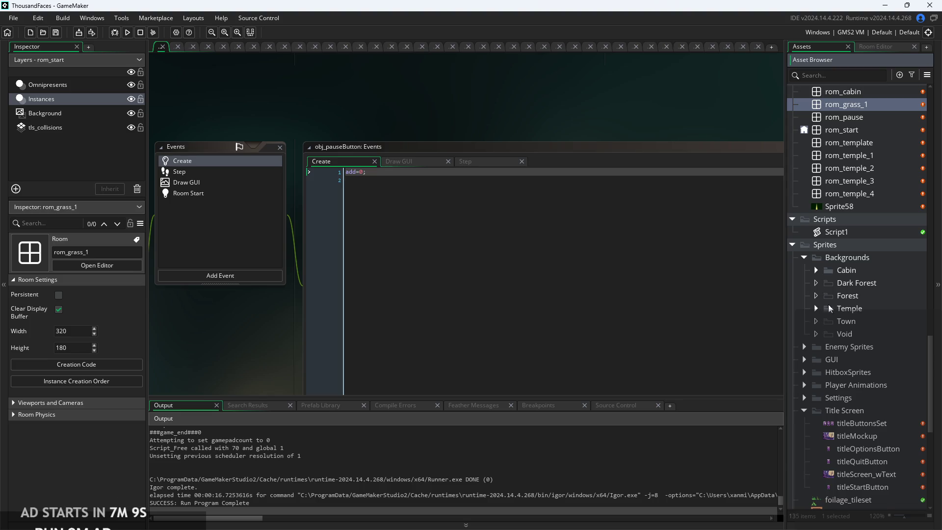
{"action": "scroll", "coordinate": [829, 315], "scroll_direction": "up", "scroll_amount": 6}
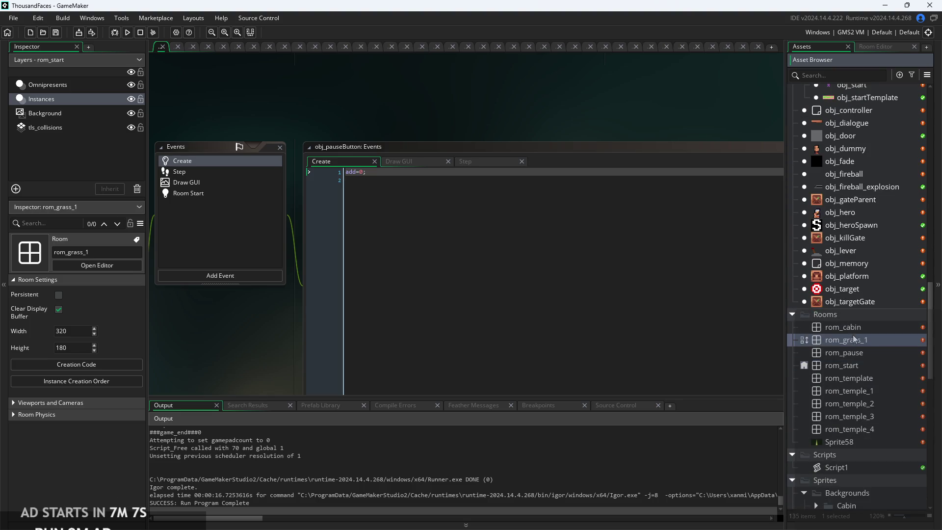
- Check the rom_cabin room settings, then open obj_controller's event code
{"action": "left_click", "coordinate": [854, 330]}
{"action": "scroll", "coordinate": [856, 296], "scroll_direction": "up", "scroll_amount": 3}
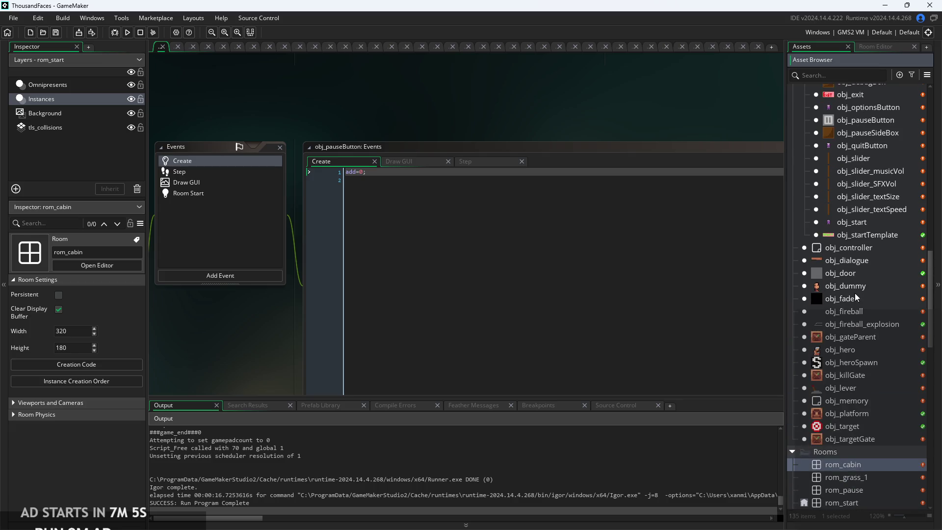
{"action": "double_click", "coordinate": [850, 249]}
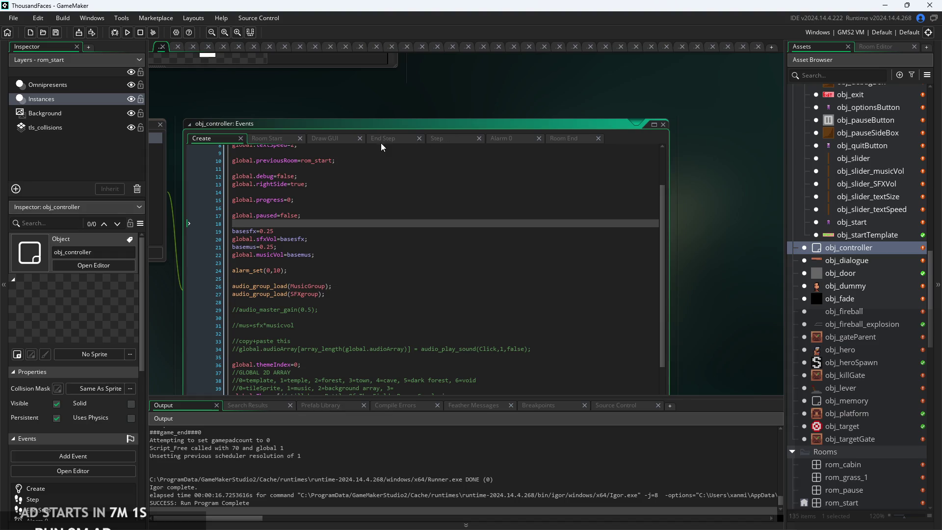
- Review obj_controller's Room Start event code
{"action": "left_click", "coordinate": [416, 142]}
{"action": "left_click", "coordinate": [270, 141]}
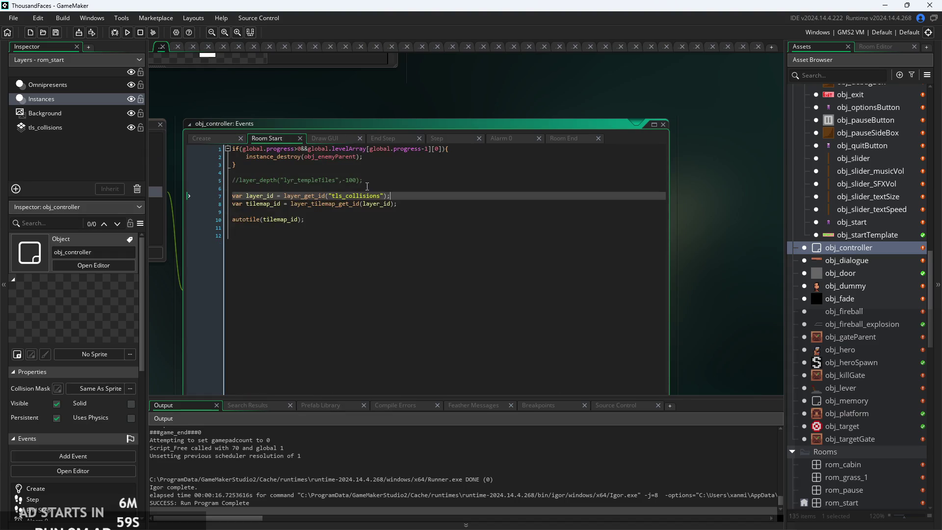
{"action": "scroll", "coordinate": [277, 192], "scroll_direction": "up", "scroll_amount": 5}
{"action": "left_click", "coordinate": [557, 303]}
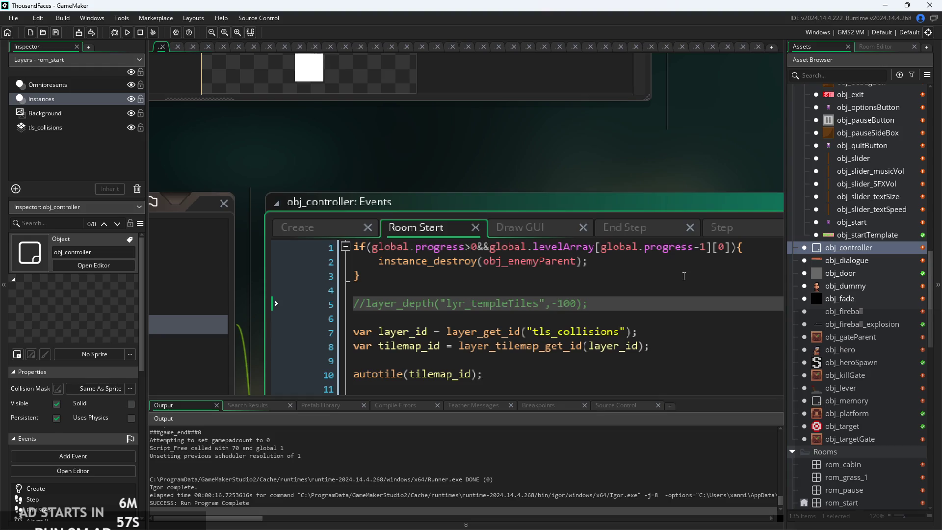
{"action": "left_click", "coordinate": [684, 276]}
{"action": "left_click_drag", "start_coordinate": [683, 276], "coordinate": [621, 249]}
{"action": "left_click", "coordinate": [587, 230]}
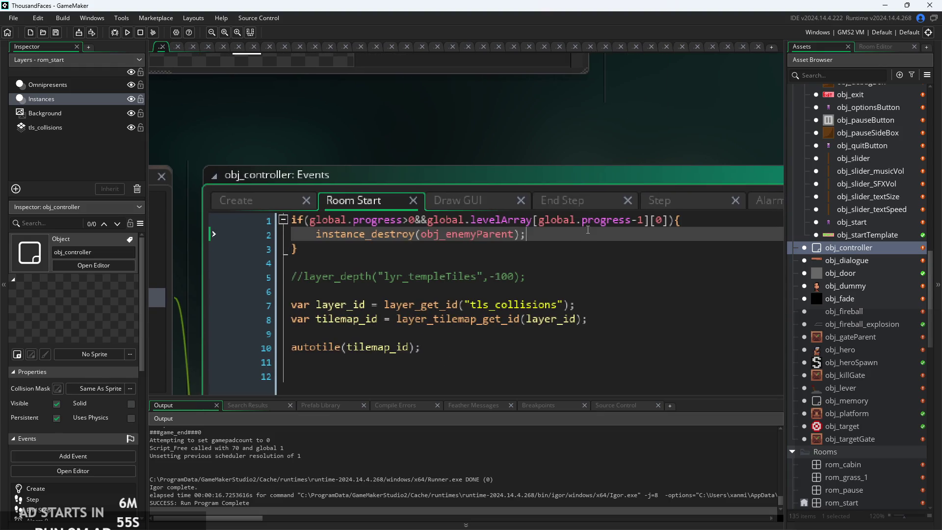
- Look through the Draw GUI, Step and End Step event code
{"action": "left_click", "coordinate": [485, 202]}
{"action": "scroll", "coordinate": [510, 199], "scroll_direction": "down", "scroll_amount": 2}
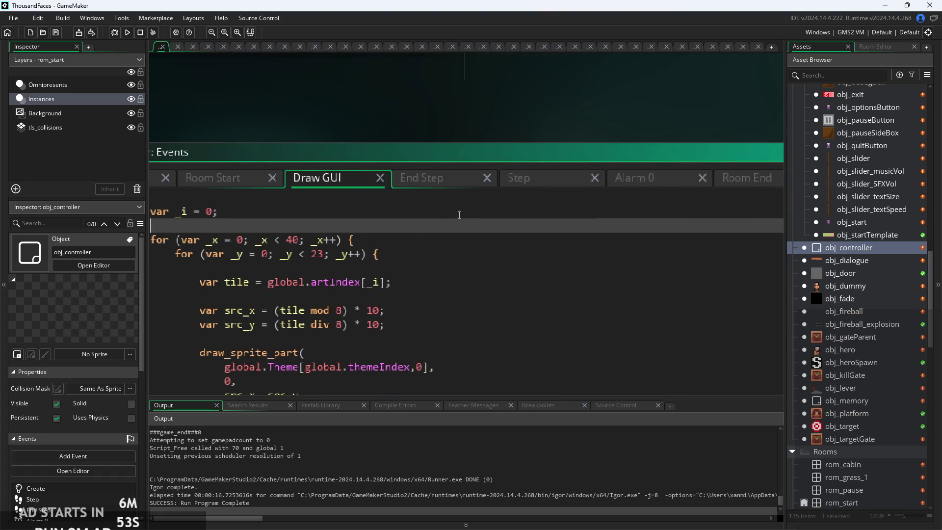
{"action": "left_click", "coordinate": [524, 186]}
{"action": "scroll", "coordinate": [457, 194], "scroll_direction": "down", "scroll_amount": 5}
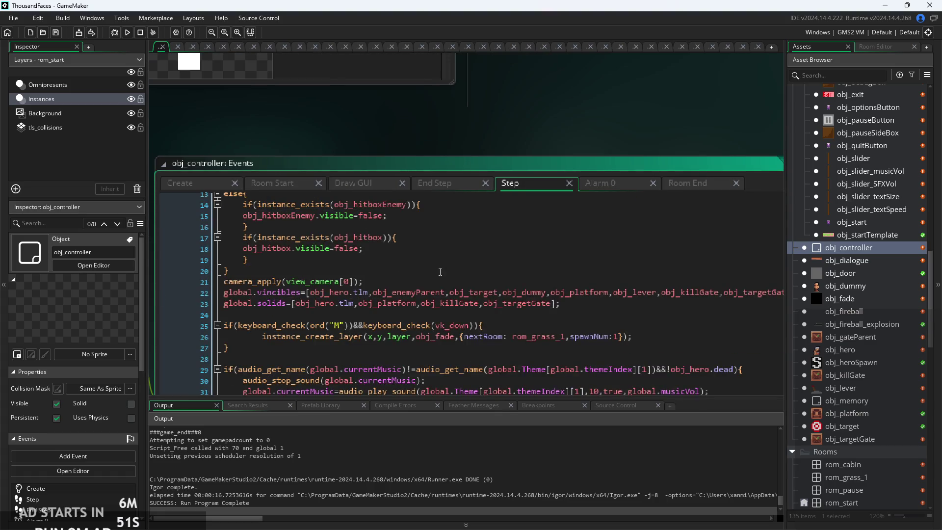
{"action": "scroll", "coordinate": [457, 194], "scroll_direction": "down", "scroll_amount": 2}
{"action": "left_click", "coordinate": [483, 259]}
{"action": "left_click", "coordinate": [446, 139]}
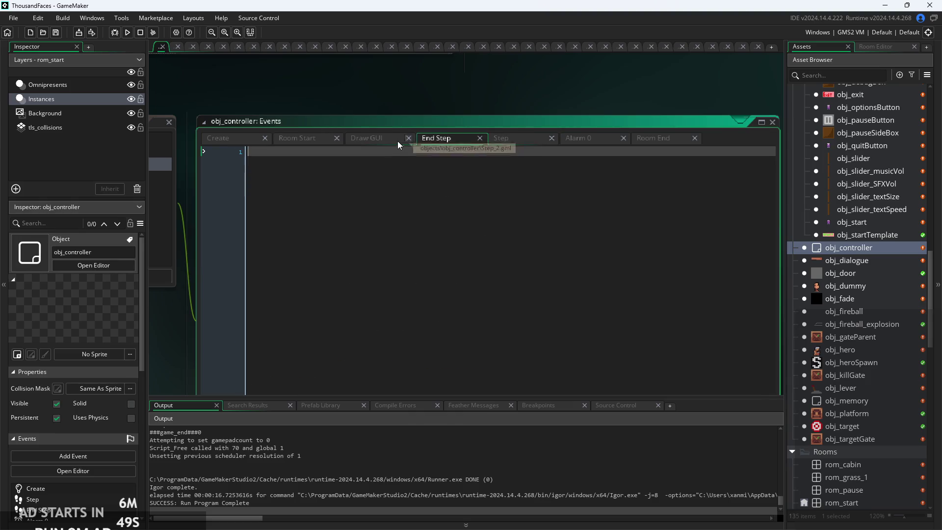
- Check the Room Start and Room End events and bring up Alarm 0
{"action": "left_click", "coordinate": [216, 138]}
{"action": "left_click", "coordinate": [300, 138]}
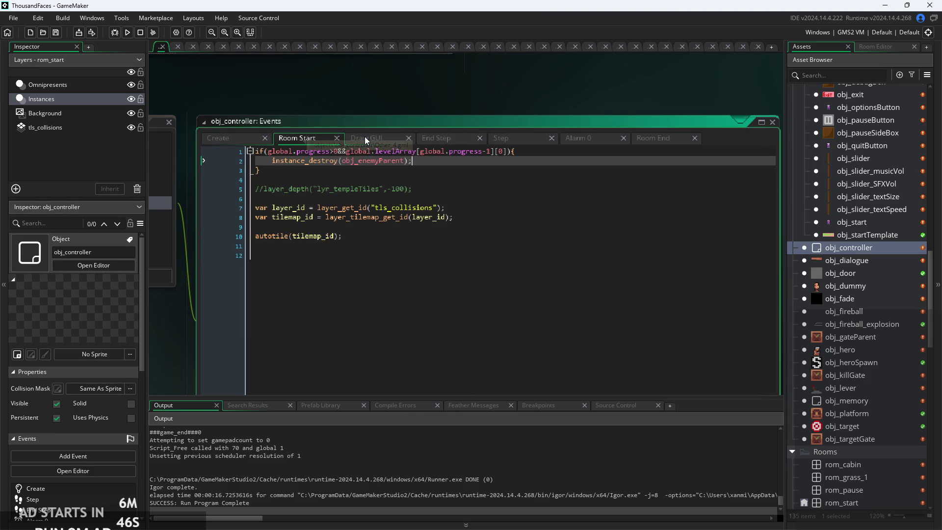
{"action": "left_click", "coordinate": [656, 139]}
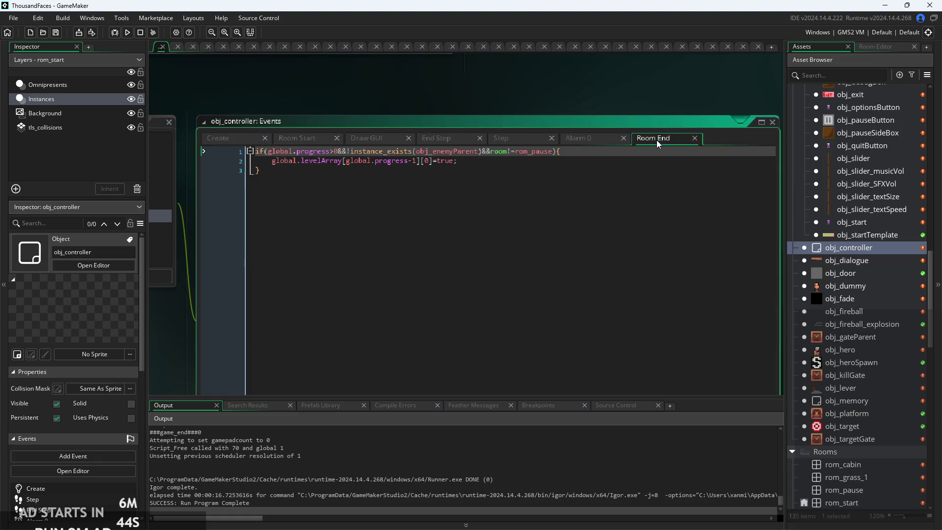
{"action": "left_click", "coordinate": [584, 139]}
- Select the four temple speed variable lines at the top of Alarm 0
{"action": "left_click", "coordinate": [431, 239]}
{"action": "scroll", "coordinate": [252, 232], "scroll_direction": "up", "scroll_amount": 2}
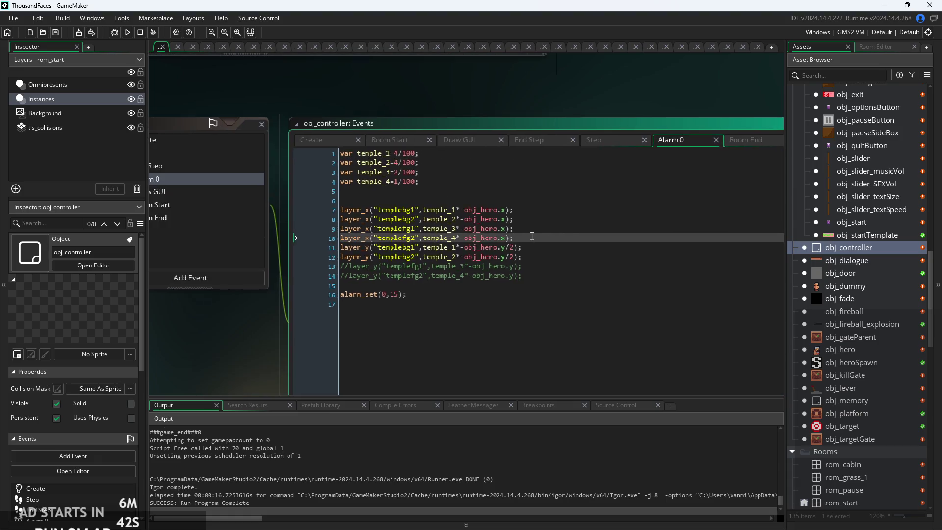
{"action": "left_click_drag", "start_coordinate": [478, 156], "coordinate": [471, 114]}
{"action": "left_click", "coordinate": [467, 161]}
{"action": "left_click_drag", "start_coordinate": [466, 163], "coordinate": [304, 113]}
{"action": "left_click", "coordinate": [301, 141]}
{"action": "left_click", "coordinate": [395, 156]}
{"action": "scroll", "coordinate": [326, 140], "scroll_direction": "up", "scroll_amount": 2}
{"action": "left_click", "coordinate": [329, 143]}
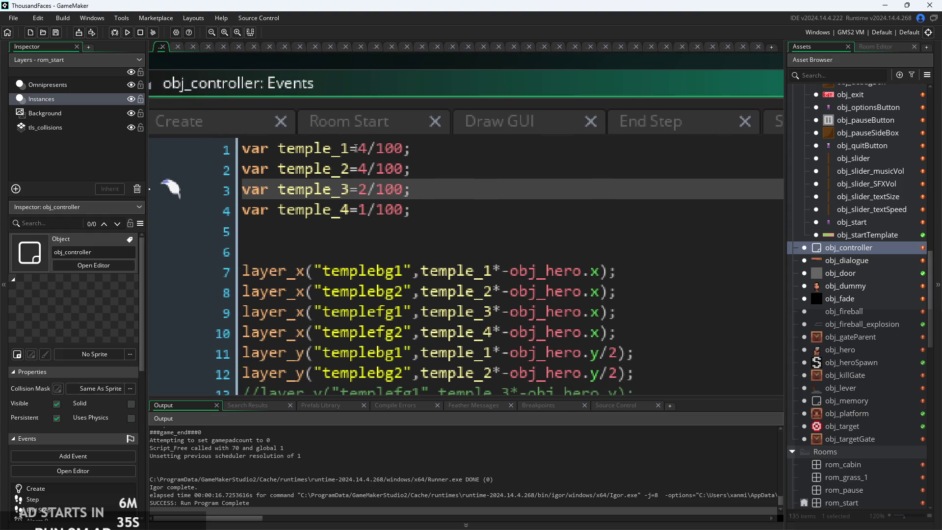
- Rename the temple_1 and temple_2 variables in Alarm 0 to bg_1 and bg_2
{"action": "left_click", "coordinate": [354, 149]}
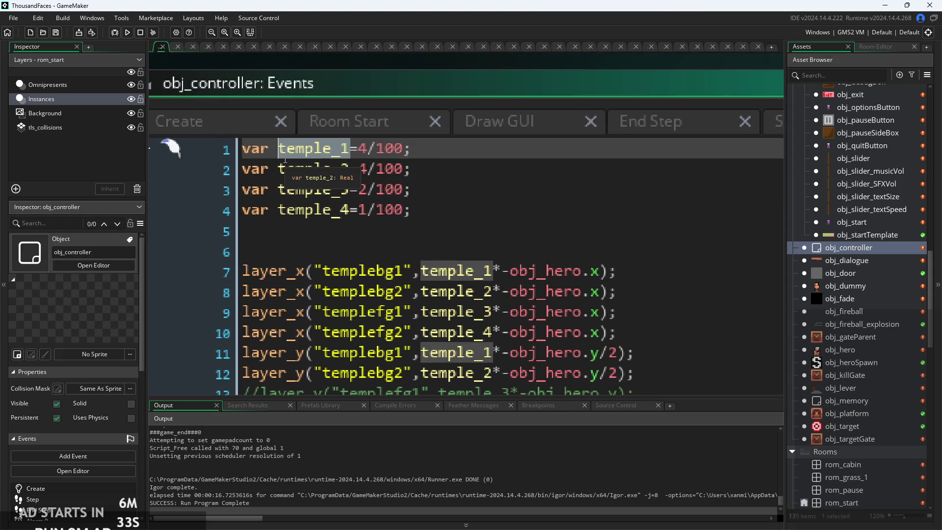
{"action": "type", "text": "bg_1"}
{"action": "key", "text": "Down"}
{"action": "key", "text": "Right"}
{"action": "key", "text": "Right"}
{"action": "key", "text": "Right"}
{"action": "key", "text": "shift+Right"}
{"action": "key", "text": "ctrl+shift+Left"}
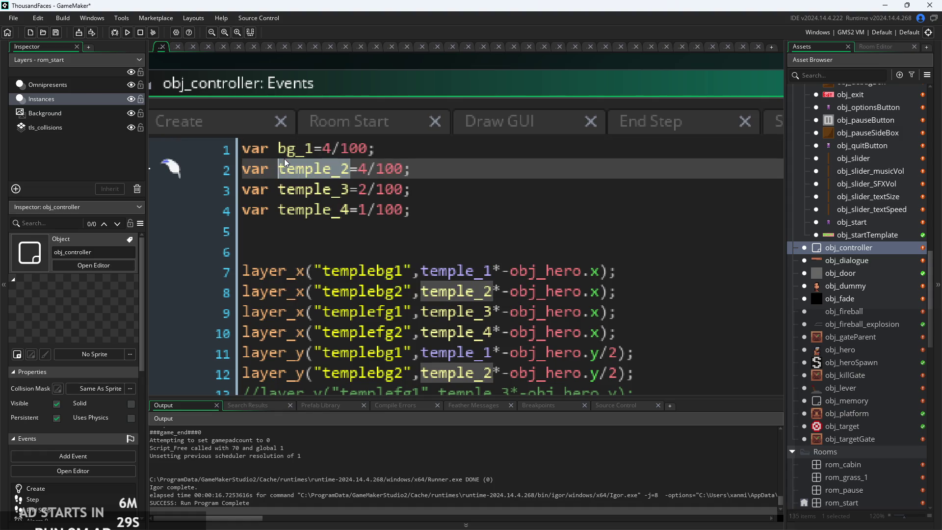
{"action": "type", "text": "bg_2"}
- Rename temple_3 and temple_4 to fg_1 and fg_2
{"action": "key", "text": "Down"}
{"action": "key", "text": "Right"}
{"action": "key", "text": "Right"}
{"action": "key", "text": "Right"}
{"action": "key", "text": "shift+Left"}
{"action": "key", "text": "ctrl+shift+Left"}
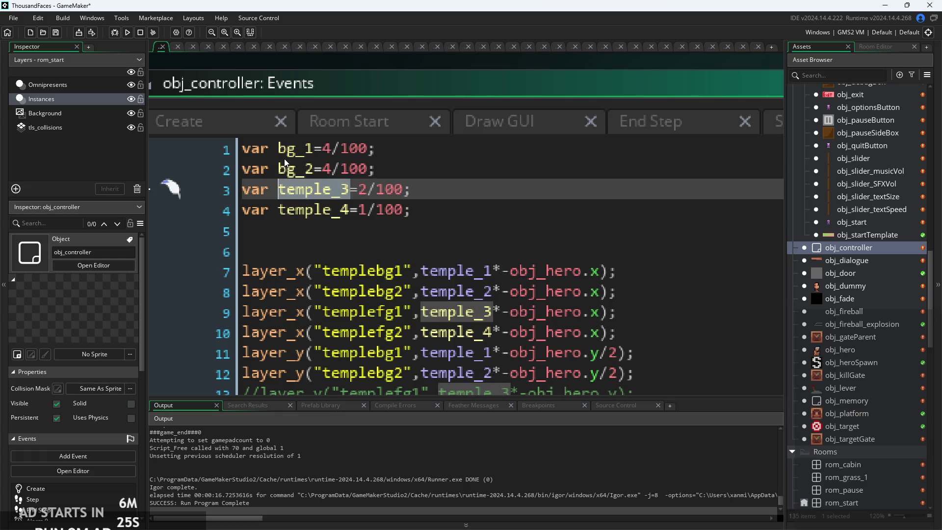
{"action": "type", "text": "fg1"}
{"action": "key", "text": "Down"}
{"action": "key", "text": "Left"}
{"action": "key", "text": "Up"}
{"action": "type", "text": "_"}
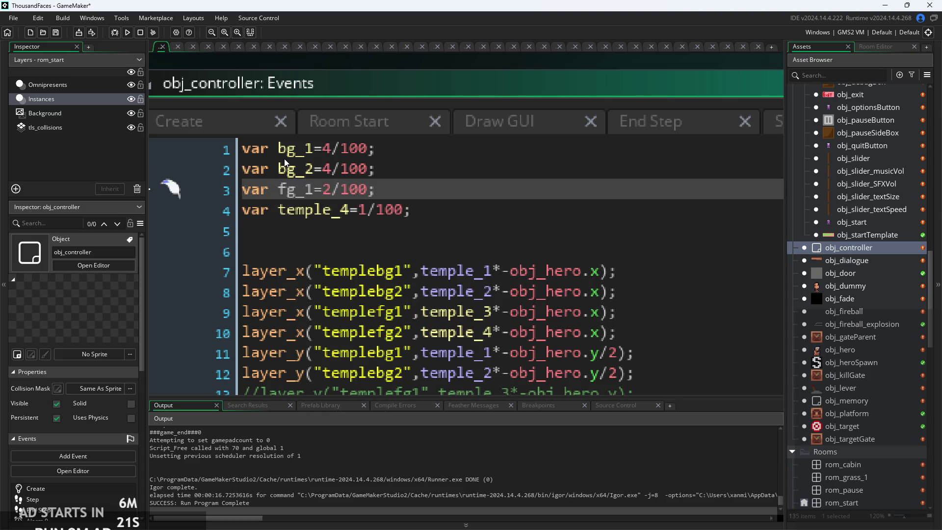
{"action": "key", "text": "Down"}
{"action": "key", "text": "Left"}
{"action": "key", "text": "Left"}
{"action": "key", "text": "ctrl+shift+Right"}
{"action": "key", "text": "ctrl+shift+Right"}
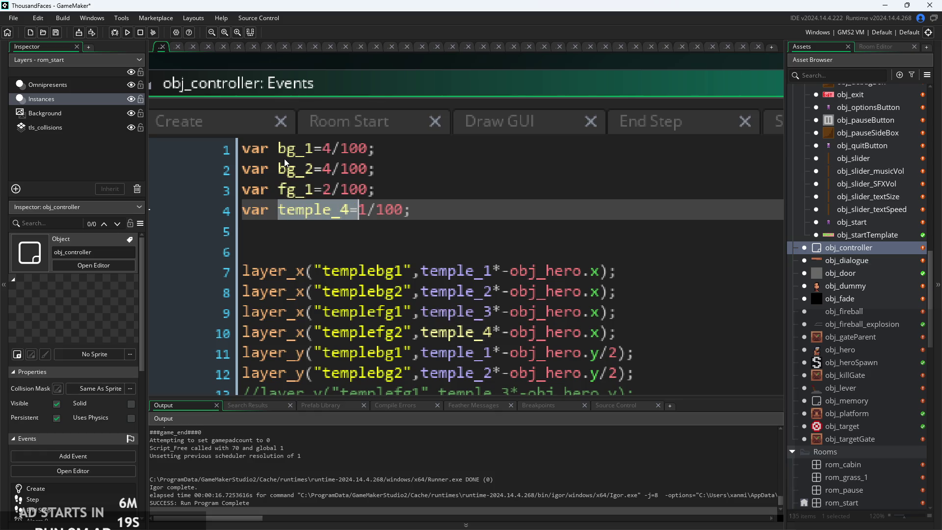
{"action": "key", "text": "shift+Left"}
{"action": "type", "text": "fg_2"}
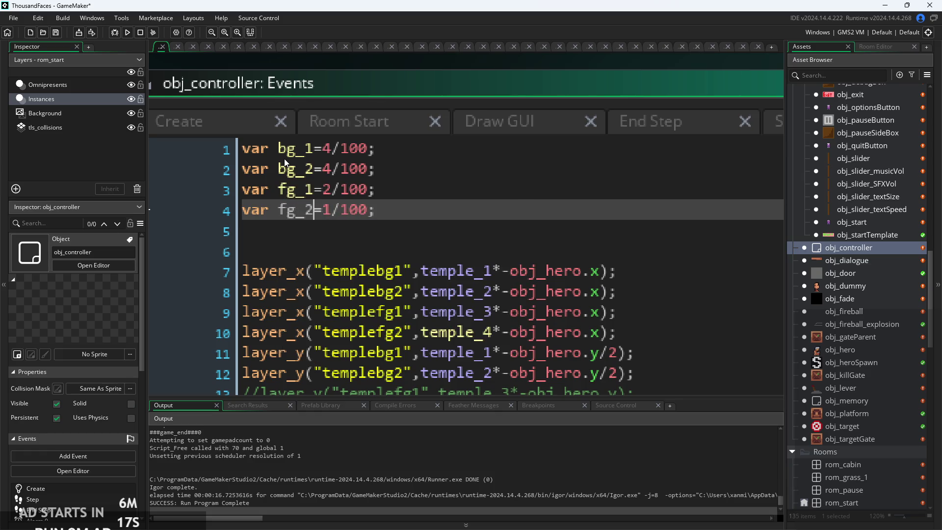
- Review the renamed variable lines, then return to the Create event code
{"action": "left_click", "coordinate": [524, 187]}
{"action": "scroll", "coordinate": [366, 234], "scroll_direction": "down", "scroll_amount": 2, "text": "ctrl"}
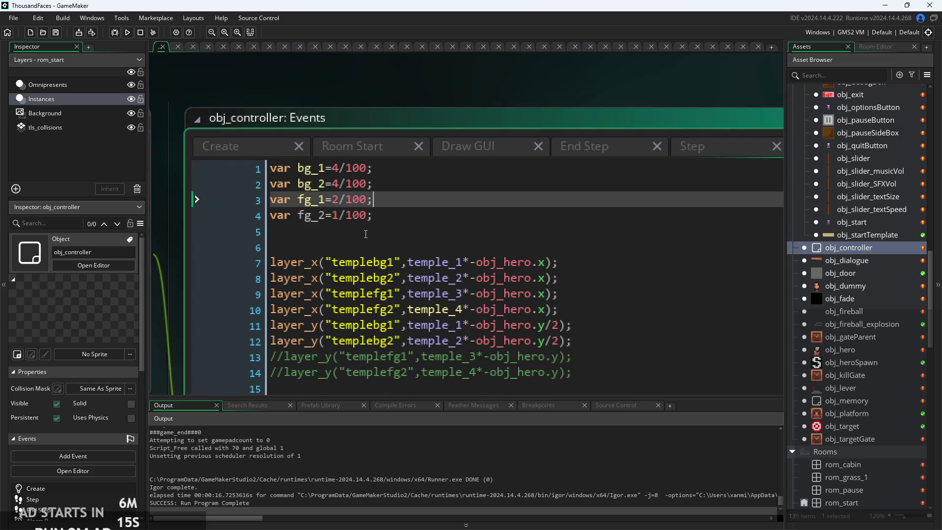
{"action": "left_click", "coordinate": [384, 185]}
{"action": "left_click", "coordinate": [379, 170]}
{"action": "left_click", "coordinate": [295, 172]}
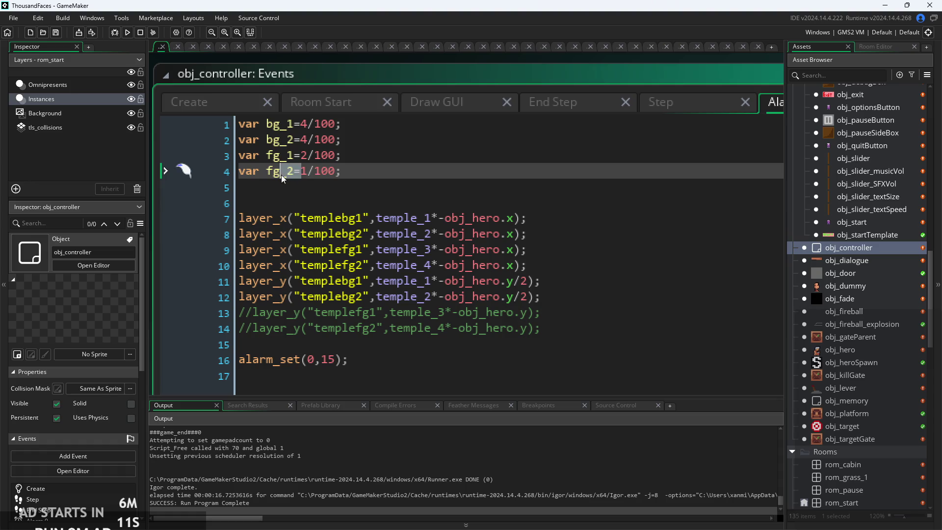
{"action": "left_click", "coordinate": [294, 159]}
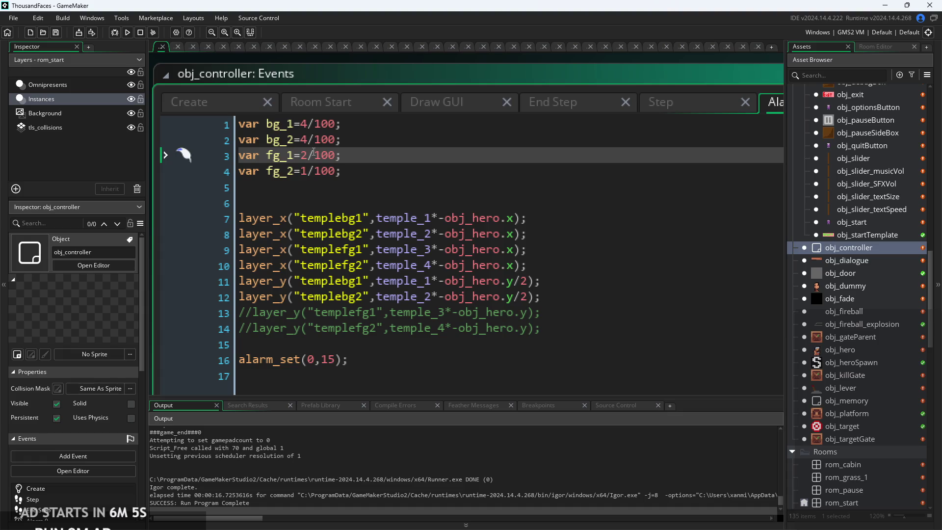
{"action": "left_click", "coordinate": [498, 152]}
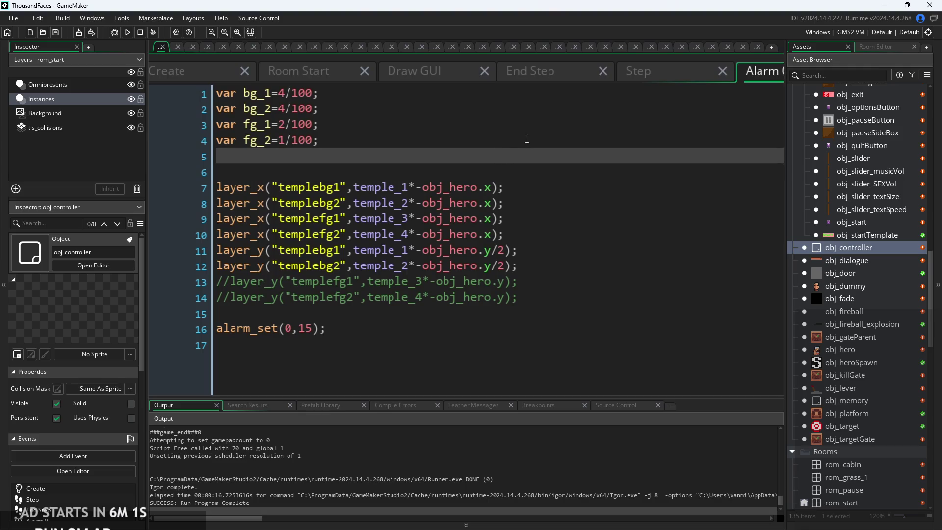
{"action": "left_click", "coordinate": [517, 187]}
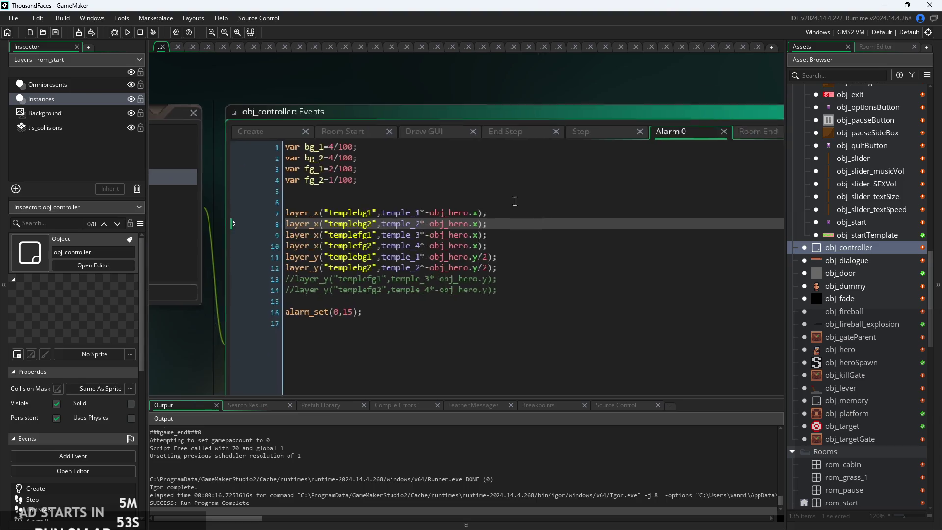
{"action": "left_click", "coordinate": [213, 97]}
{"action": "scroll", "coordinate": [335, 206], "scroll_direction": "down", "scroll_amount": 5}
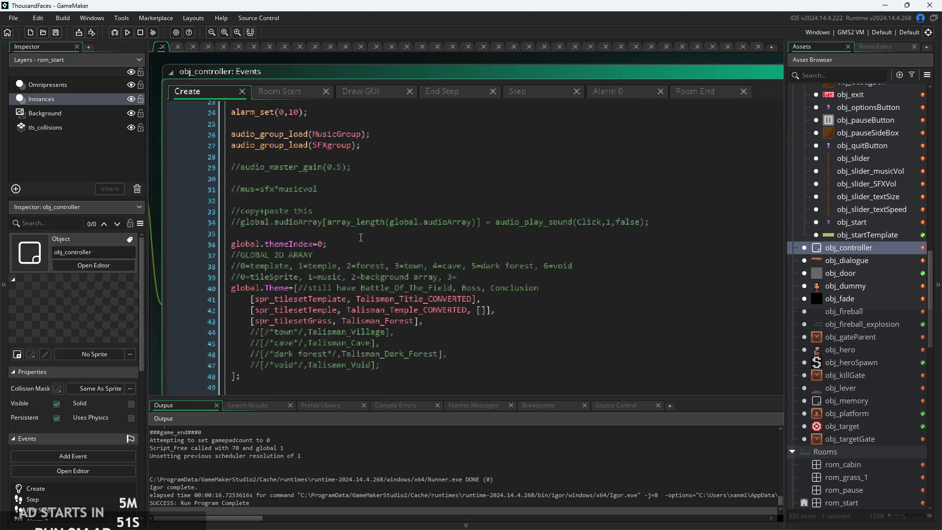
{"action": "left_click", "coordinate": [363, 204]}
{"action": "scroll", "coordinate": [378, 244], "scroll_direction": "up", "scroll_amount": 2, "text": "ctrl"}
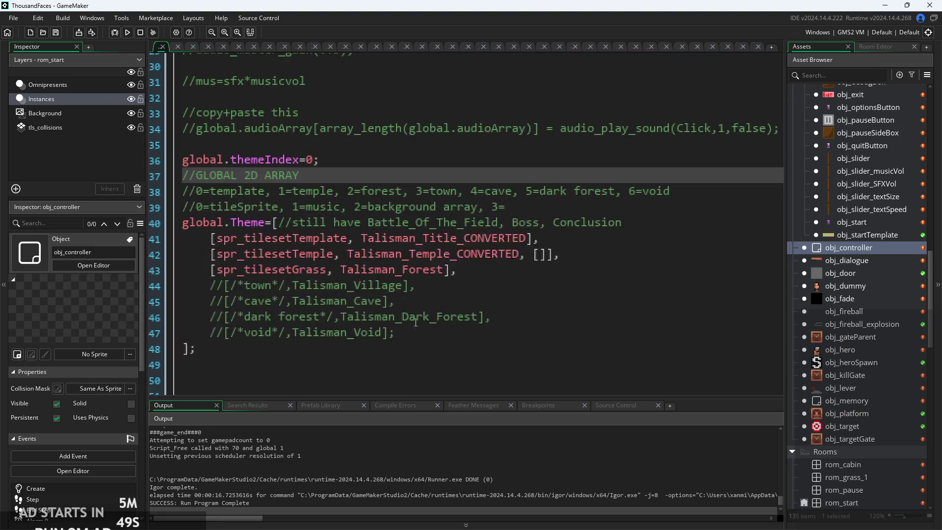
{"action": "left_click", "coordinate": [540, 255]}
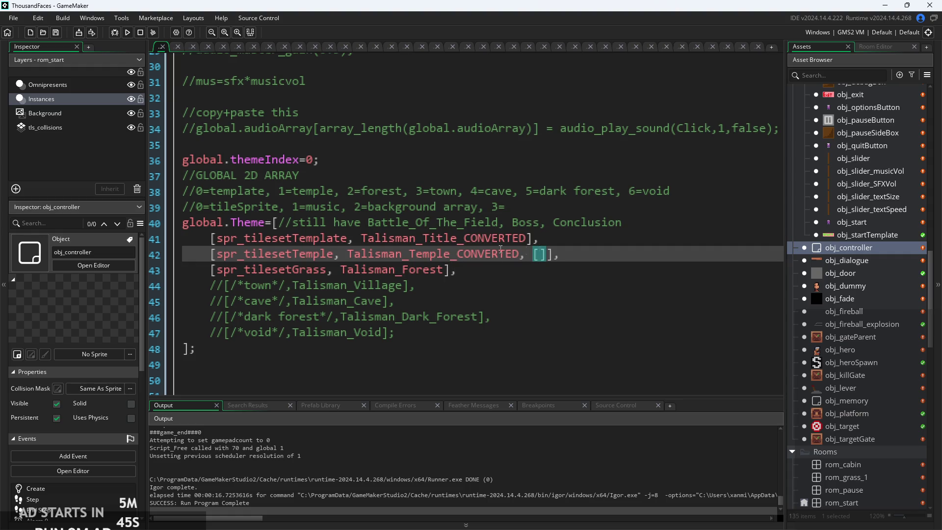
{"action": "left_click_drag", "start_coordinate": [354, 206], "coordinate": [478, 207]}
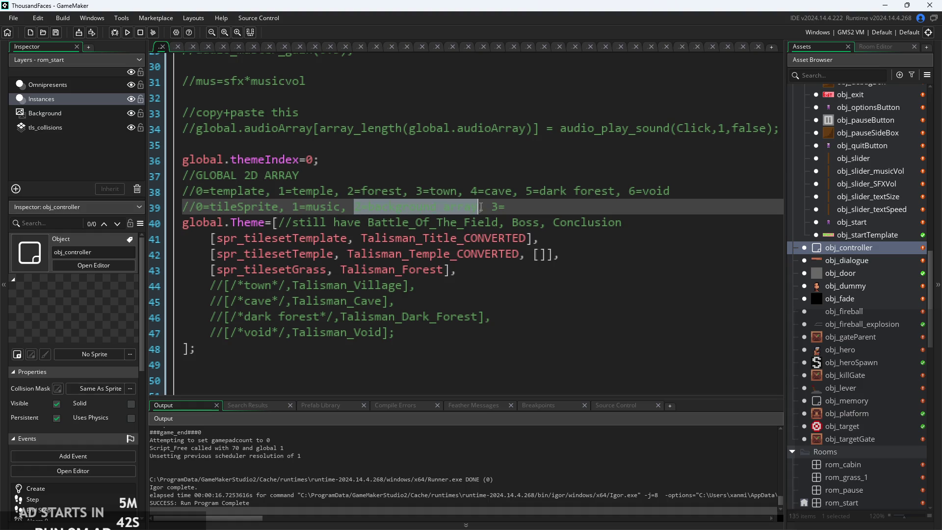
{"action": "left_click", "coordinate": [533, 255]}
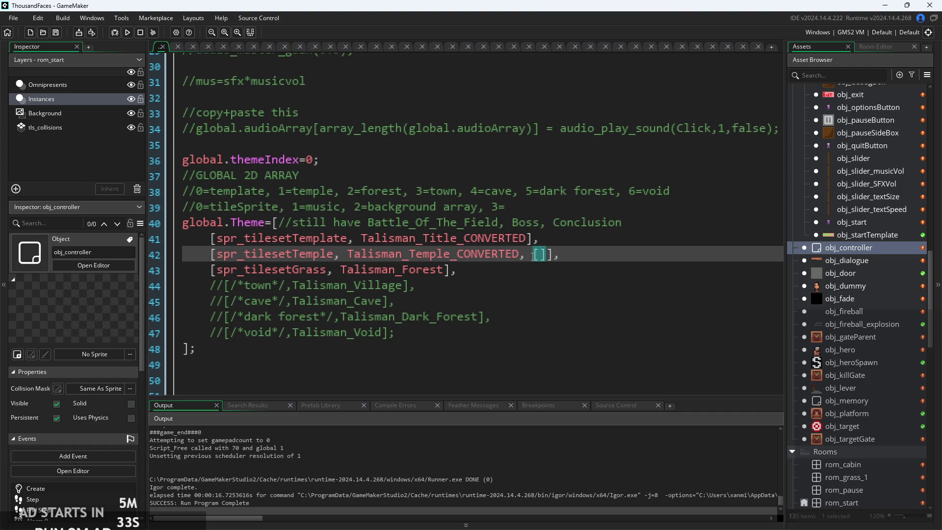
{"action": "scroll", "coordinate": [533, 256], "scroll_direction": "down", "scroll_amount": 2}
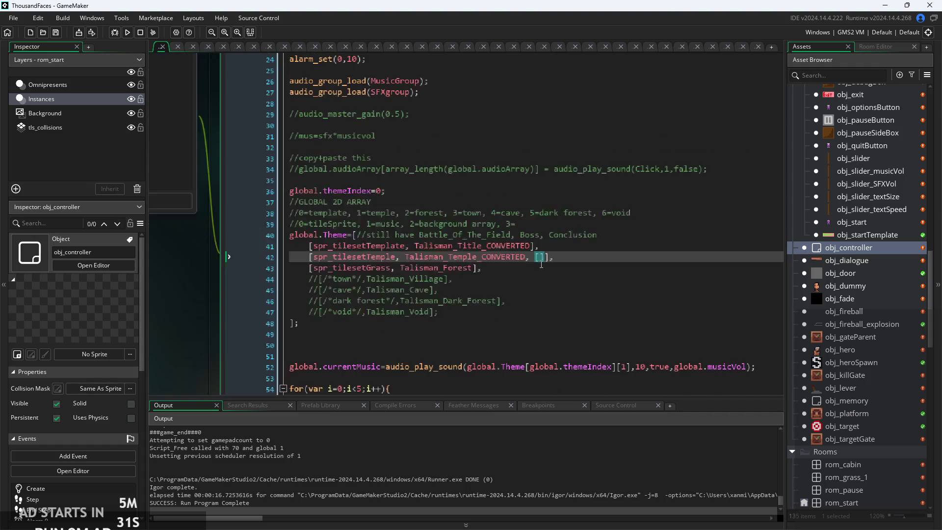
{"action": "key", "text": "Up"}
{"action": "key", "text": "Up"}
{"action": "key", "text": "Up"}
{"action": "left_click", "coordinate": [613, 113]}
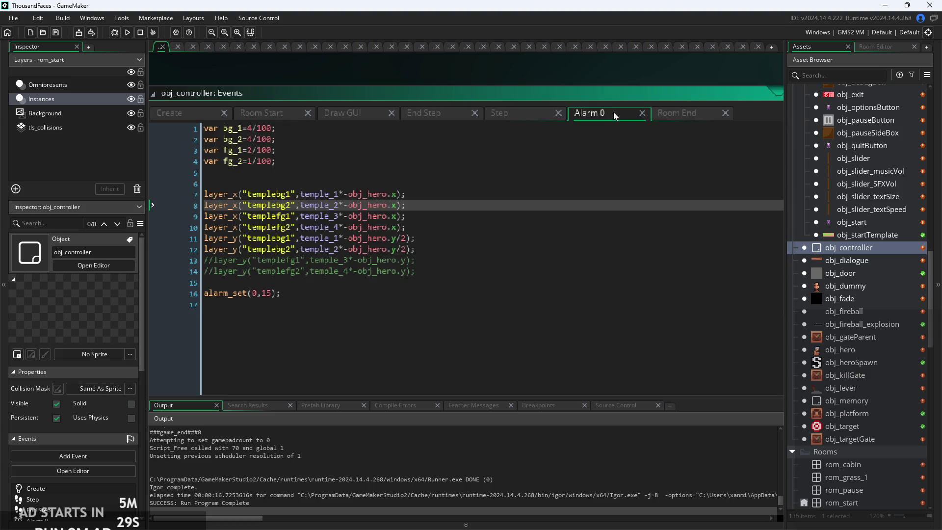
- Add a layer_depth() call in Alarm 0, then delete it again
{"action": "left_click", "coordinate": [348, 172]}
{"action": "key", "text": "Return"}
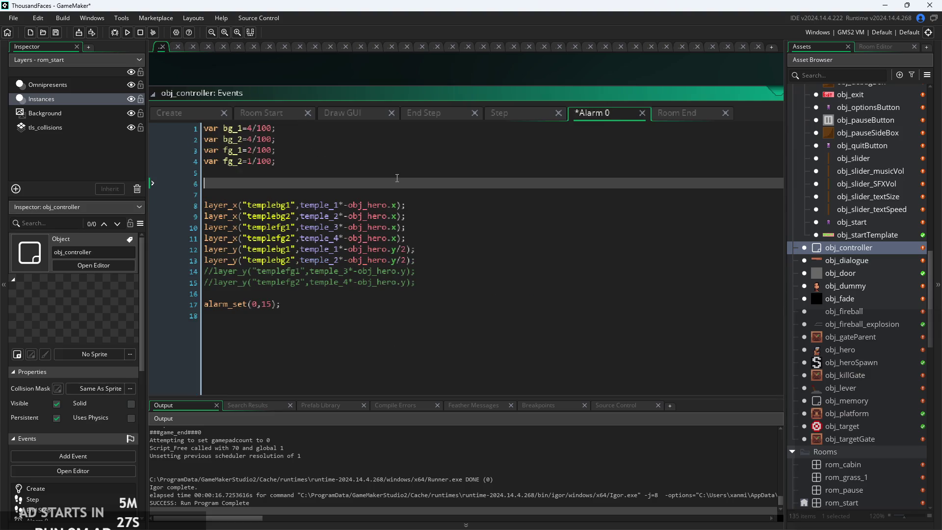
{"action": "type", "text": "layer_d"}
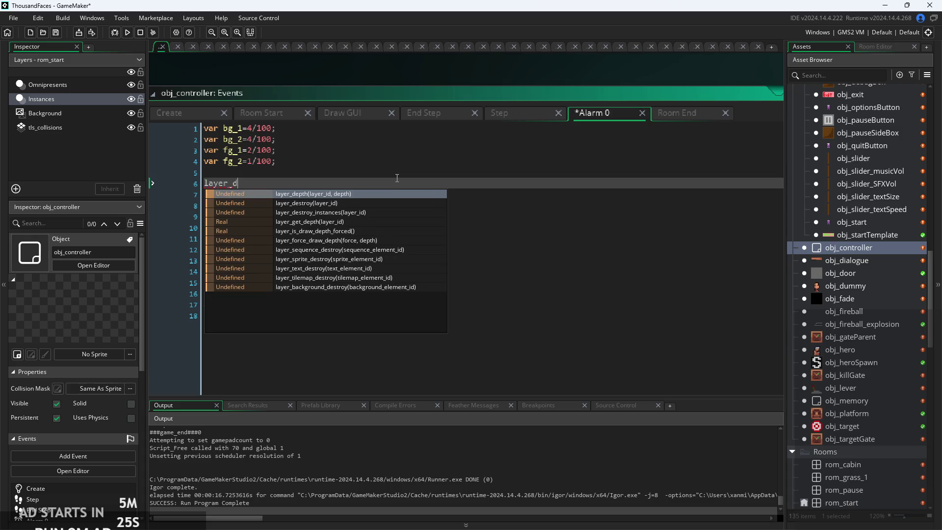
{"action": "type", "text": "epth("}
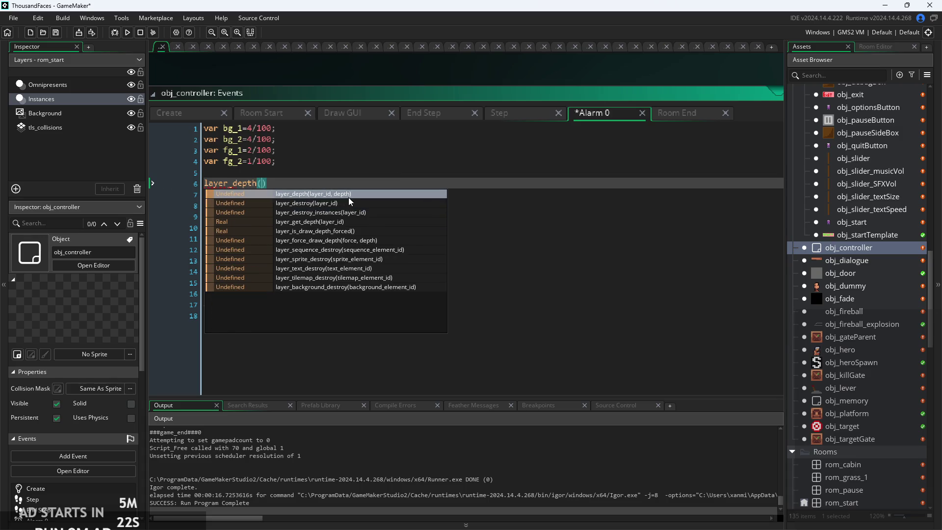
{"action": "left_click", "coordinate": [348, 196]}
{"action": "left_click_drag", "start_coordinate": [331, 189], "coordinate": [149, 181]}
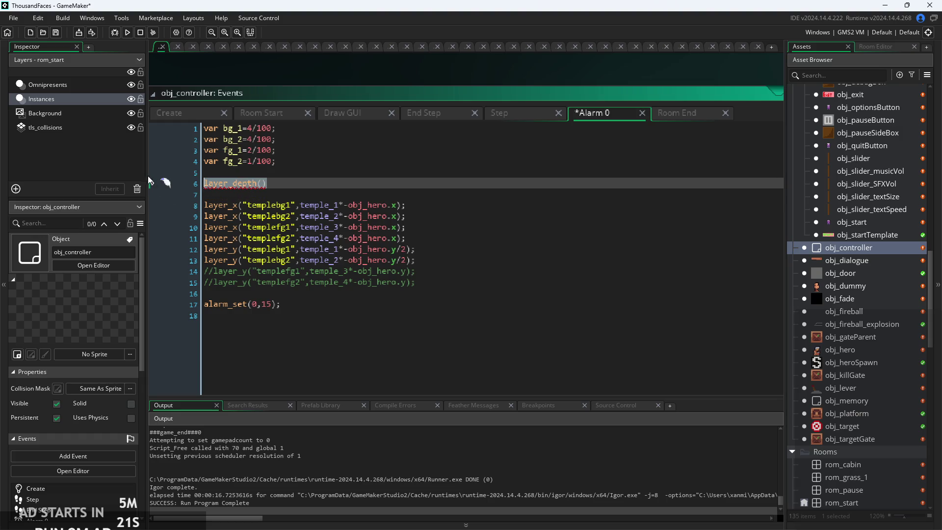
{"action": "key", "text": "Delete"}
- Append 'foreground array, 4=' to the Theme index comment on line 39 of Create
{"action": "left_click", "coordinate": [195, 115]}
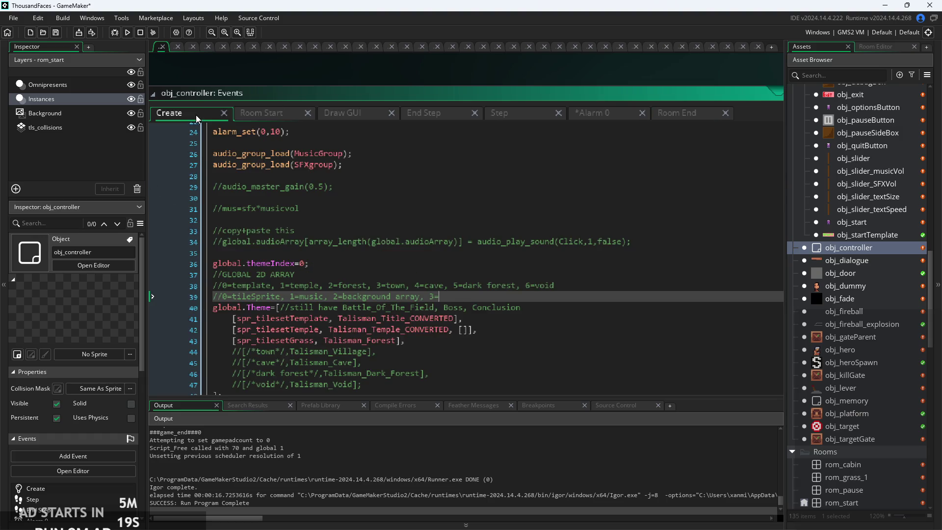
{"action": "scroll", "coordinate": [456, 275], "scroll_direction": "down", "scroll_amount": 3}
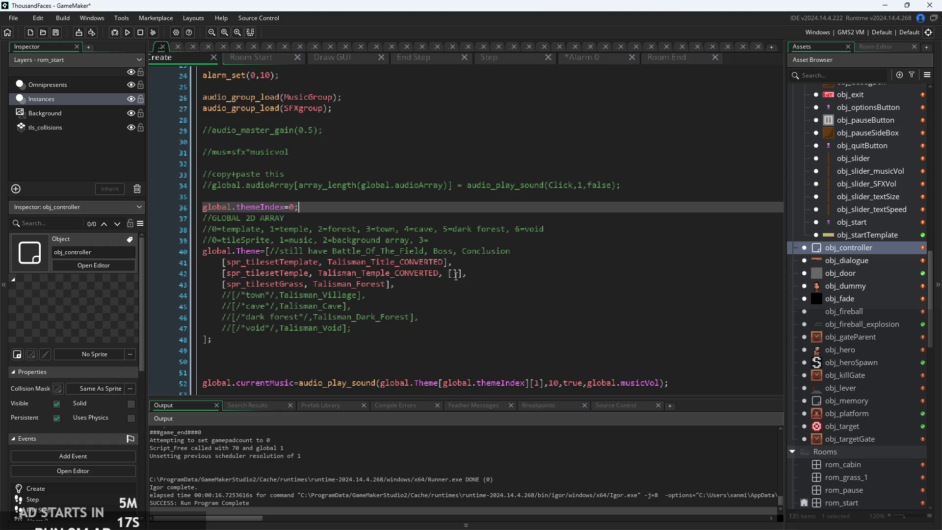
{"action": "scroll", "coordinate": [456, 274], "scroll_direction": "up", "scroll_amount": 2, "text": "ctrl"}
{"action": "left_click", "coordinate": [395, 226]}
{"action": "key", "text": "End"}
{"action": "type", "text": "foregro"}
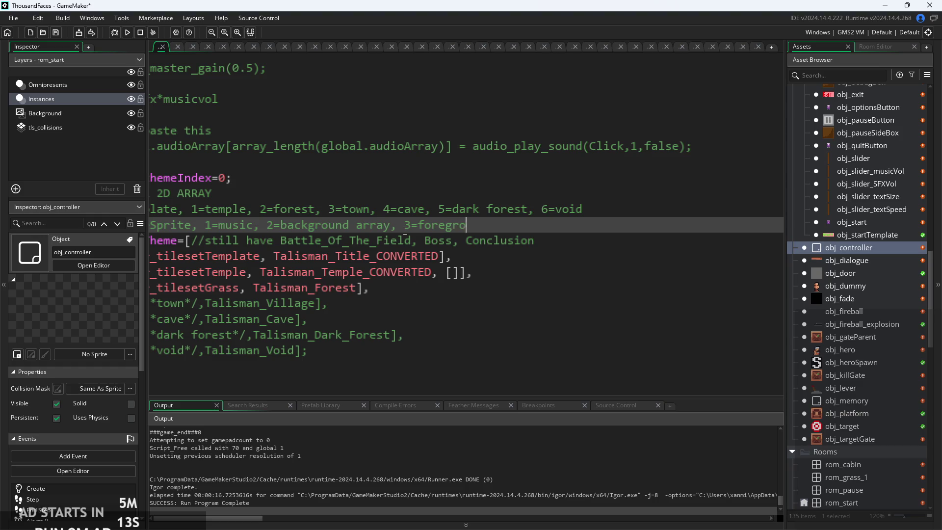
{"action": "type", "text": "und array,"}
{"action": "type", "text": " 4="}
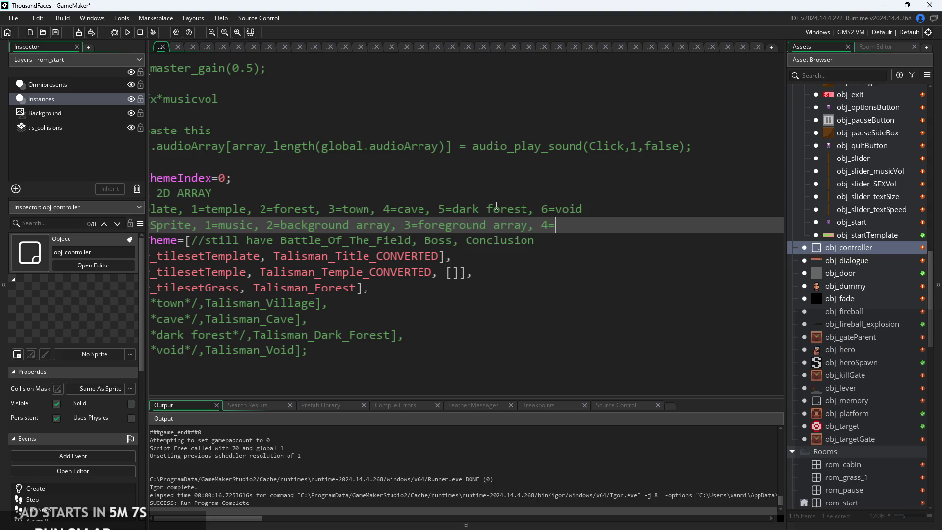
- Inspect the index 3 label in the Theme comment
{"action": "scroll", "coordinate": [494, 206], "scroll_direction": "down", "scroll_amount": 3, "text": "ctrl"}
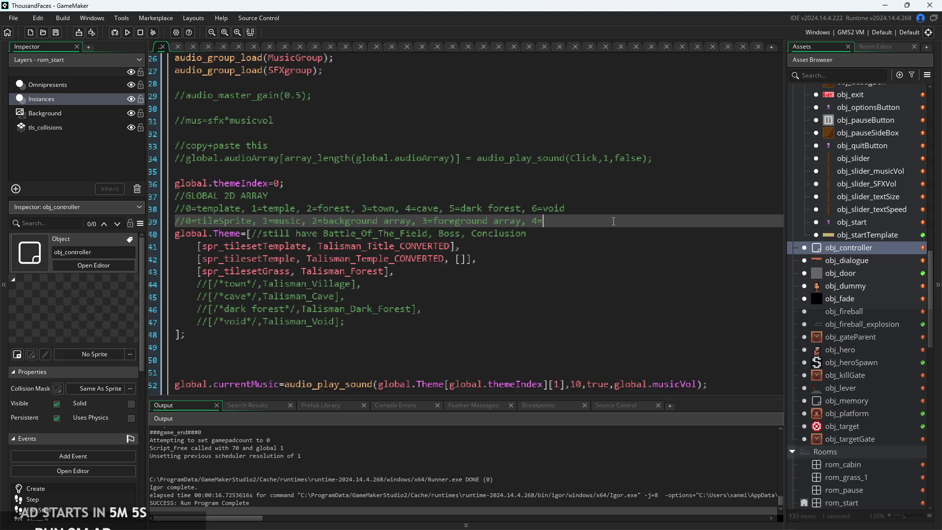
{"action": "scroll", "coordinate": [589, 225], "scroll_direction": "up", "scroll_amount": 3, "text": "ctrl"}
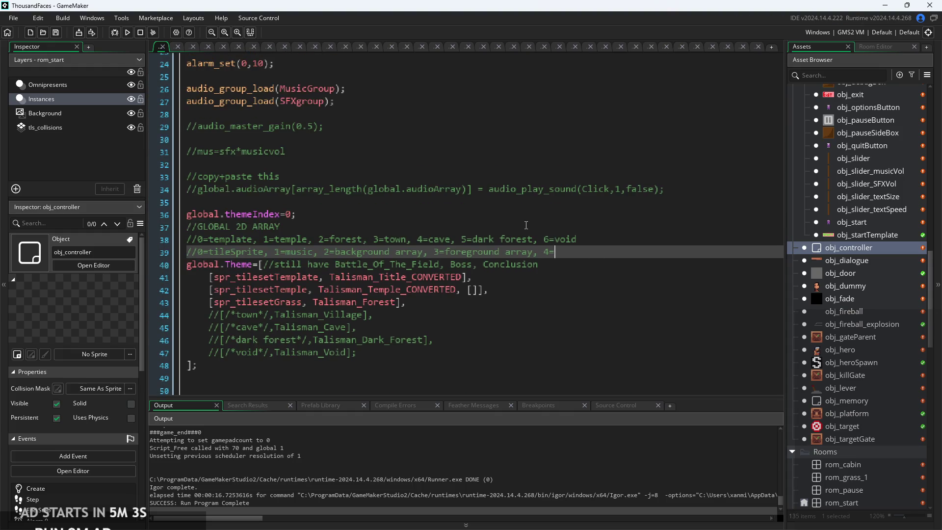
{"action": "left_click_drag", "start_coordinate": [426, 250], "coordinate": [564, 250]}
{"action": "left_click", "coordinate": [558, 249]}
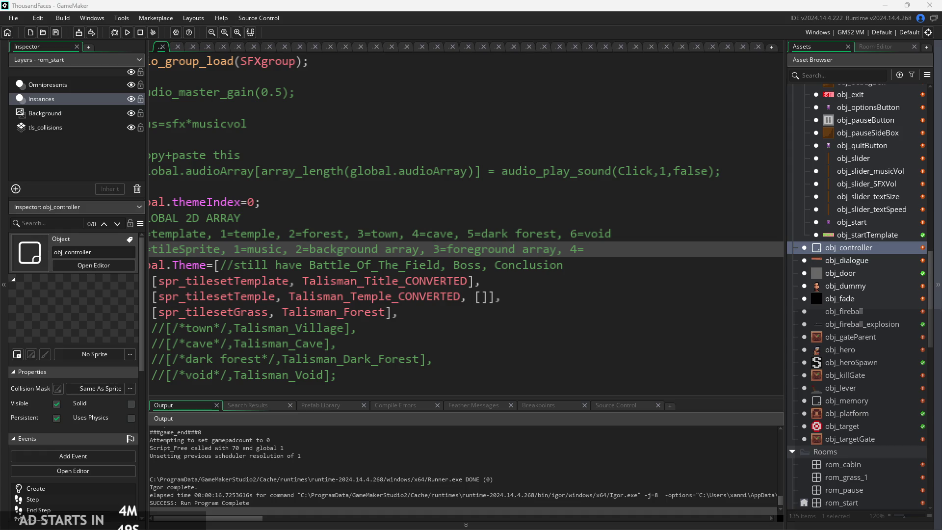
{"action": "left_click", "coordinate": [269, 440]}
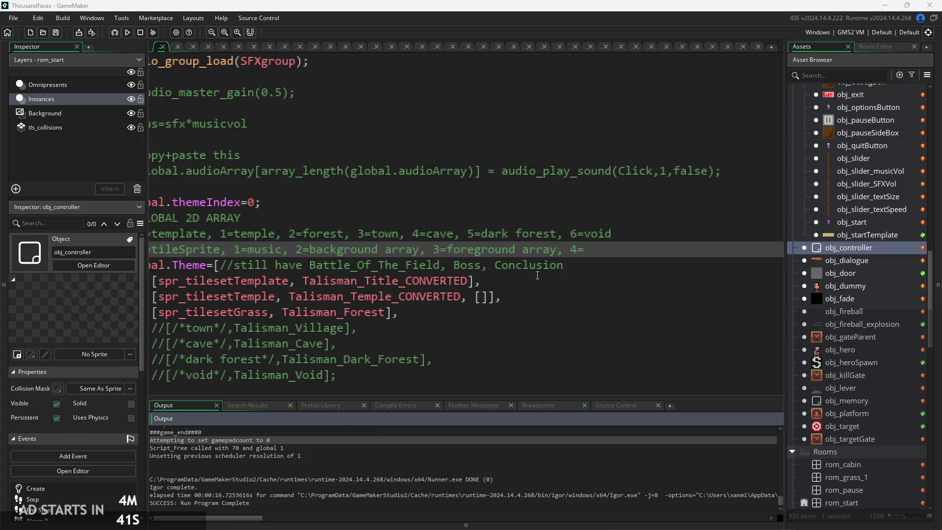
- Add a second empty array after the Temple entry's first one, making it [],[]
{"action": "left_click", "coordinate": [485, 298]}
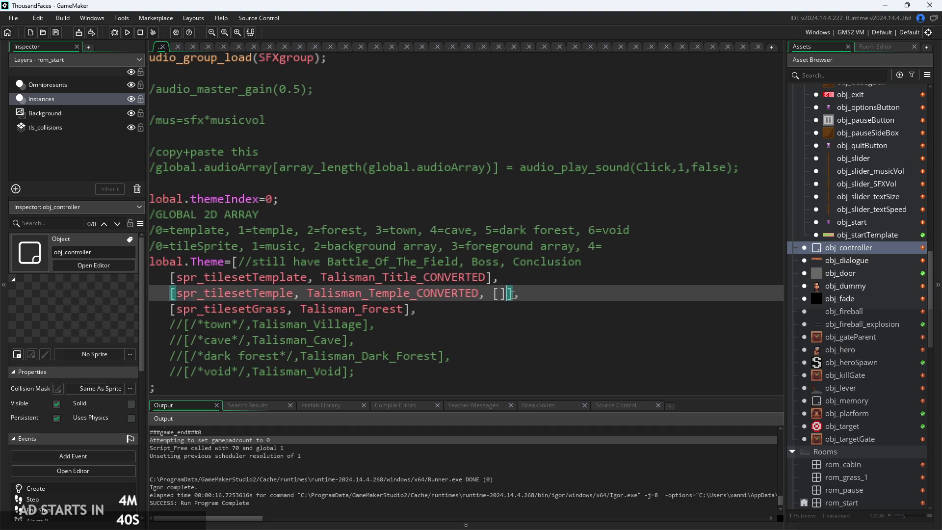
{"action": "type", "text": ","}
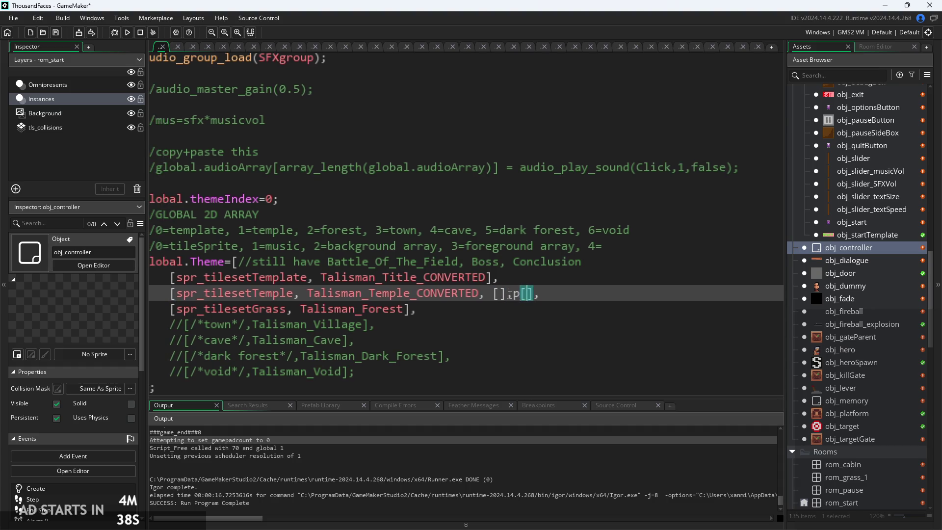
{"action": "type", "text": "["}
{"action": "left_click", "coordinate": [507, 299]}
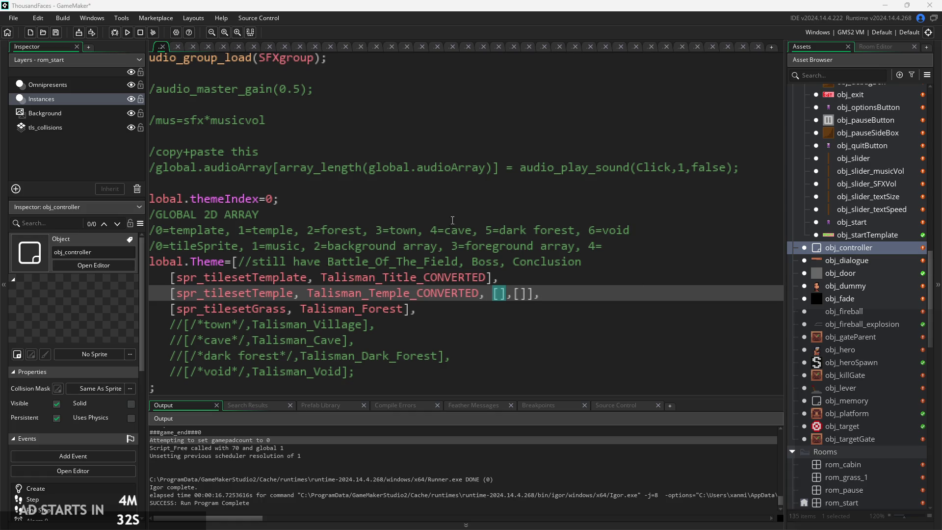
{"action": "scroll", "coordinate": [496, 294], "scroll_direction": "left", "scroll_amount": 3}
{"action": "scroll", "coordinate": [540, 265], "scroll_direction": "down", "scroll_amount": 1}
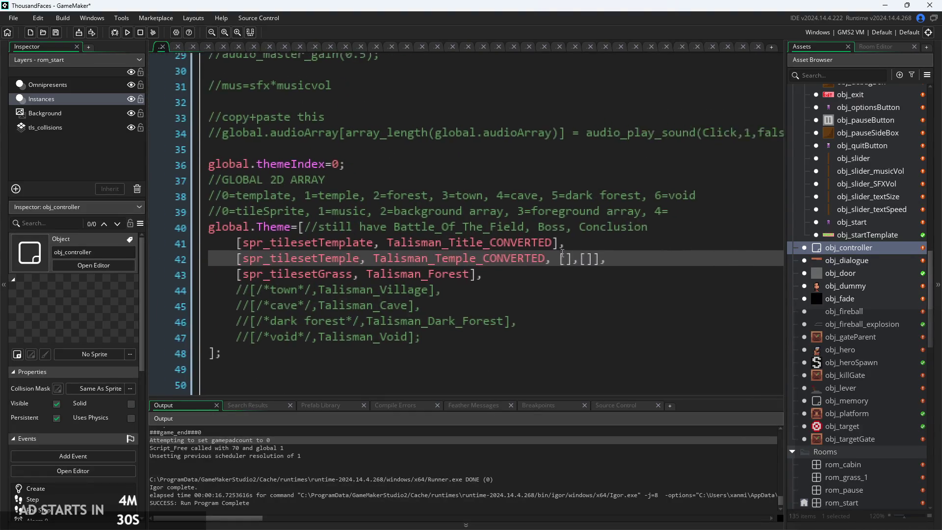
{"action": "scroll", "coordinate": [562, 253], "scroll_direction": "right", "scroll_amount": 1}
{"action": "scroll", "coordinate": [883, 349], "scroll_direction": "down", "scroll_amount": 5}
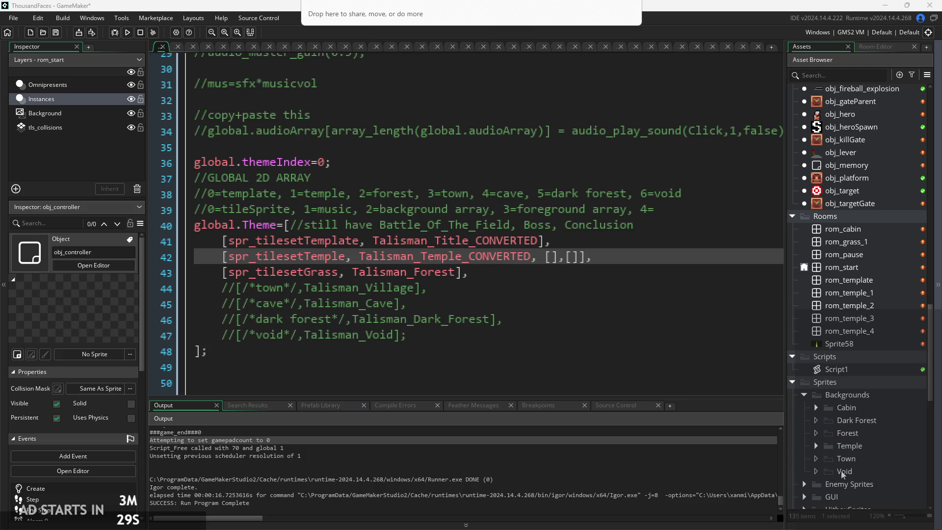
- Preview the Temple background and foreground sprites in the Asset Browser
{"action": "left_click", "coordinate": [817, 445]}
{"action": "left_click", "coordinate": [815, 445]}
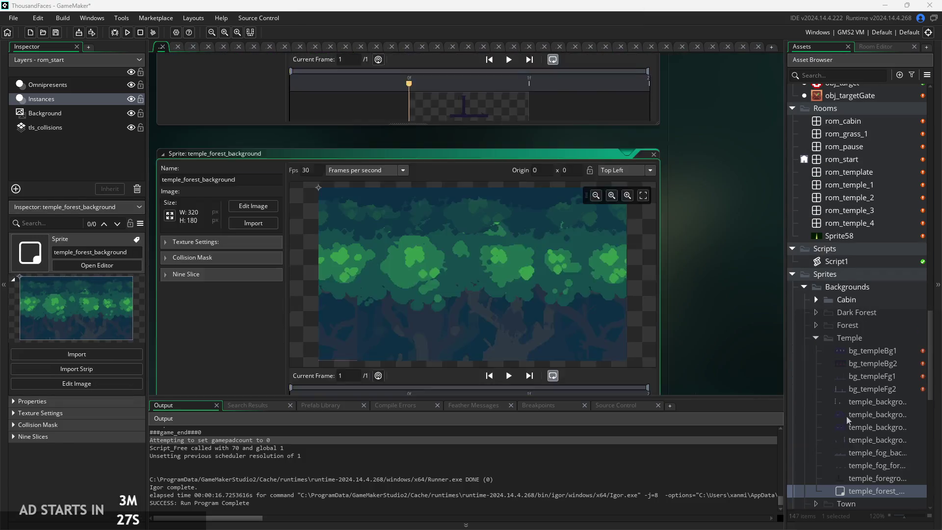
{"action": "left_click", "coordinate": [862, 351]}
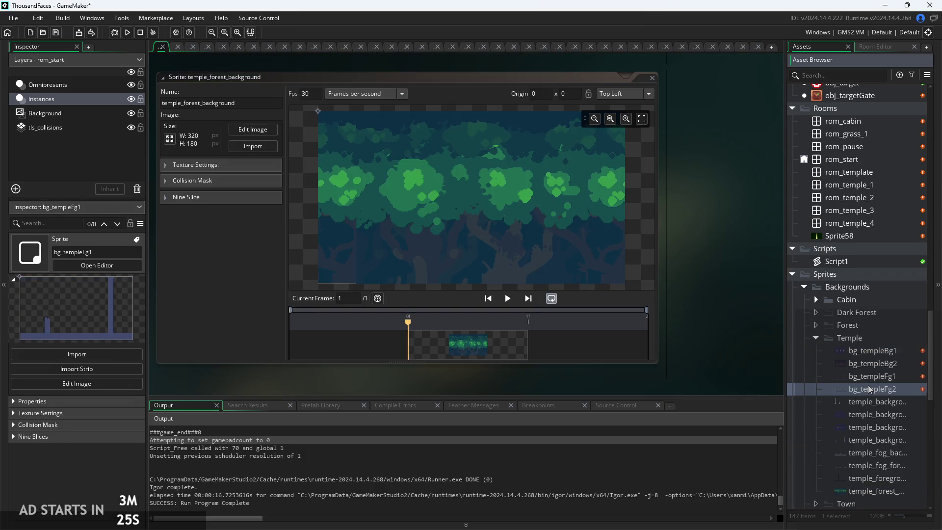
{"action": "left_click", "coordinate": [873, 404]}
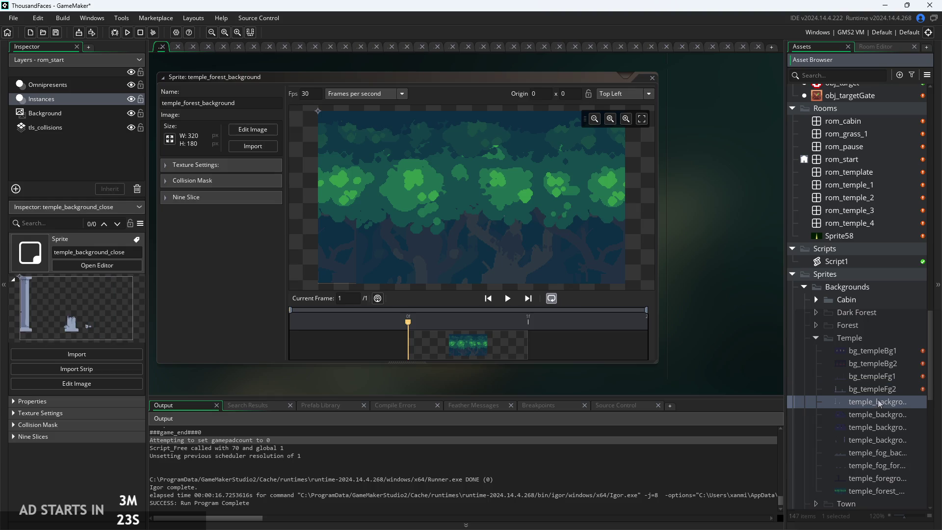
{"action": "left_click", "coordinate": [880, 415]}
{"action": "left_click", "coordinate": [889, 427]}
{"action": "left_click", "coordinate": [892, 440]}
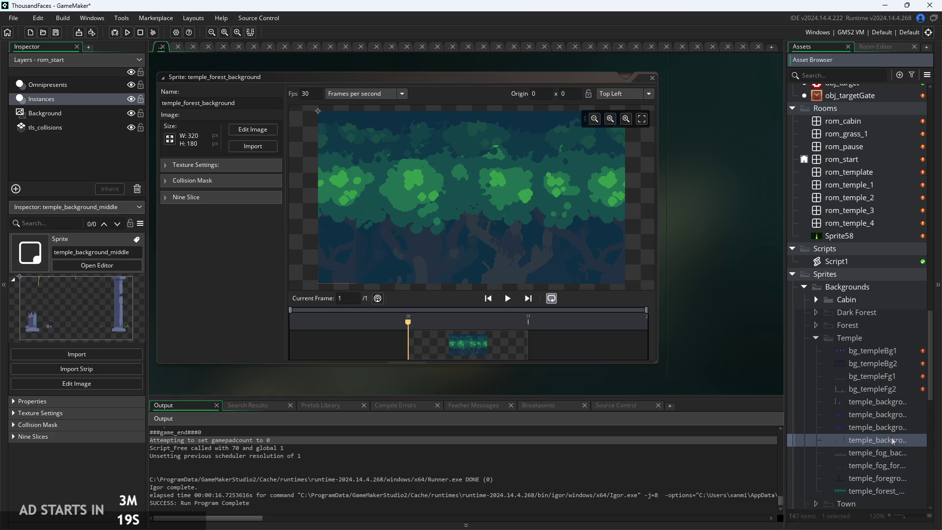
{"action": "left_click", "coordinate": [893, 453]}
{"action": "left_click", "coordinate": [896, 465]}
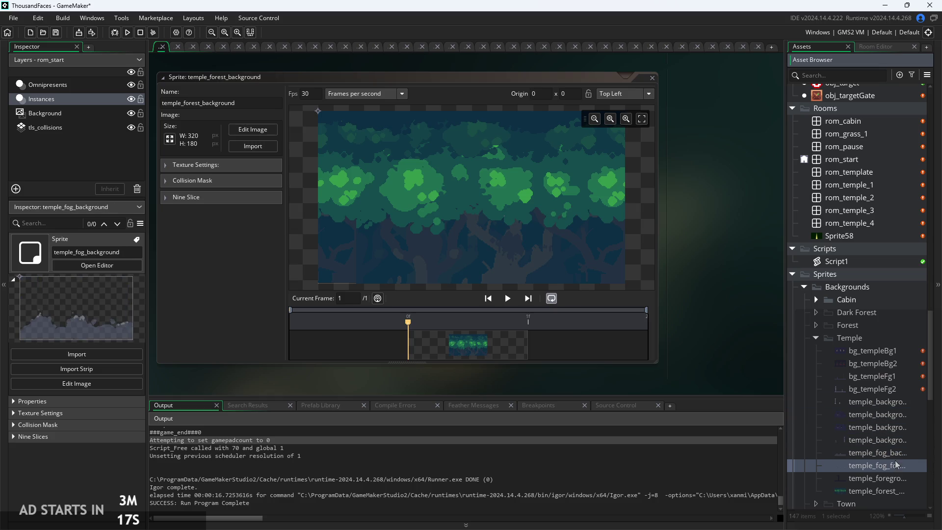
{"action": "left_click", "coordinate": [899, 478]}
{"action": "left_click", "coordinate": [900, 470]}
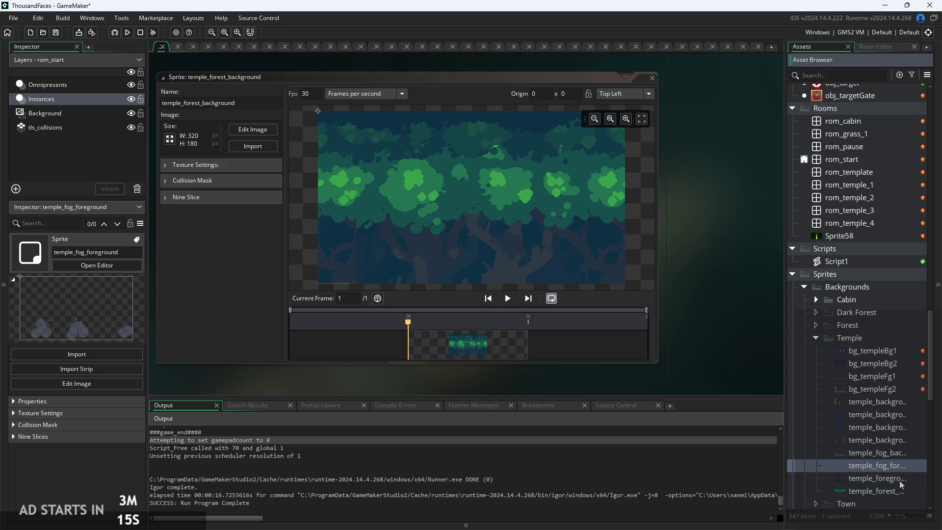
{"action": "left_click", "coordinate": [898, 478]}
{"action": "left_click", "coordinate": [896, 492]}
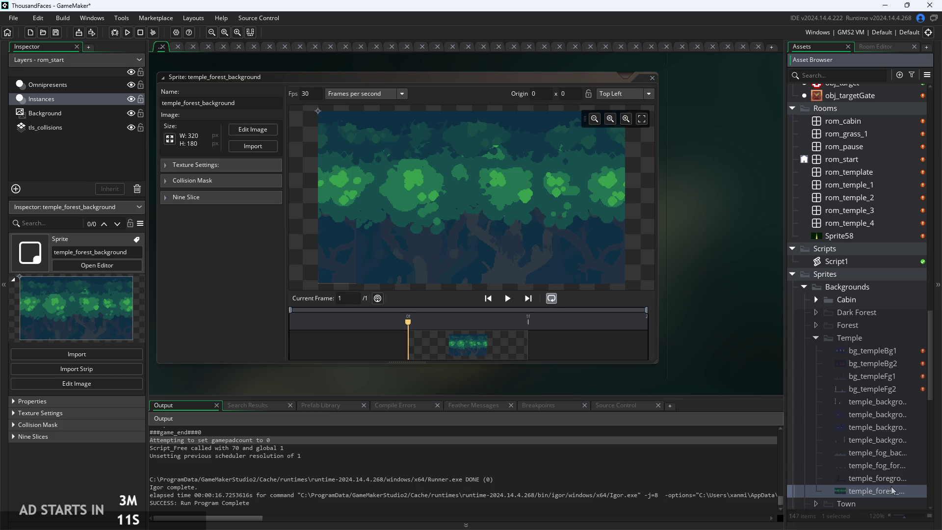
{"action": "left_click", "coordinate": [889, 479]}
{"action": "left_click", "coordinate": [891, 491]}
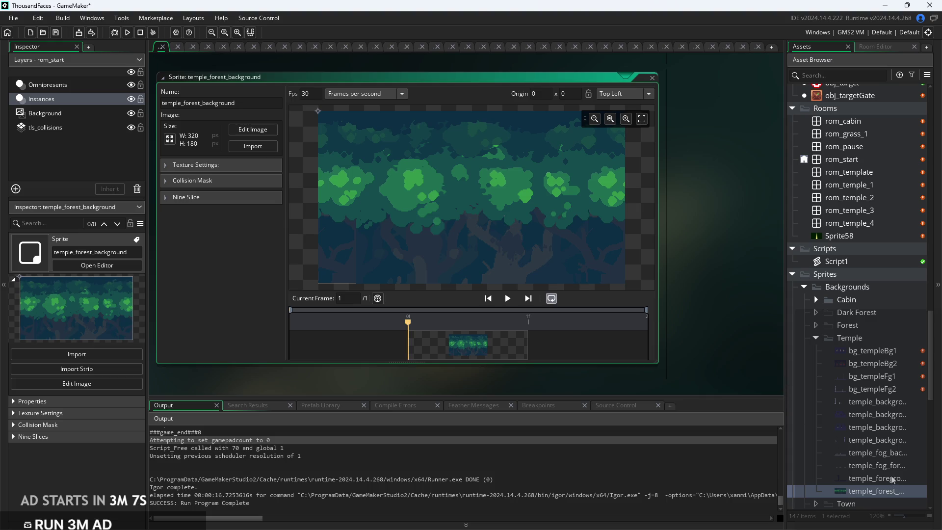
- Open the temple_foreground_close and temple_fog_foreground sprites in their editors
{"action": "double_click", "coordinate": [890, 479]}
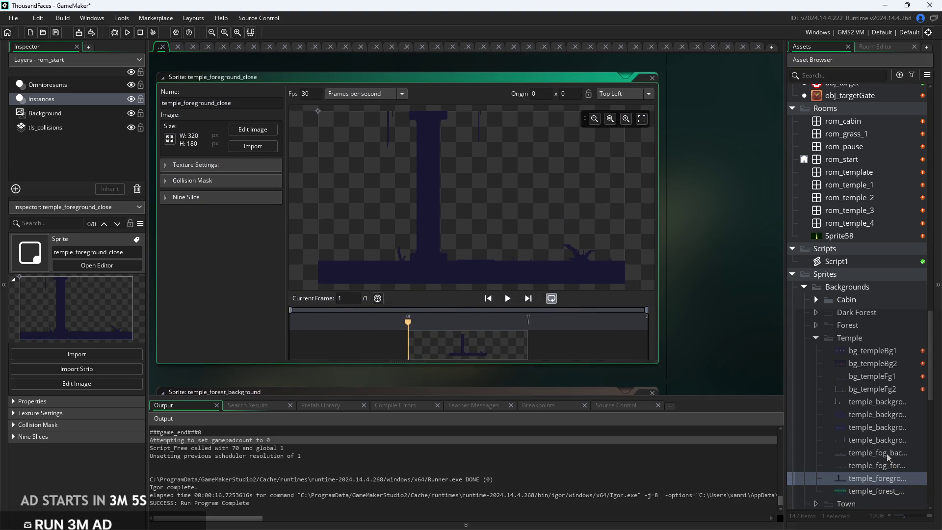
{"action": "double_click", "coordinate": [896, 467]}
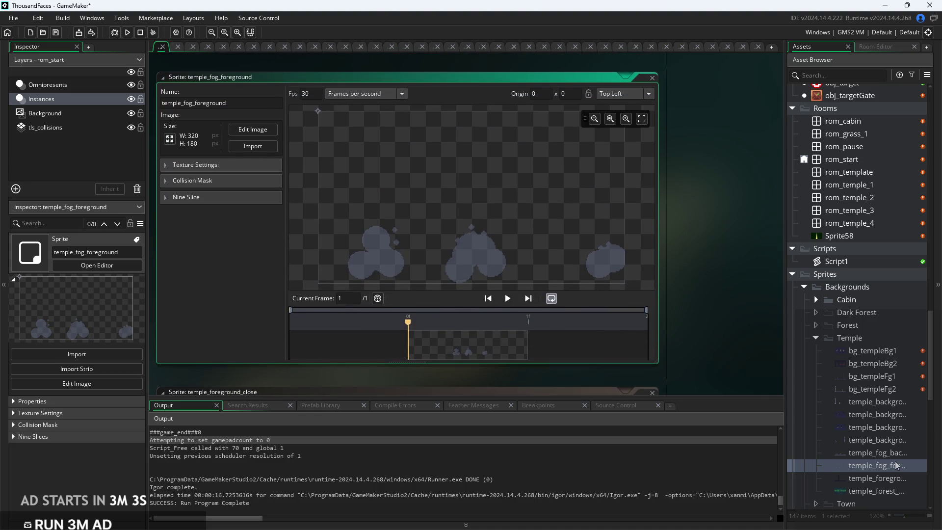
{"action": "double_click", "coordinate": [894, 478]}
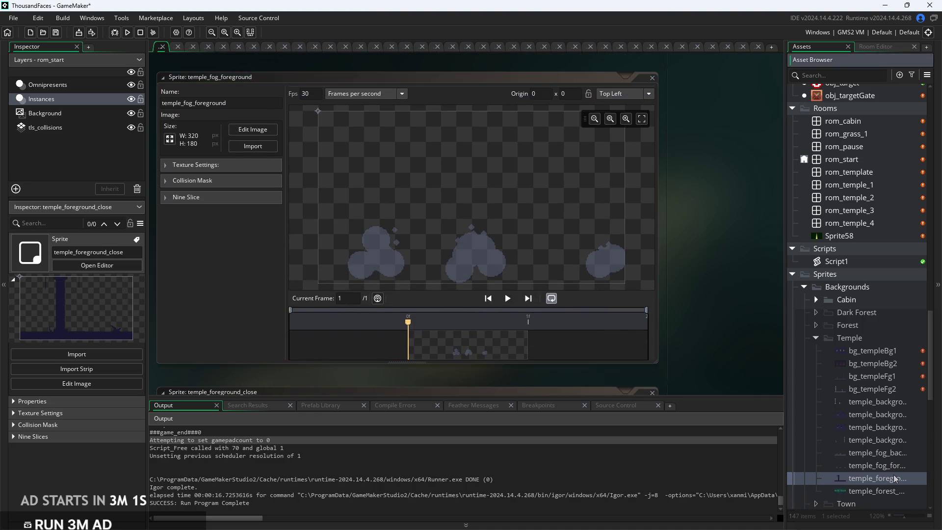
{"action": "left_click_drag", "start_coordinate": [752, 291], "coordinate": [727, 295]}
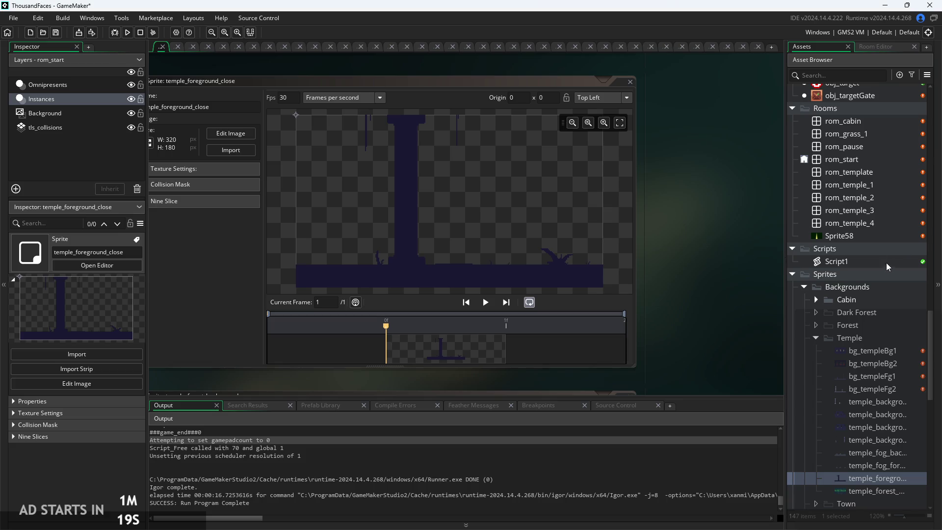
- Open obj_controller's Create event code from the Asset Browser
{"action": "scroll", "coordinate": [885, 264], "scroll_direction": "up", "scroll_amount": 3}
{"action": "scroll", "coordinate": [885, 267], "scroll_direction": "up", "scroll_amount": 5}
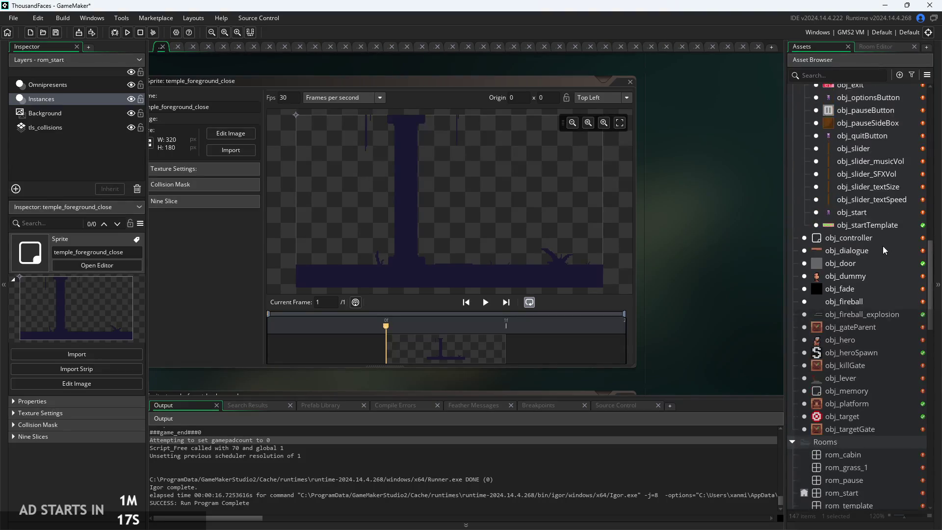
{"action": "left_click", "coordinate": [881, 242]}
{"action": "double_click", "coordinate": [873, 244]}
{"action": "scroll", "coordinate": [858, 246], "scroll_direction": "down", "scroll_amount": 10}
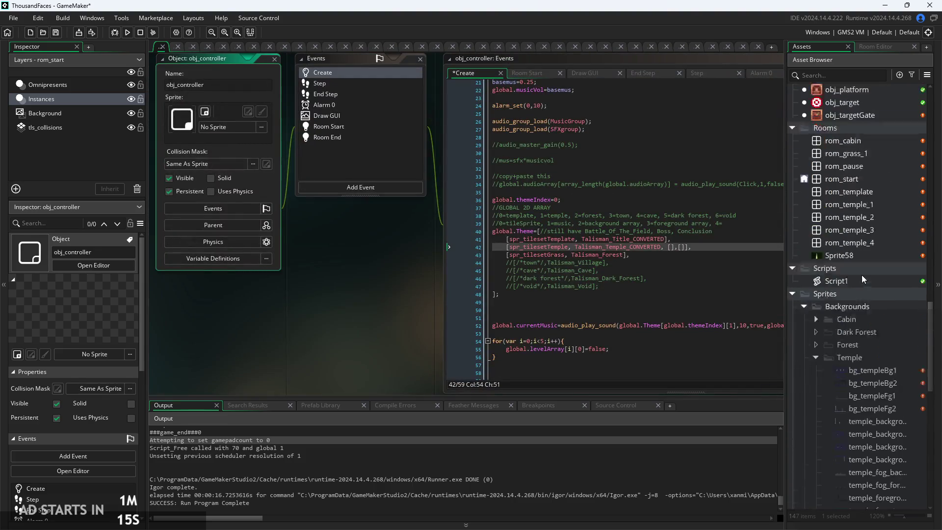
{"action": "scroll", "coordinate": [655, 303], "scroll_direction": "up", "scroll_amount": 5, "text": "ctrl"}
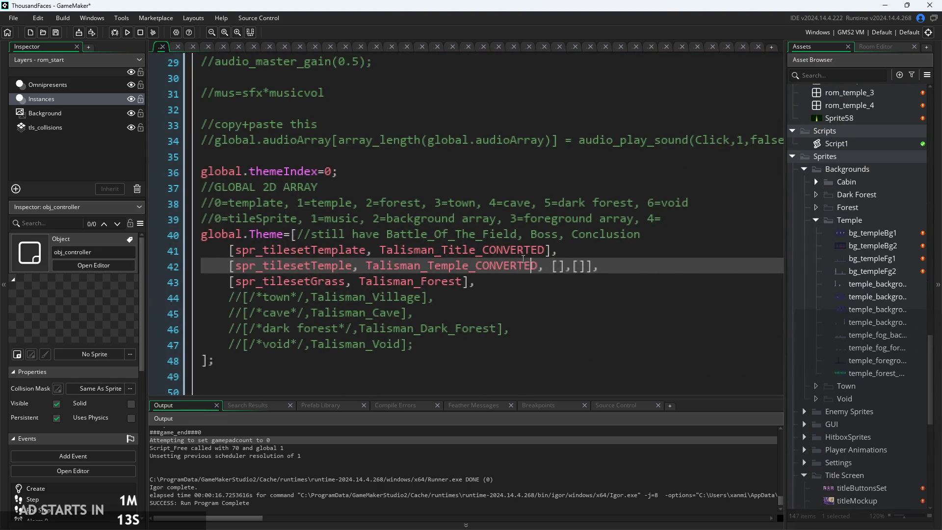
- Fill the Temple background array with temple_background_far and temple_background_far_2
{"action": "left_click", "coordinate": [562, 266]}
{"action": "type", "text": "temple"}
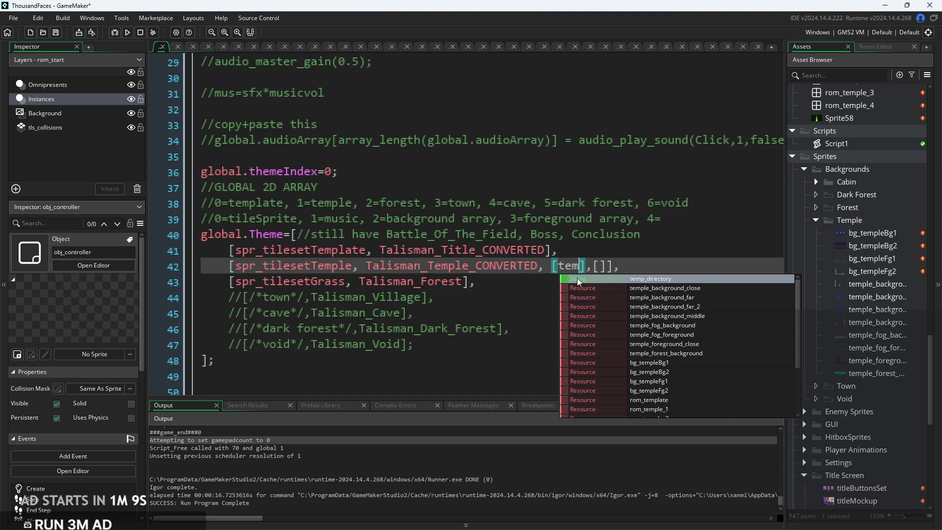
{"action": "key", "text": "Down"}
{"action": "key", "text": "Return"}
{"action": "type", "text": ",tem"}
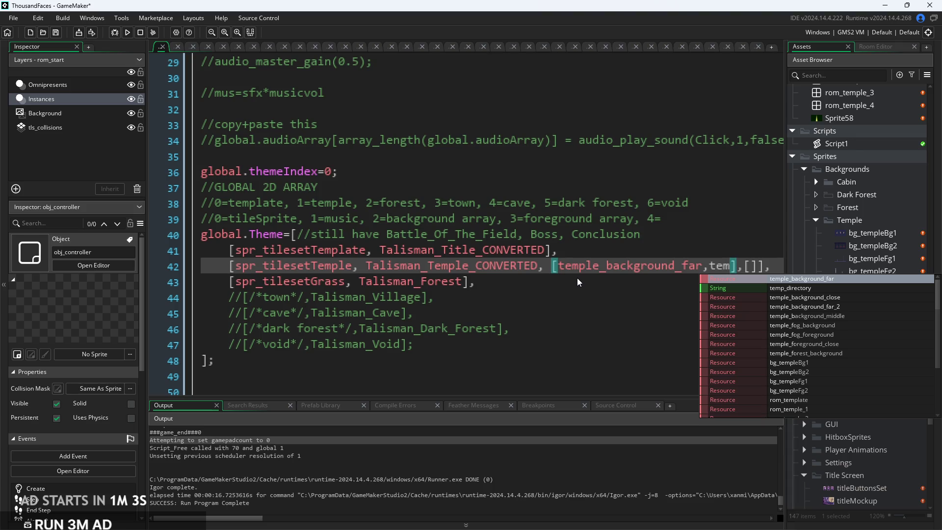
{"action": "type", "text": "ple_background_f"}
{"action": "key", "text": "BackSpace"}
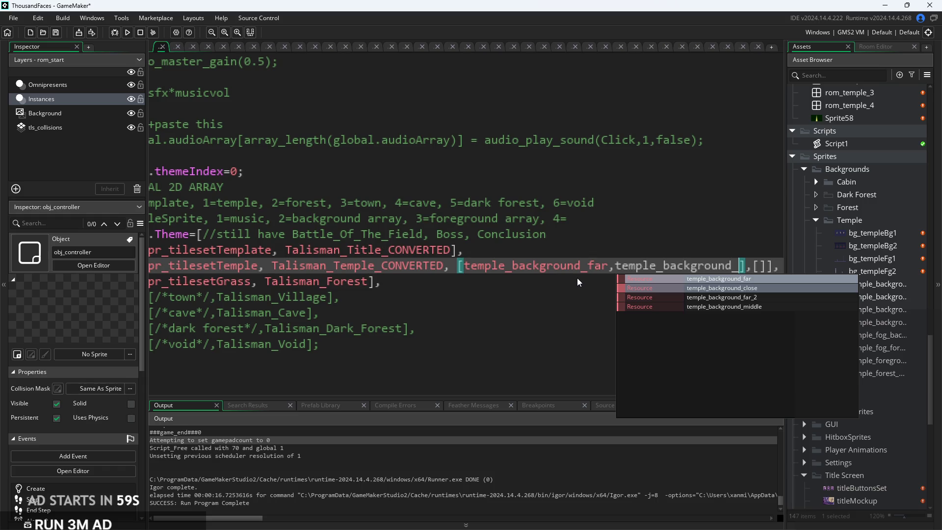
{"action": "key", "text": "Down"}
{"action": "key", "text": "Return"}
{"action": "scroll", "coordinate": [877, 351], "scroll_direction": "down", "scroll_amount": 1}
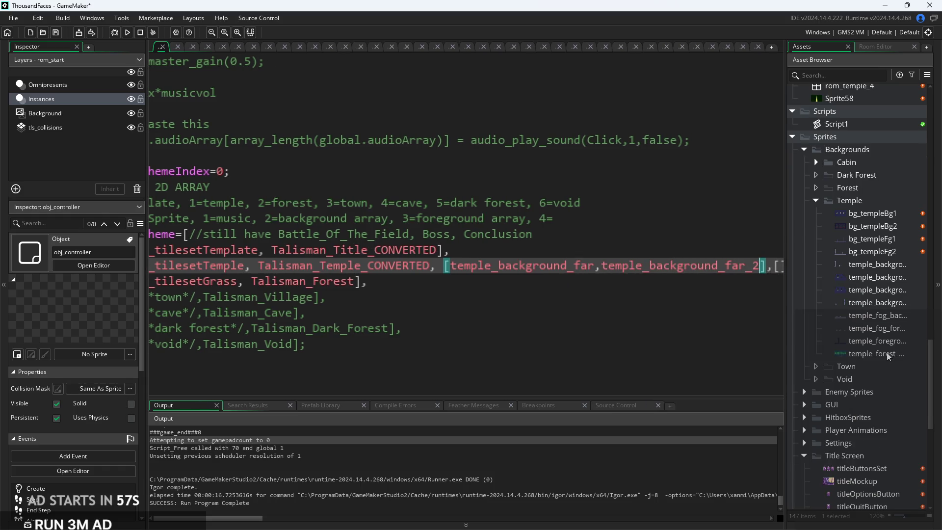
{"action": "double_click", "coordinate": [875, 277]}
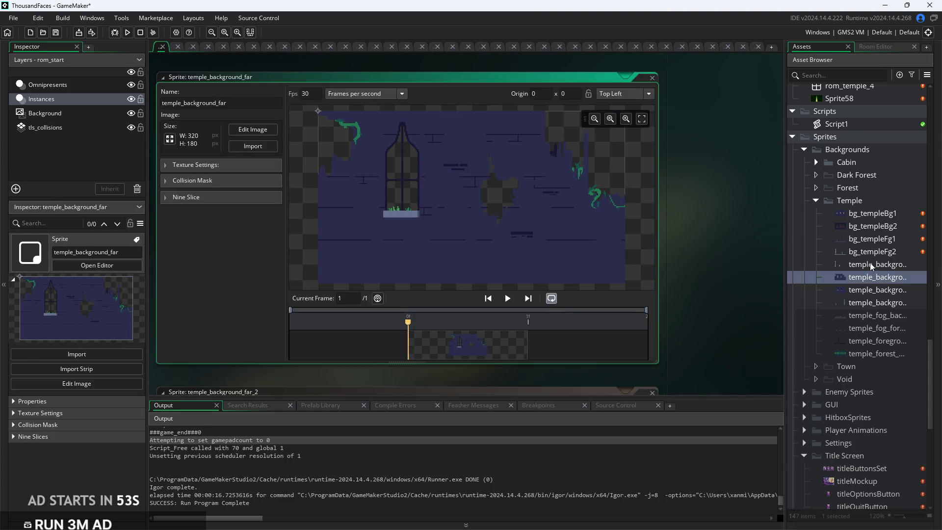
{"action": "double_click", "coordinate": [870, 267]}
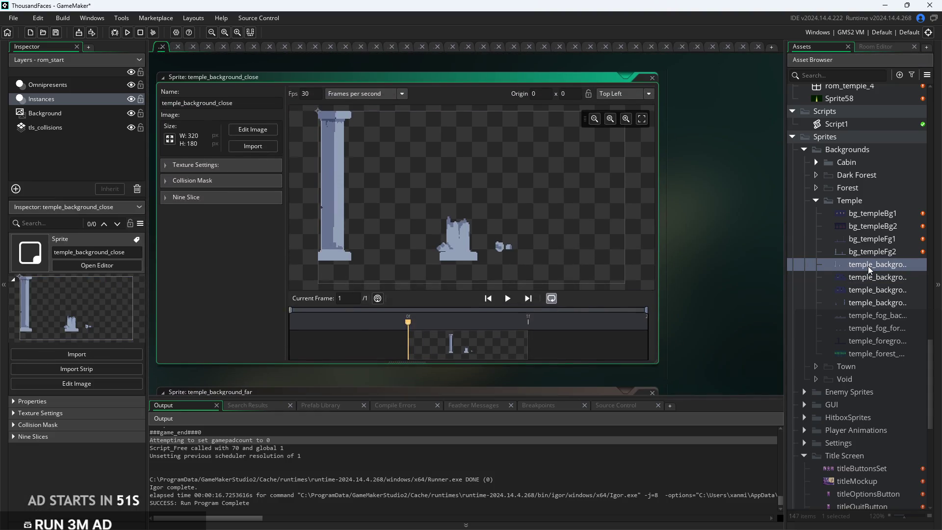
{"action": "double_click", "coordinate": [877, 294]}
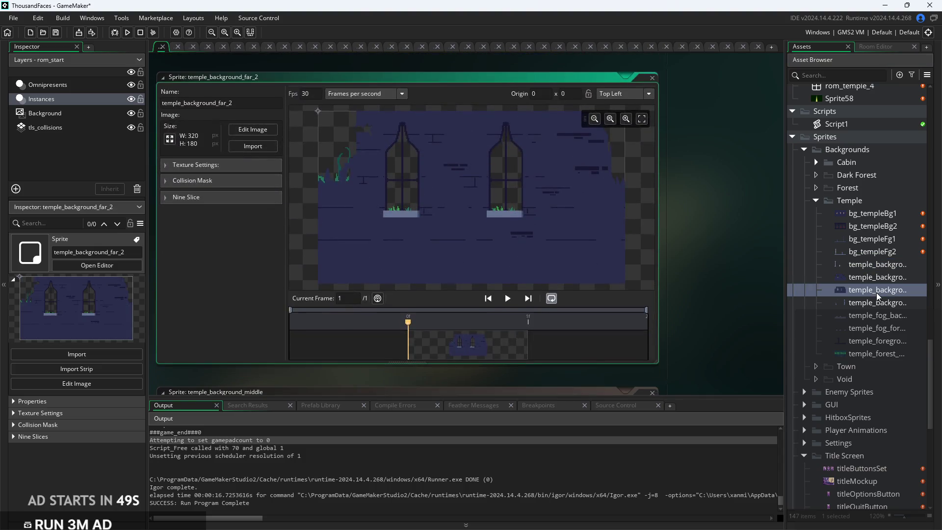
{"action": "double_click", "coordinate": [876, 277]}
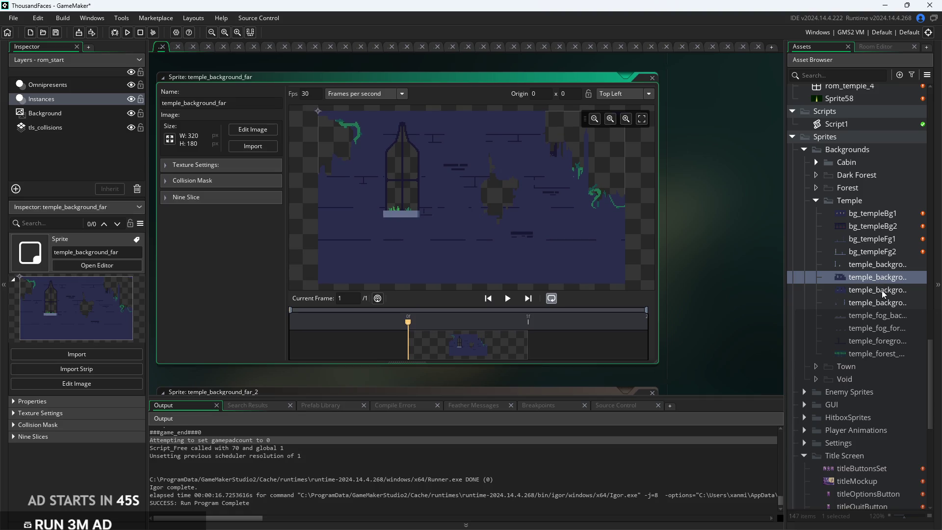
{"action": "double_click", "coordinate": [883, 293]}
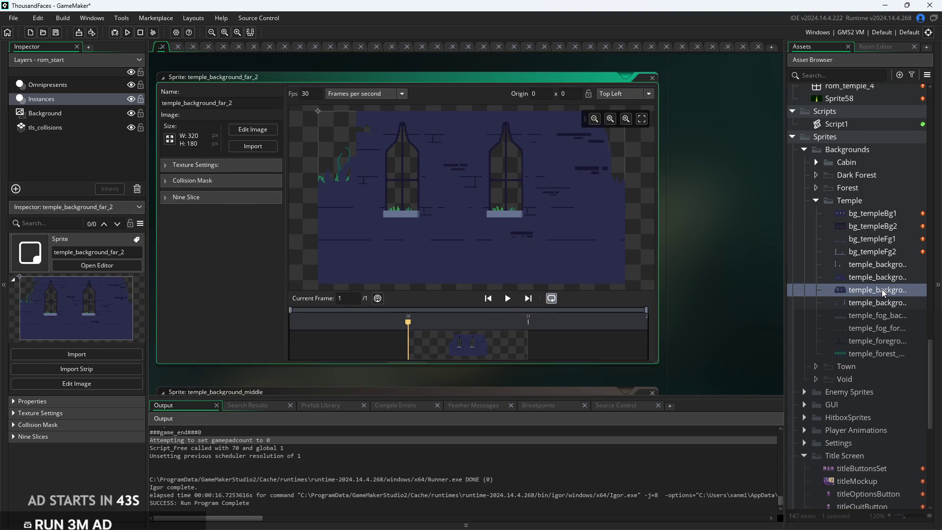
{"action": "double_click", "coordinate": [890, 281]}
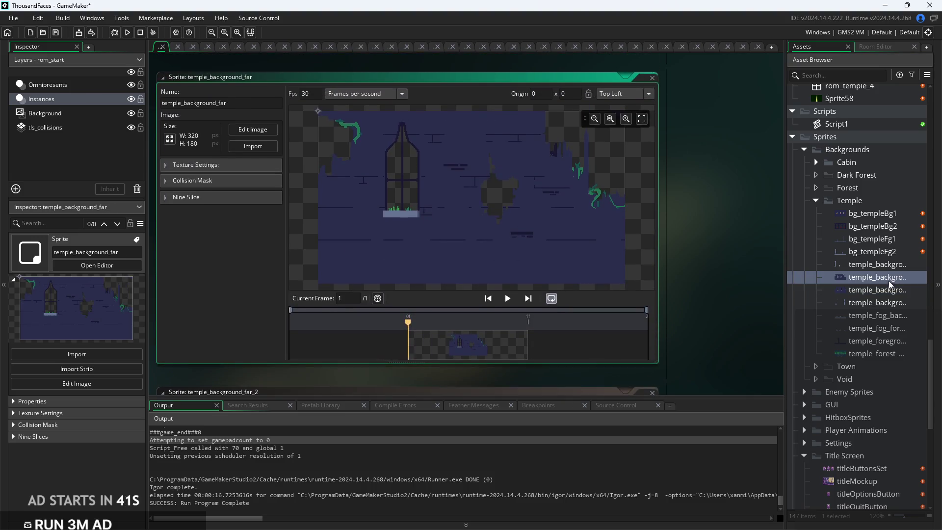
{"action": "double_click", "coordinate": [890, 293]}
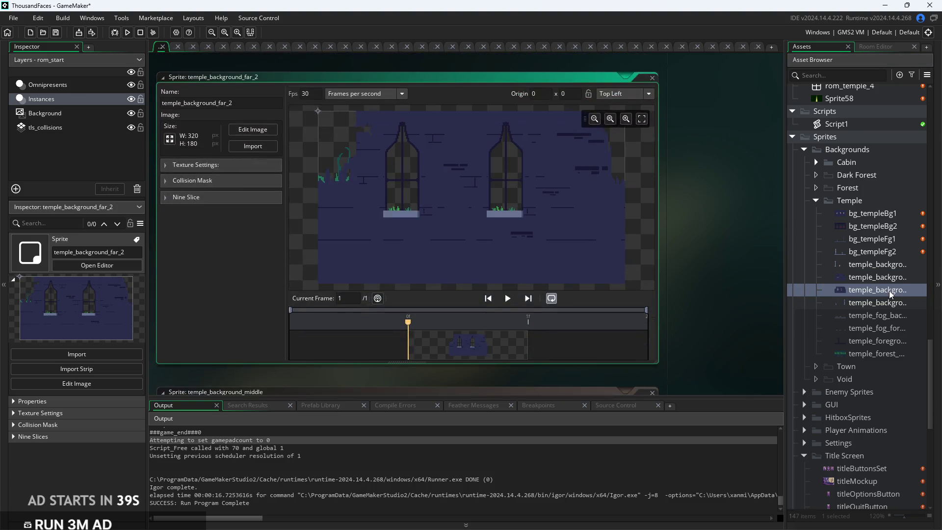
{"action": "double_click", "coordinate": [894, 283]}
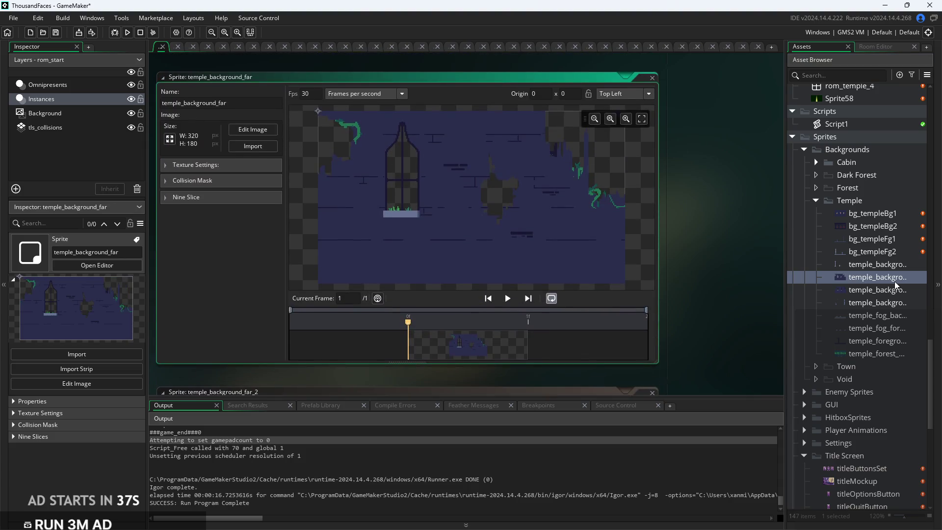
{"action": "double_click", "coordinate": [898, 292]}
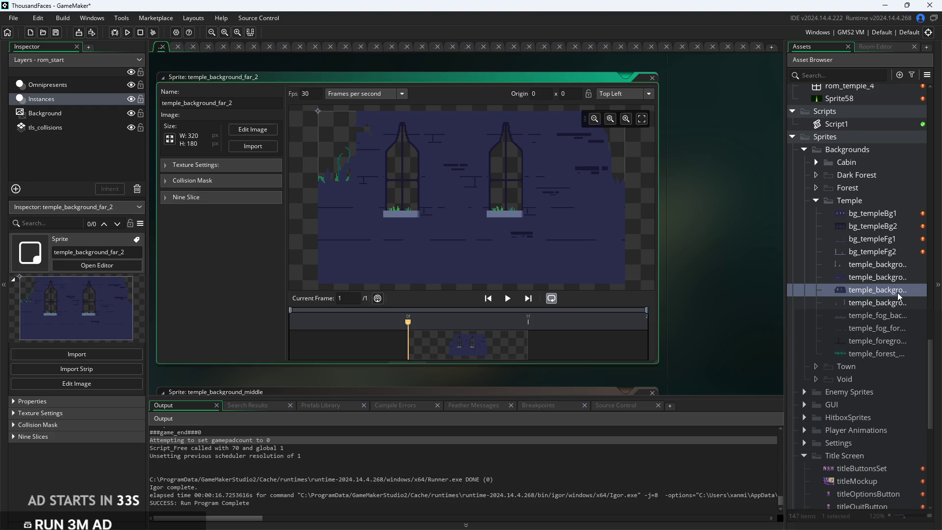
{"action": "scroll", "coordinate": [899, 296], "scroll_direction": "up", "scroll_amount": 5}
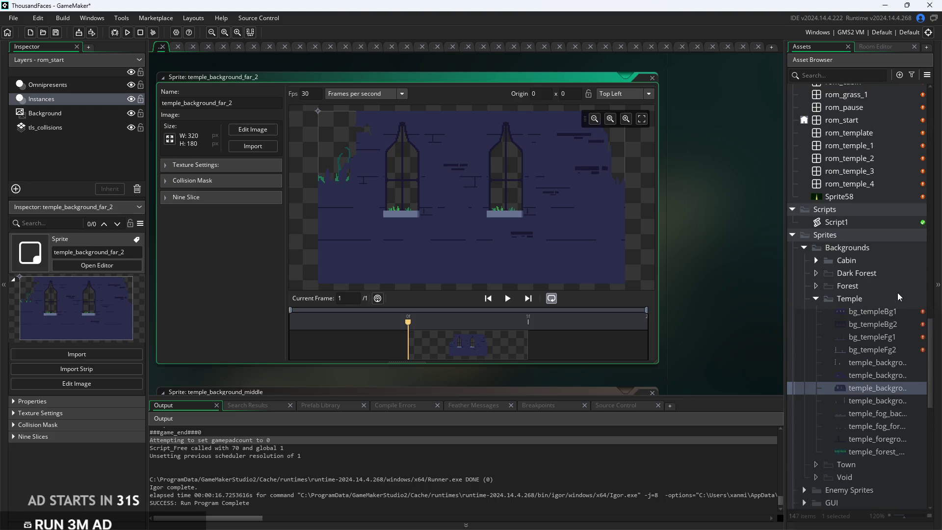
{"action": "scroll", "coordinate": [897, 292], "scroll_direction": "down", "scroll_amount": 3}
{"action": "double_click", "coordinate": [875, 411]}
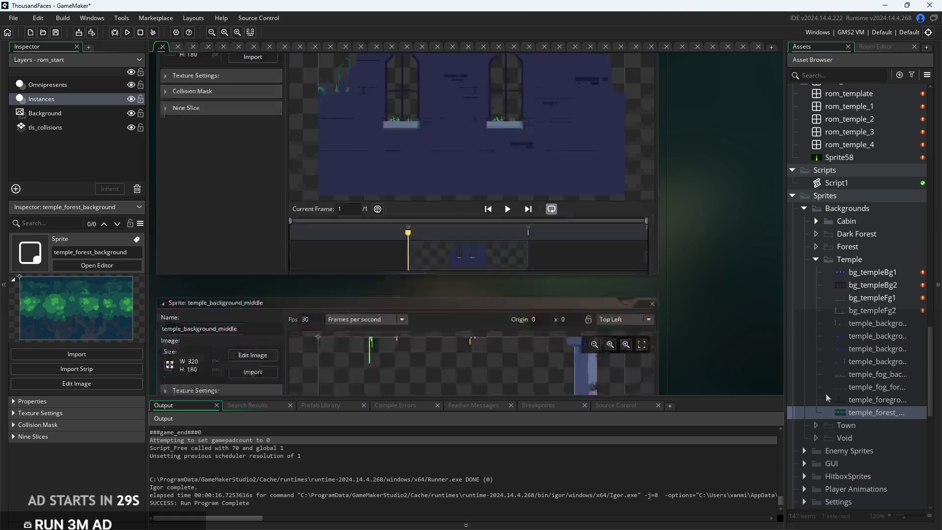
{"action": "scroll", "coordinate": [853, 279], "scroll_direction": "up", "scroll_amount": 8}
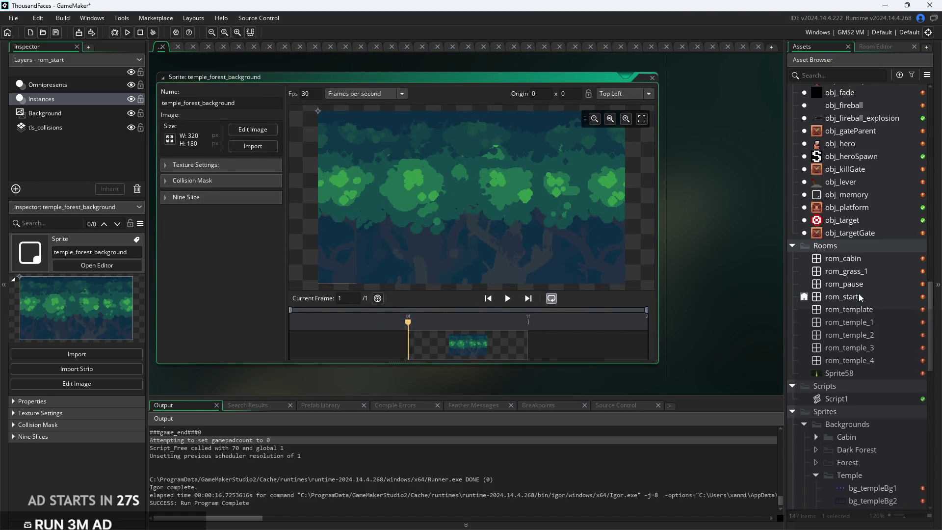
{"action": "scroll", "coordinate": [860, 292], "scroll_direction": "up", "scroll_amount": 1}
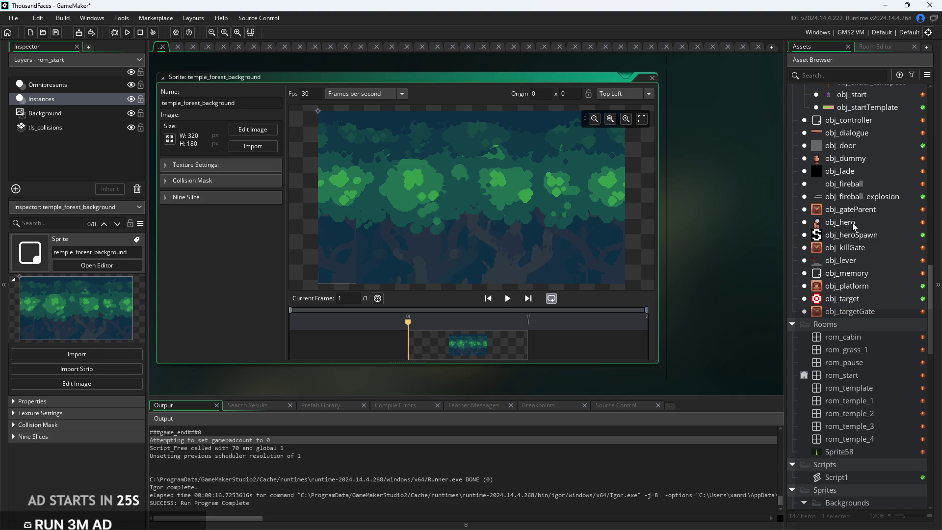
{"action": "left_click", "coordinate": [851, 223]}
{"action": "left_click", "coordinate": [881, 337]}
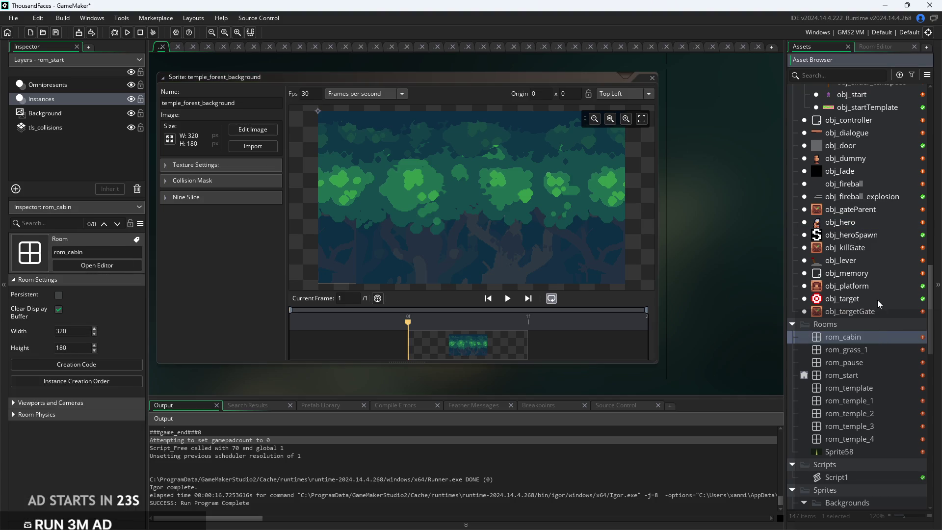
{"action": "scroll", "coordinate": [876, 293], "scroll_direction": "up", "scroll_amount": 5}
{"action": "left_click", "coordinate": [872, 239]}
{"action": "double_click", "coordinate": [872, 240]}
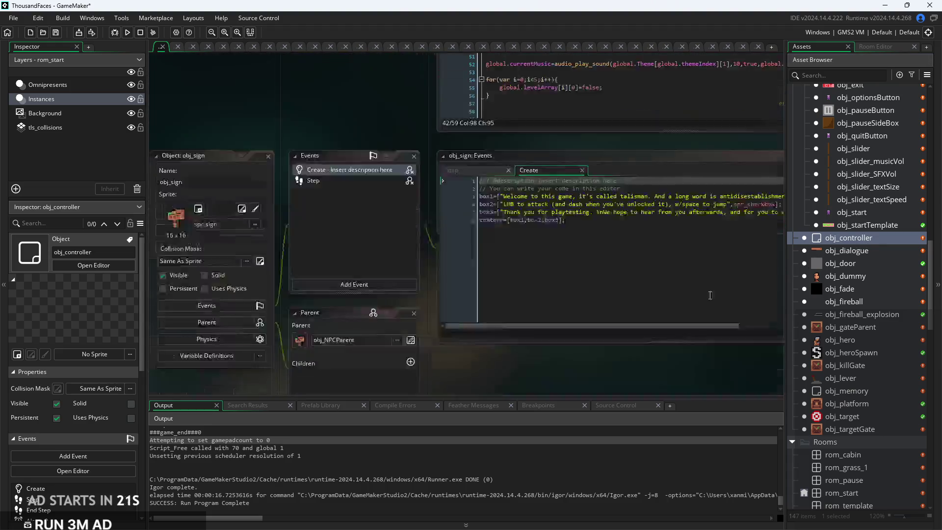
{"action": "scroll", "coordinate": [484, 301], "scroll_direction": "up", "scroll_amount": 3}
{"action": "left_click", "coordinate": [484, 301]}
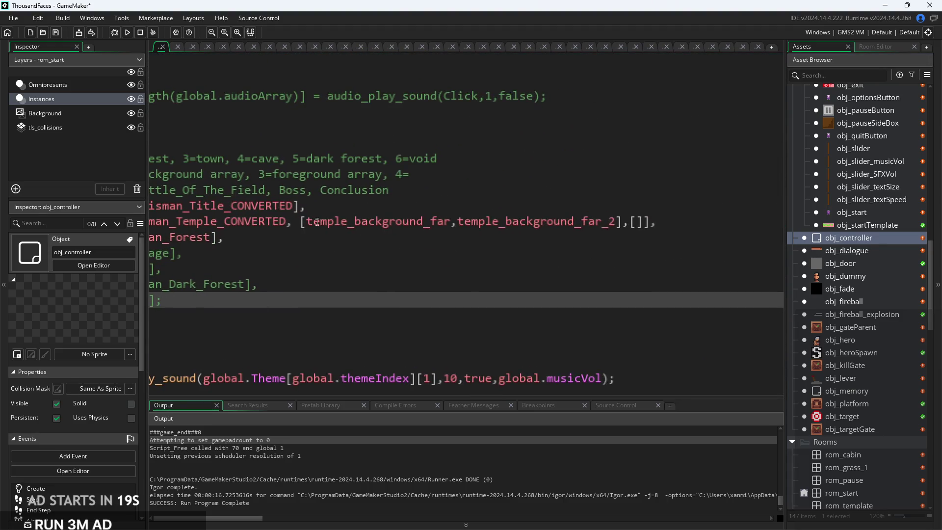
{"action": "left_click", "coordinate": [313, 223]}
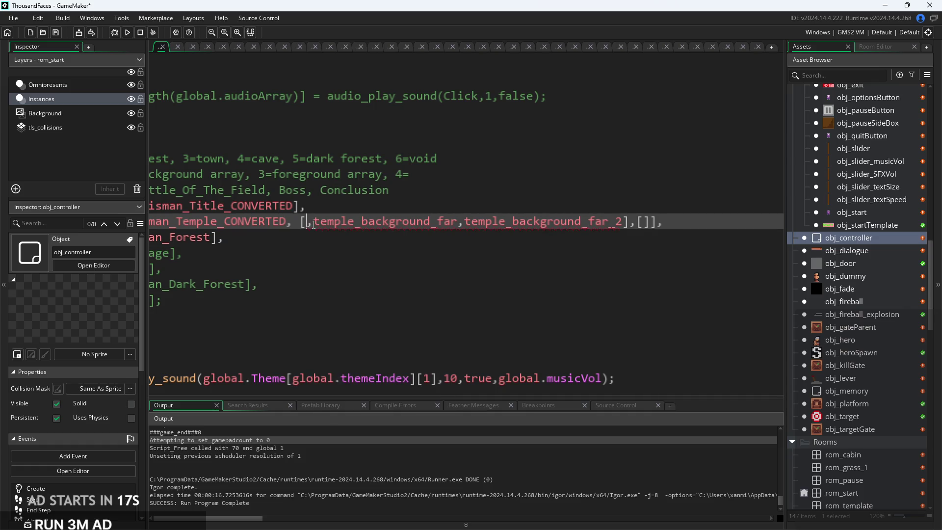
- Insert temple_forest_background as the first entry of the temple background array
{"action": "type", "text": ","}
{"action": "key", "text": "Left"}
{"action": "type", "text": "temple"}
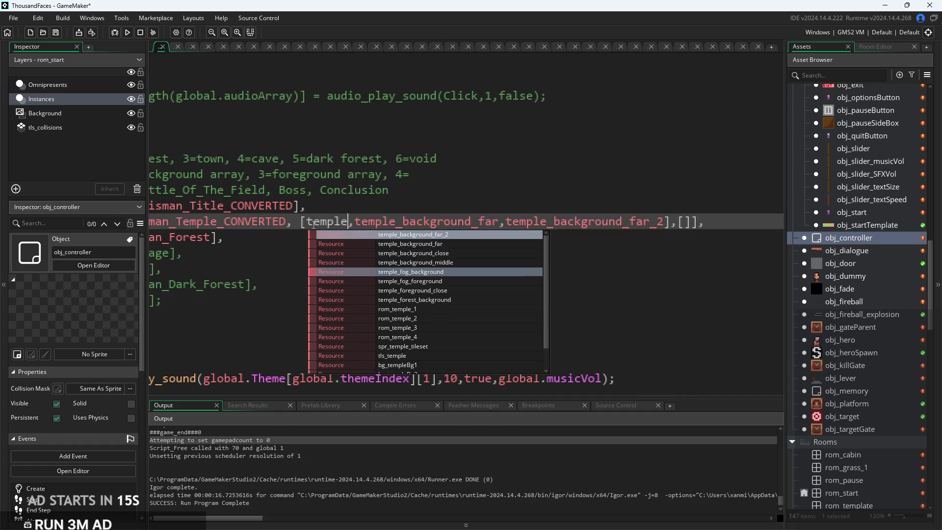
{"action": "left_click", "coordinate": [471, 300]}
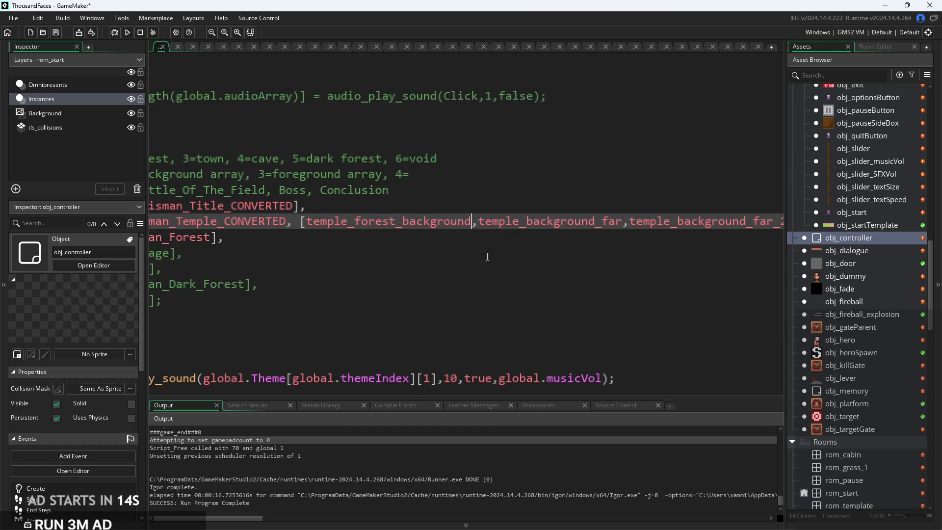
{"action": "mouse_move", "coordinate": [505, 221]}
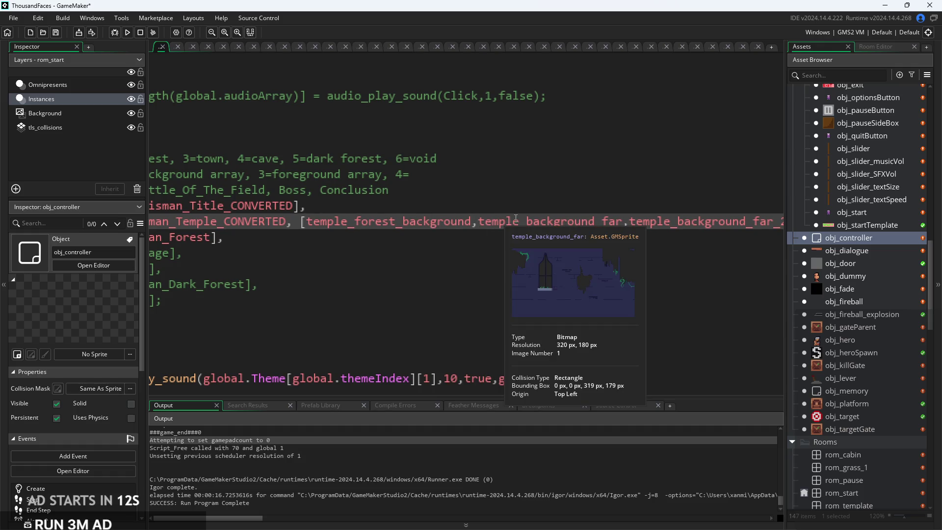
{"action": "scroll", "coordinate": [515, 217], "scroll_direction": "right", "scroll_amount": 5}
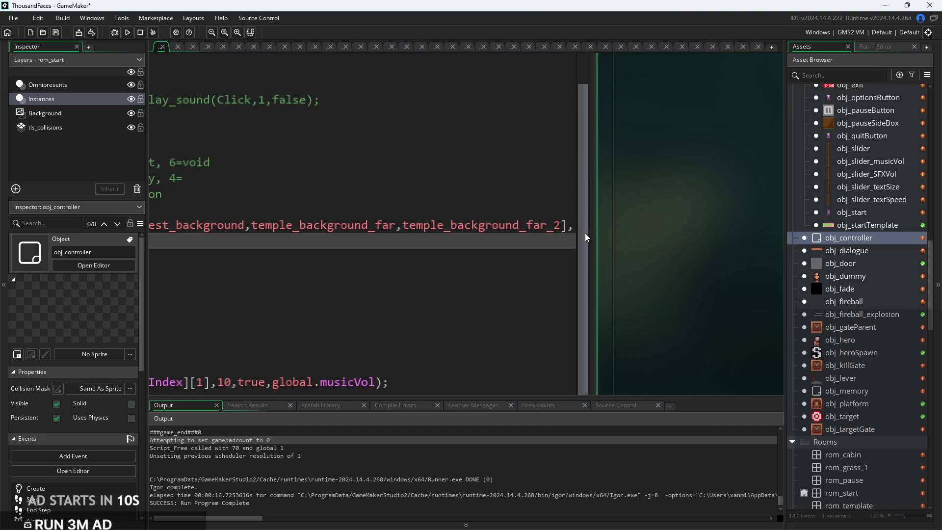
{"action": "left_click_drag", "start_coordinate": [585, 237], "coordinate": [692, 238]}
{"action": "left_click", "coordinate": [557, 226]}
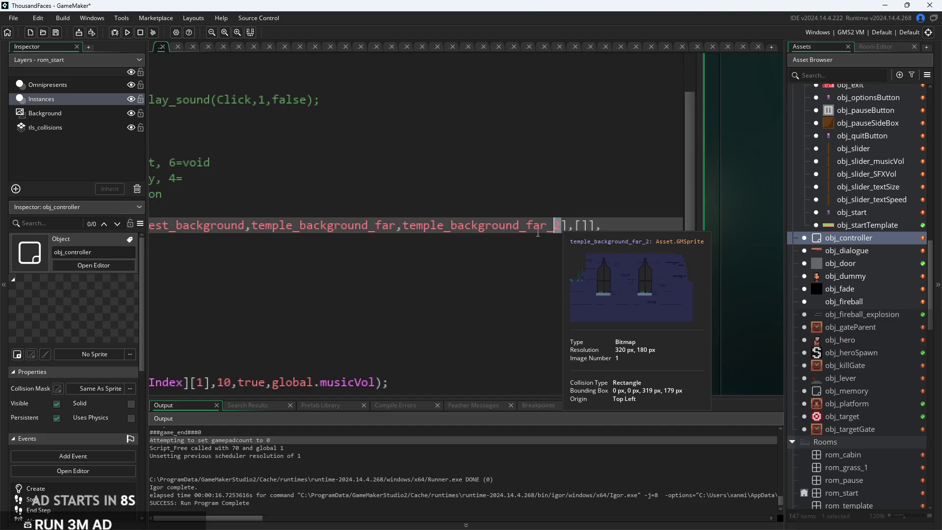
{"action": "scroll", "coordinate": [537, 233], "scroll_direction": "left", "scroll_amount": 4}
- Delete temple_background_far_2, leaving temple_background_far followed by a trailing comma
{"action": "double_click", "coordinate": [598, 231]}
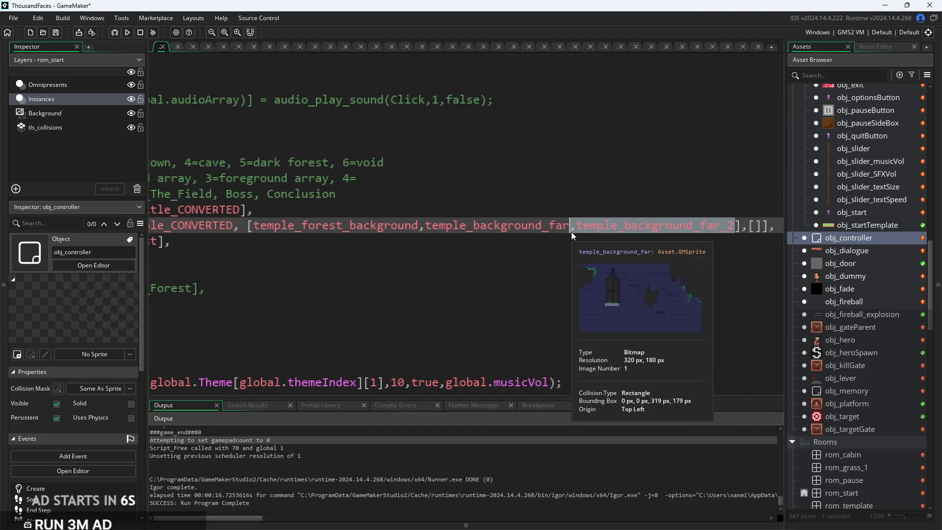
{"action": "left_click", "coordinate": [578, 231]}
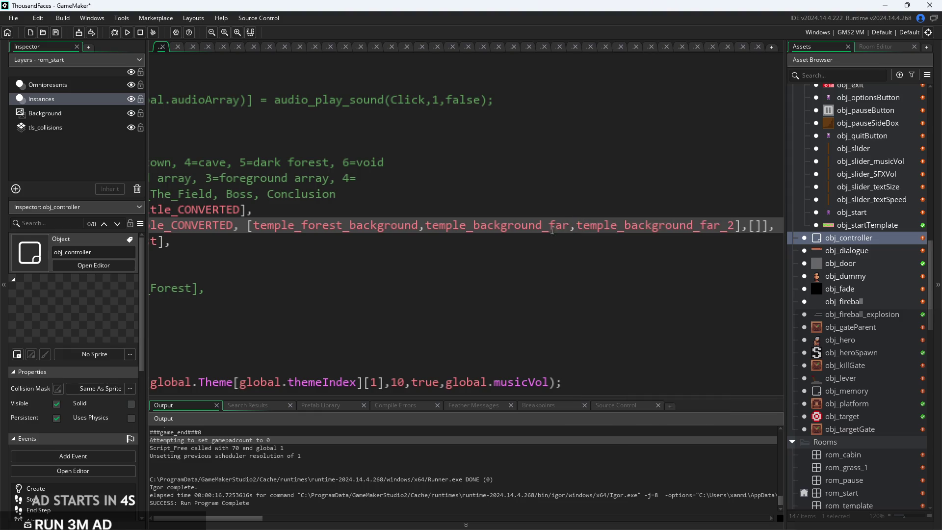
{"action": "left_click", "coordinate": [426, 229]}
{"action": "mouse_move", "coordinate": [426, 229]}
{"action": "left_mouse_down"}
{"action": "mouse_move", "coordinate": [735, 231]}
{"action": "mouse_move", "coordinate": [602, 237]}
{"action": "mouse_move", "coordinate": [578, 229]}
{"action": "left_mouse_up"}
{"action": "left_click", "coordinate": [728, 229]}
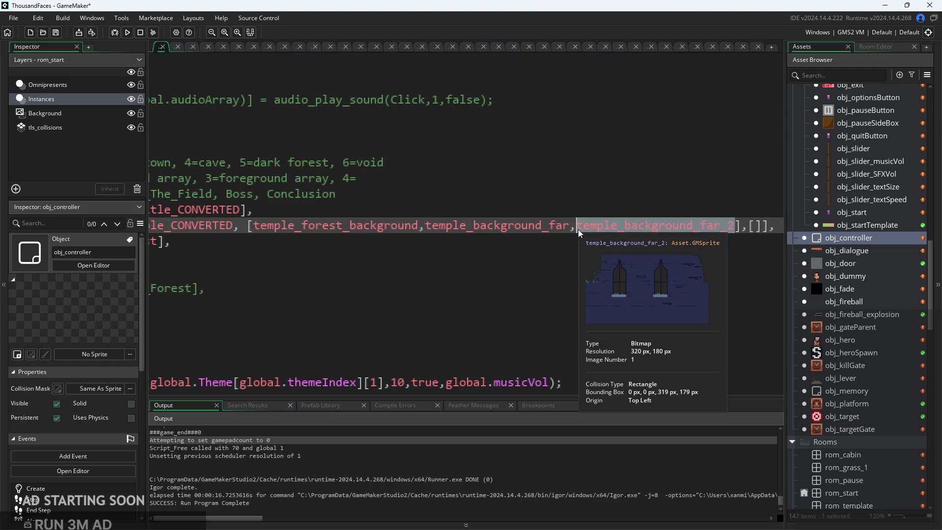
{"action": "key", "text": "BackSpace"}
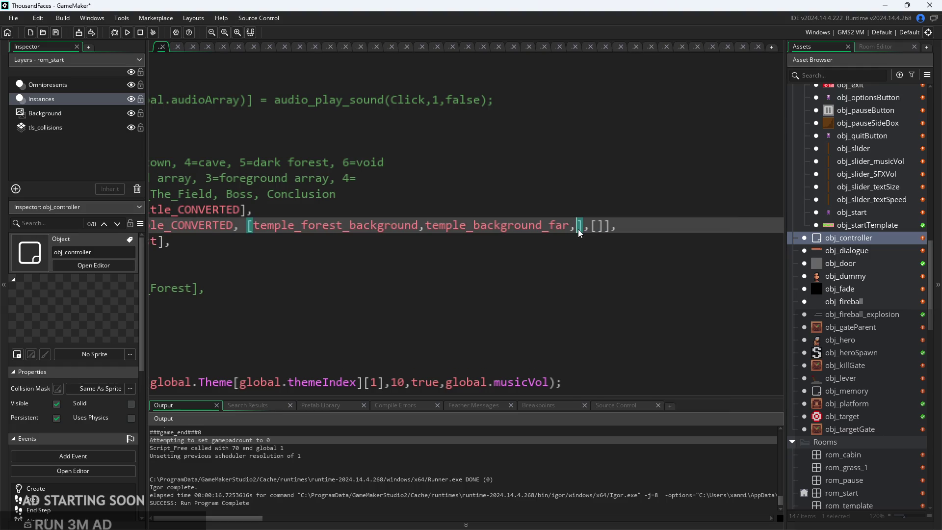
{"action": "mouse_move", "coordinate": [524, 222]}
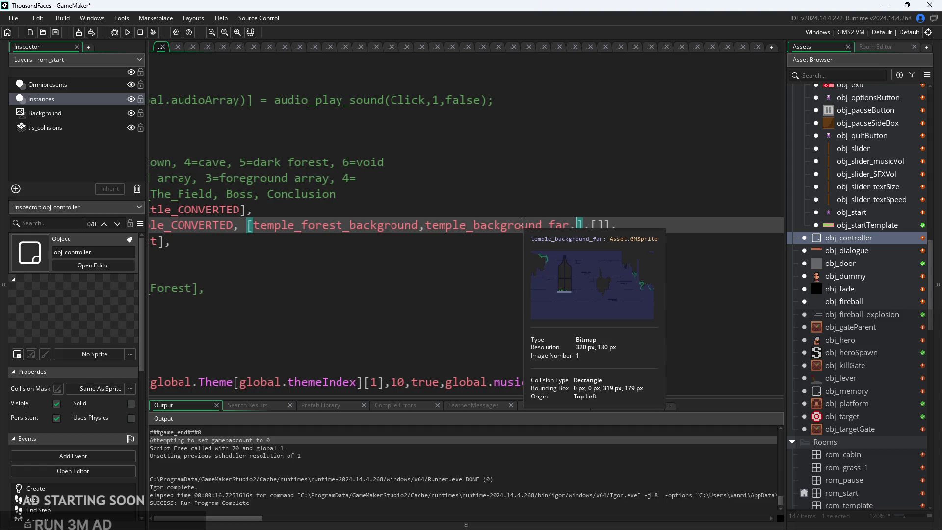
{"action": "scroll", "coordinate": [849, 309], "scroll_direction": "down", "scroll_amount": 10}
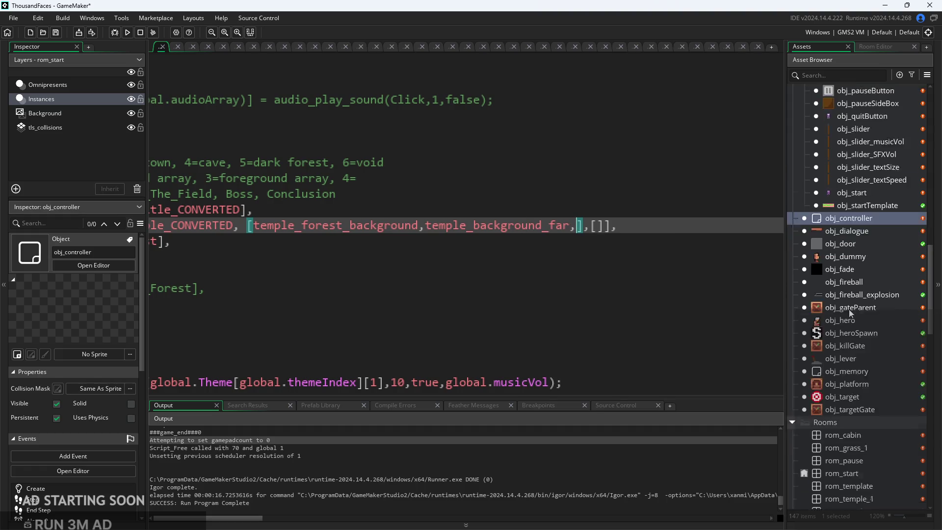
{"action": "scroll", "coordinate": [847, 384], "scroll_direction": "down", "scroll_amount": 5}
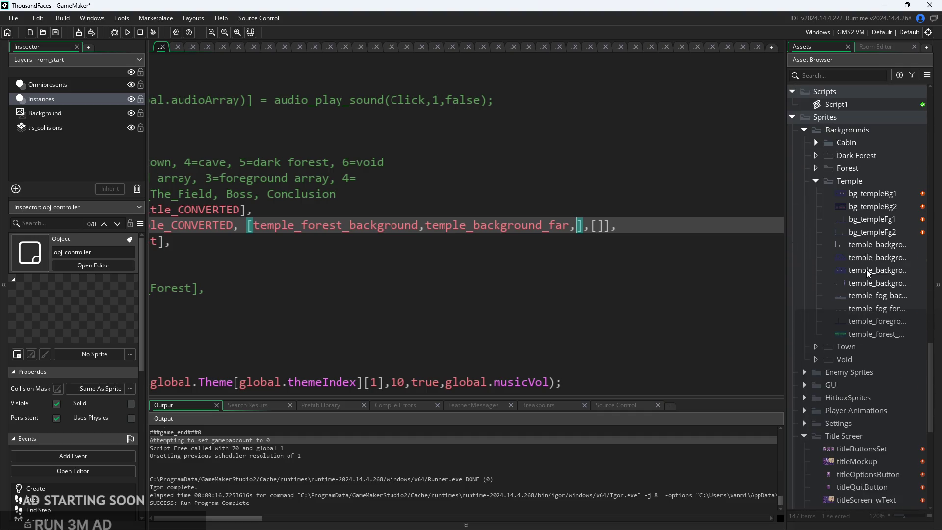
{"action": "left_click", "coordinate": [783, 257]}
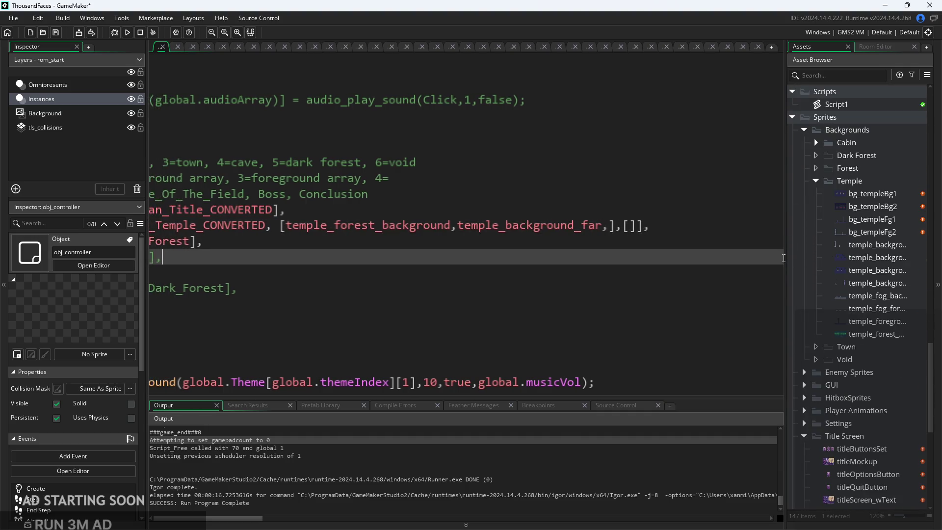
- Add temple_background_middle after temple_background_far using autocomplete
{"action": "left_click_drag", "start_coordinate": [785, 257], "coordinate": [717, 268]}
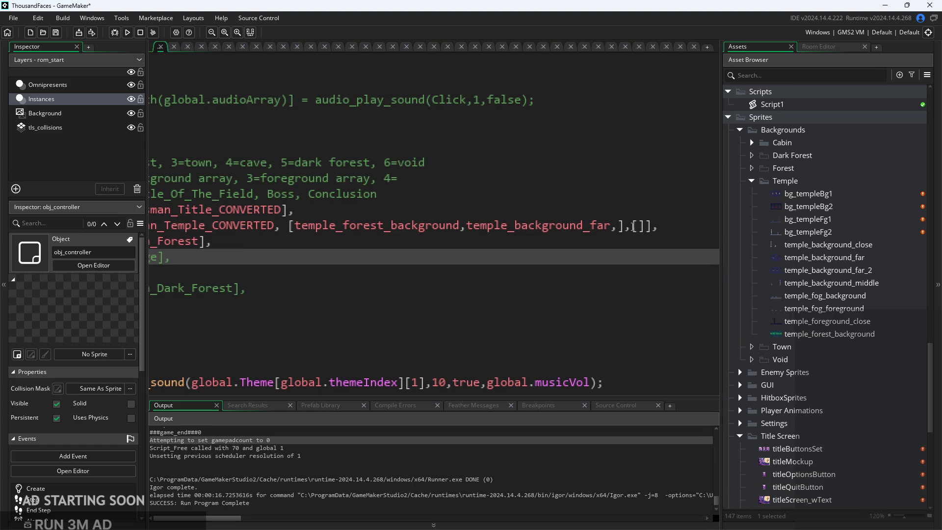
{"action": "left_click", "coordinate": [618, 225]}
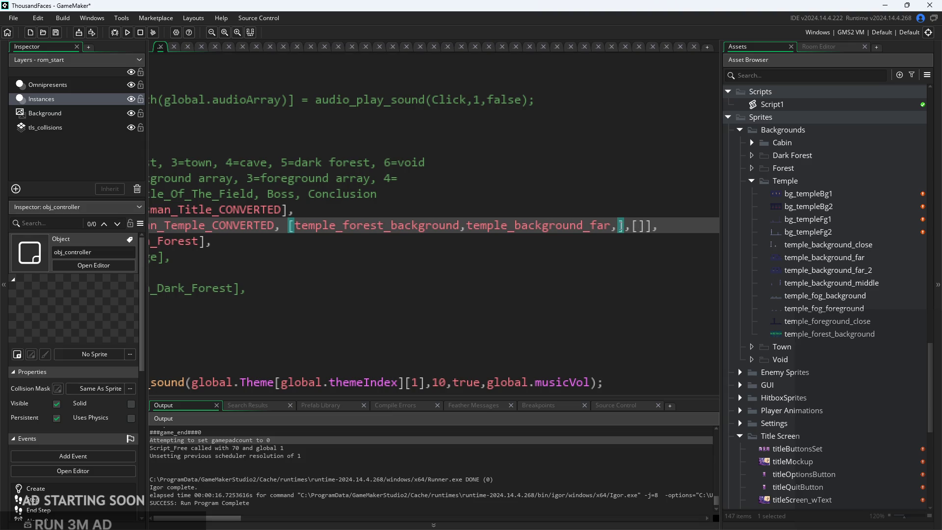
{"action": "type", "text": "te"}
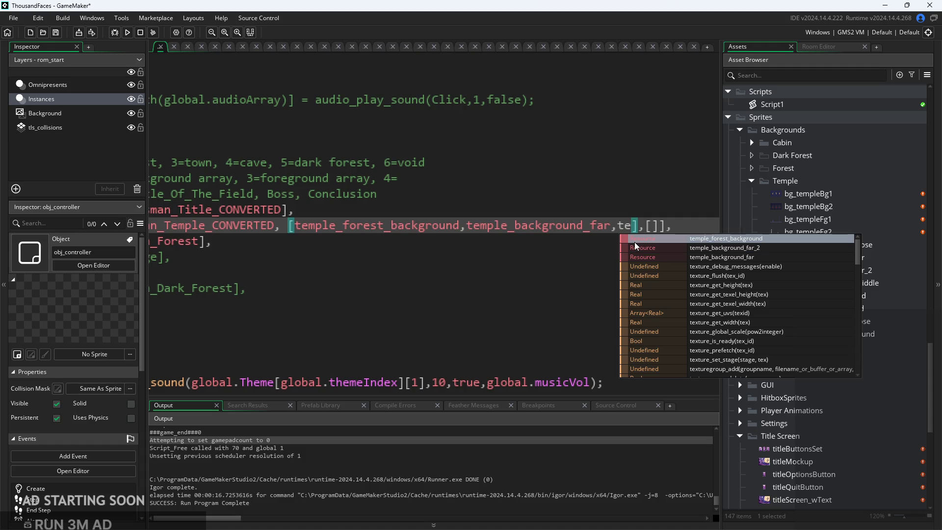
{"action": "type", "text": "mple"}
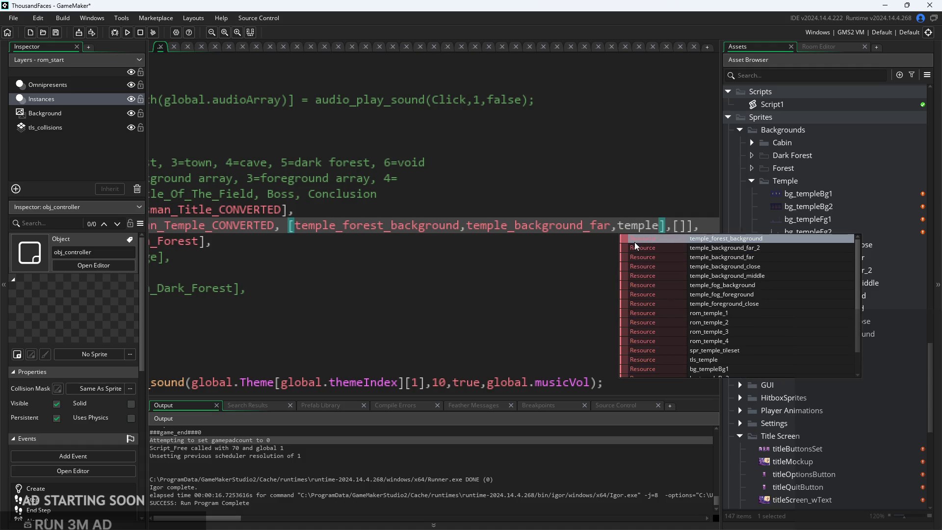
{"action": "type", "text": "_bac"}
{"action": "key", "text": "Down"}
{"action": "key", "text": "Down"}
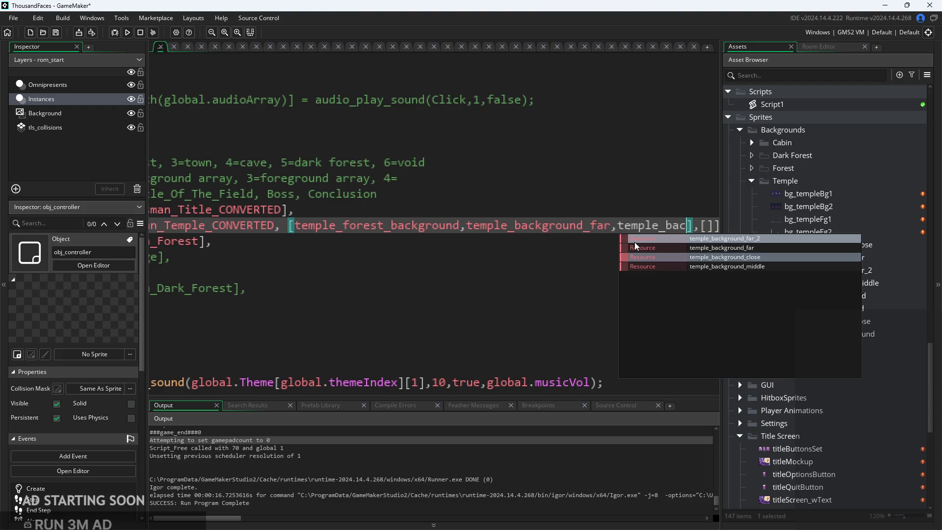
{"action": "key", "text": "Down"}
{"action": "key", "text": "Return"}
- Append temple_background_close as the fourth temple background layer
{"action": "type", "text": ",t"}
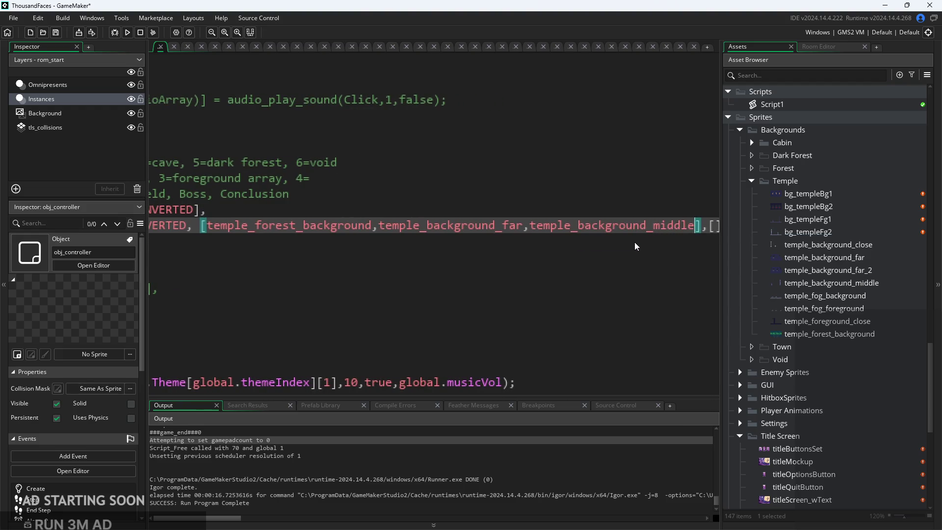
{"action": "type", "text": "emple_b"}
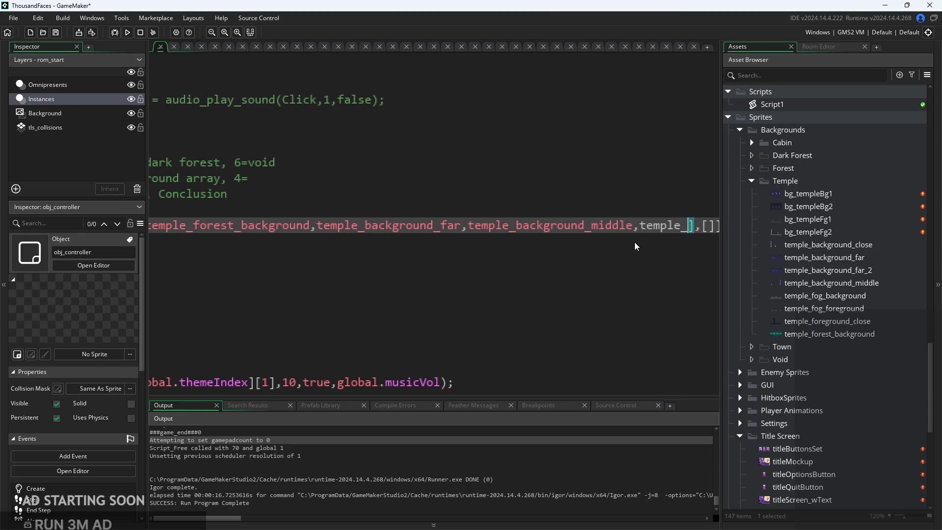
{"action": "type", "text": "ac"}
{"action": "key", "text": "Down"}
{"action": "key", "text": "Down"}
{"action": "key", "text": "Down"}
{"action": "key", "text": "Return"}
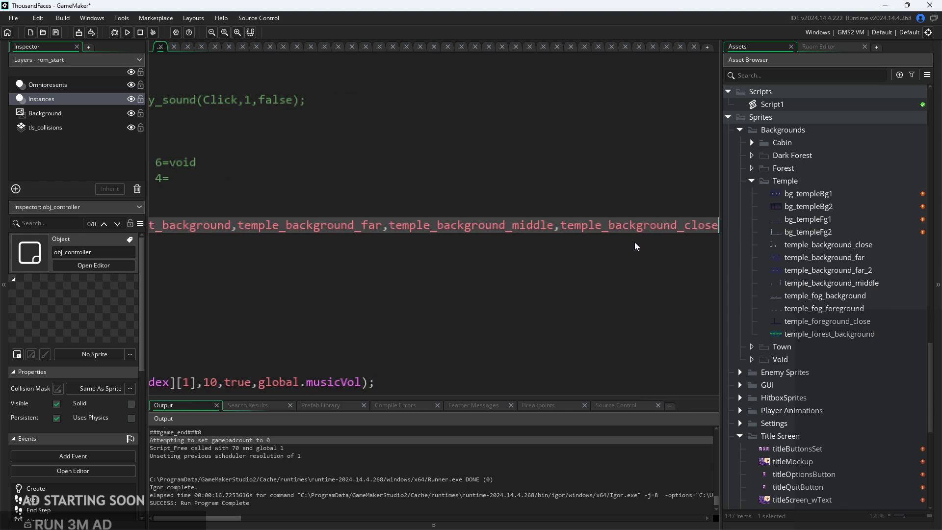
{"action": "scroll", "coordinate": [635, 245], "scroll_direction": "down", "scroll_amount": 2, "text": "ctrl"}
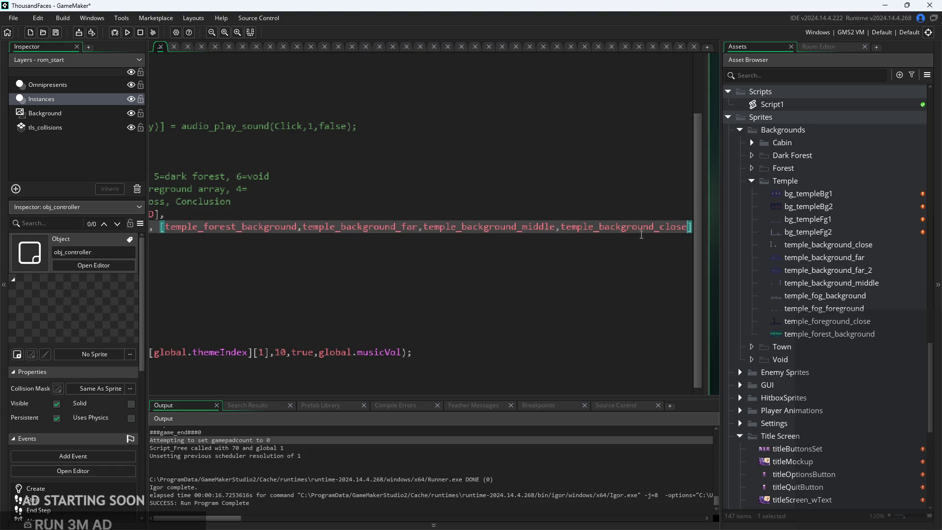
{"action": "left_click_drag", "start_coordinate": [594, 223], "coordinate": [700, 231]}
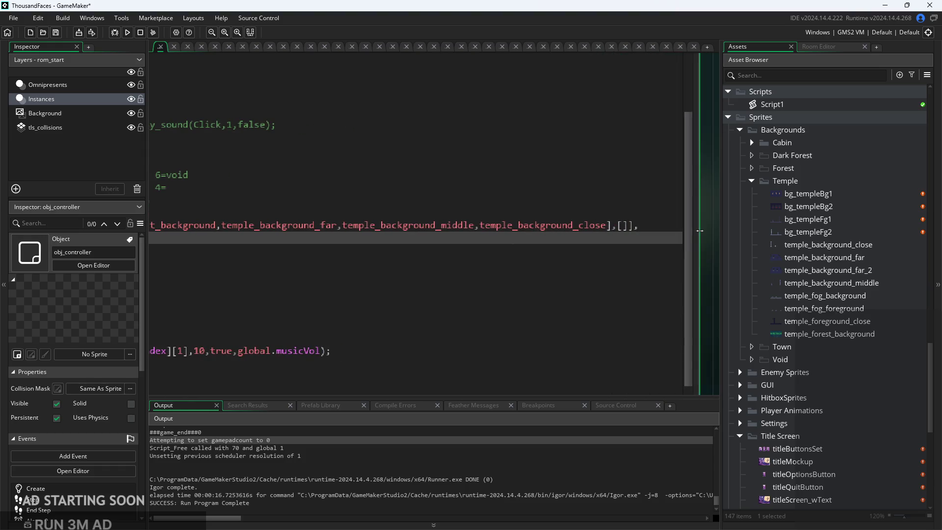
{"action": "left_click", "coordinate": [623, 226]}
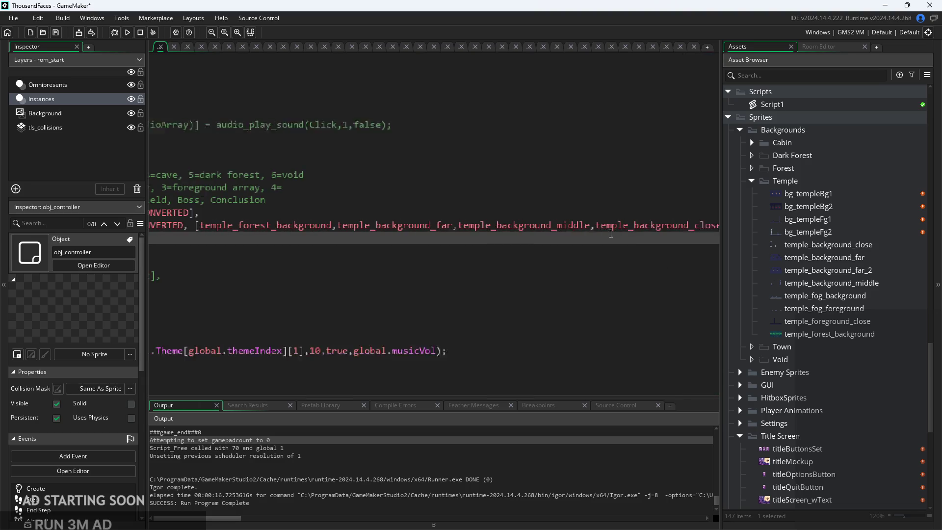
{"action": "left_click", "coordinate": [472, 234]}
{"action": "left_click", "coordinate": [592, 222]}
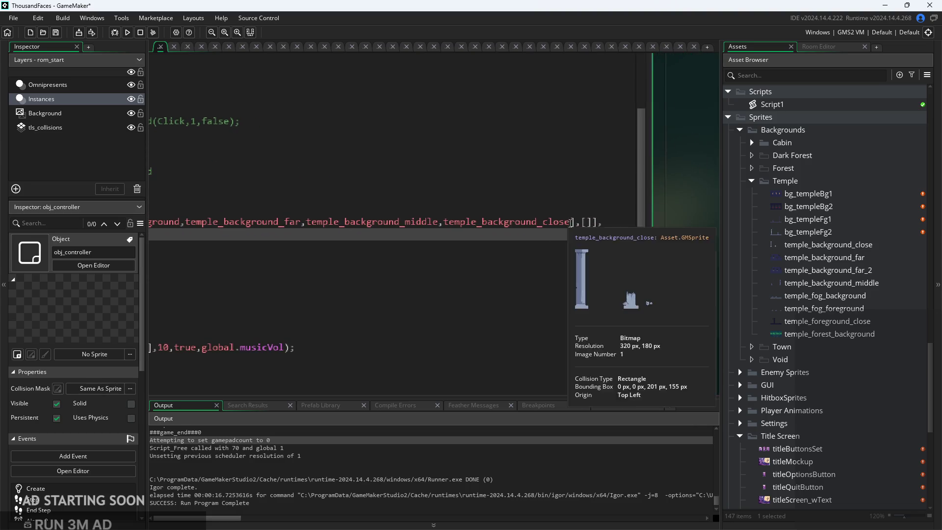
- View the temple_fog_background and temple_fog_foreground sprites
{"action": "double_click", "coordinate": [803, 297]}
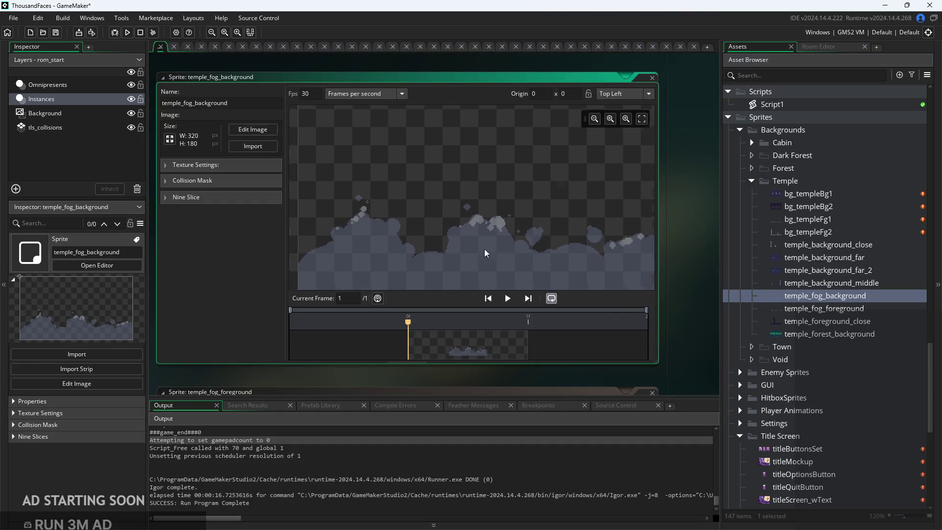
{"action": "scroll", "coordinate": [847, 292], "scroll_direction": "up", "scroll_amount": 1}
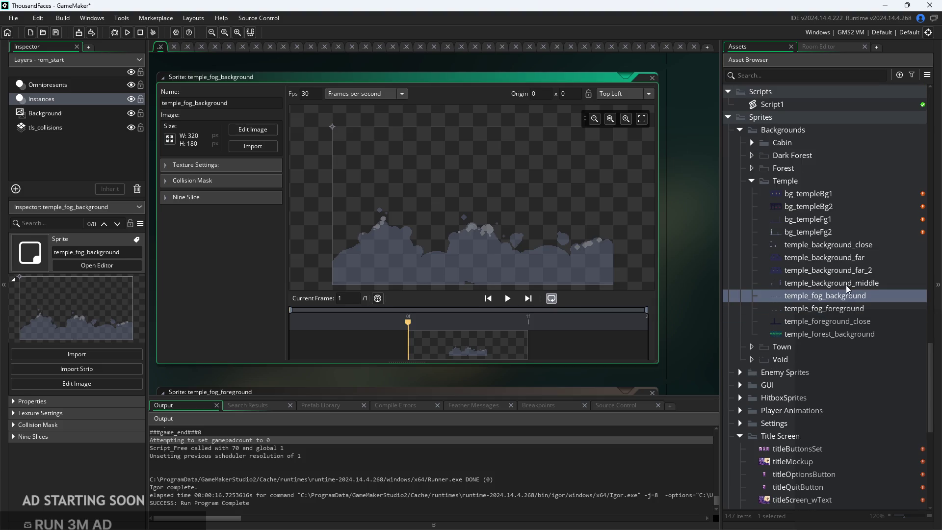
{"action": "double_click", "coordinate": [839, 296]}
{"action": "double_click", "coordinate": [850, 308]}
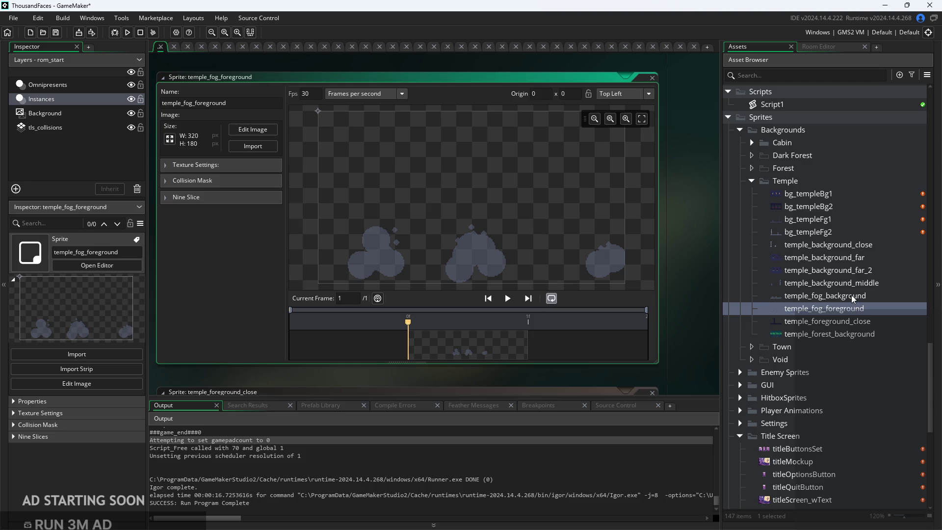
{"action": "double_click", "coordinate": [852, 296]}
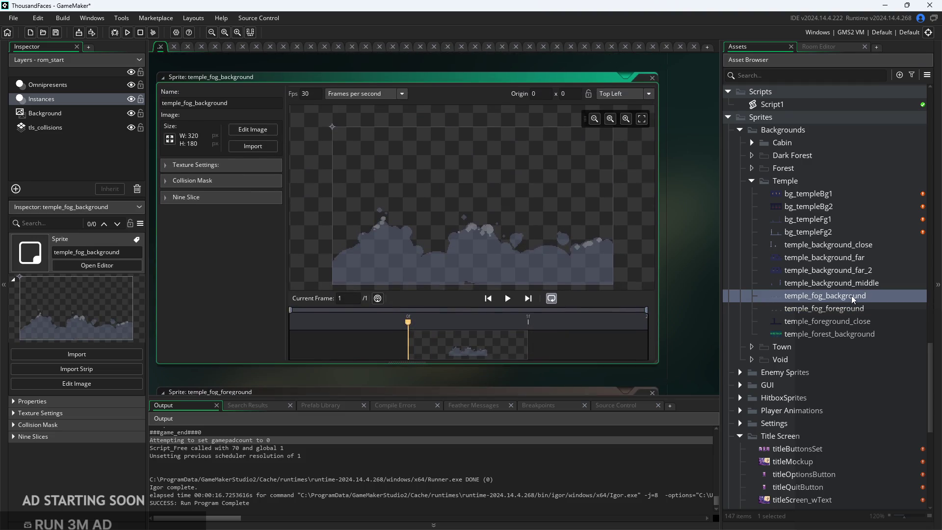
- Scroll up to the Objects folder and open obj_controller
{"action": "scroll", "coordinate": [858, 236], "scroll_direction": "up", "scroll_amount": 5}
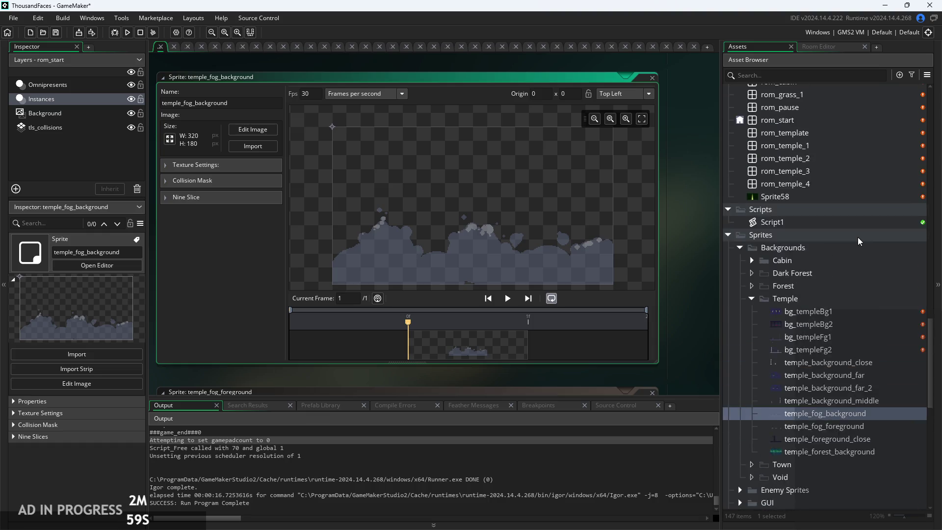
{"action": "scroll", "coordinate": [860, 260], "scroll_direction": "up", "scroll_amount": 3}
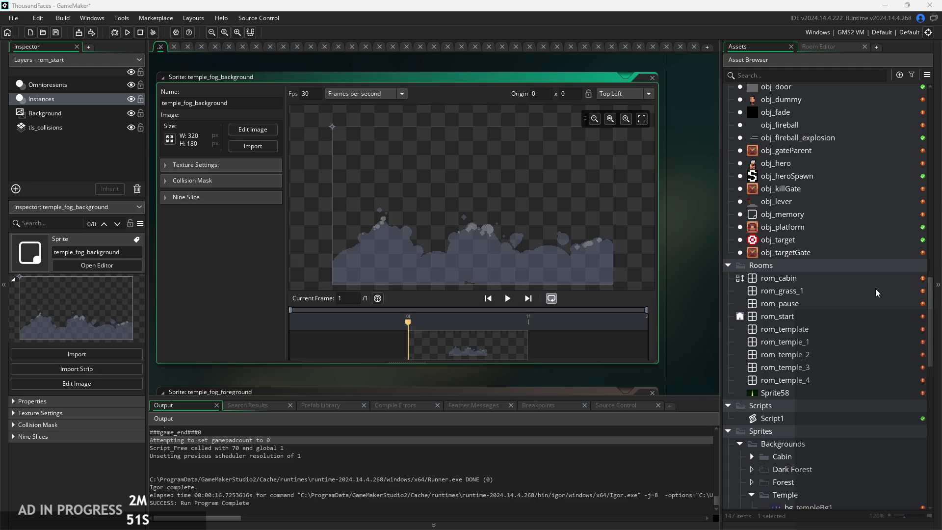
{"action": "scroll", "coordinate": [835, 245], "scroll_direction": "up", "scroll_amount": 3}
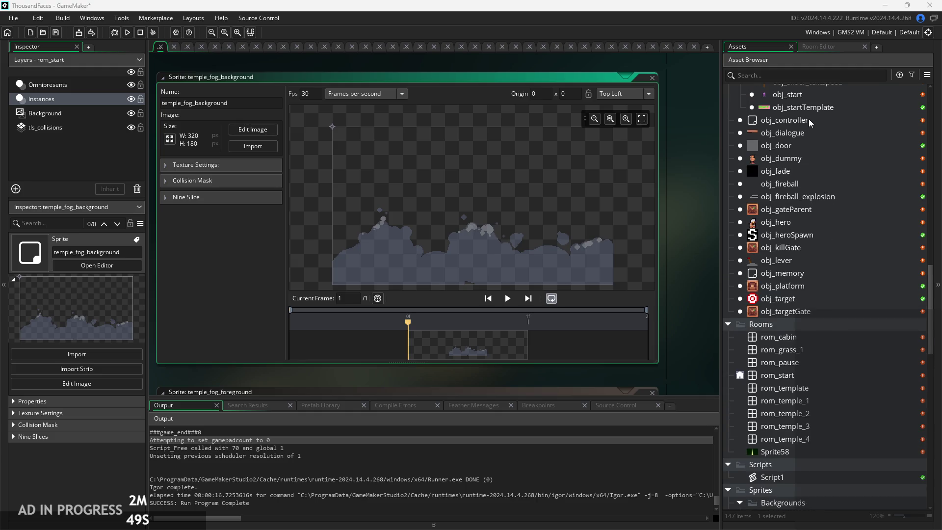
{"action": "left_click", "coordinate": [808, 120]}
{"action": "double_click", "coordinate": [808, 120]}
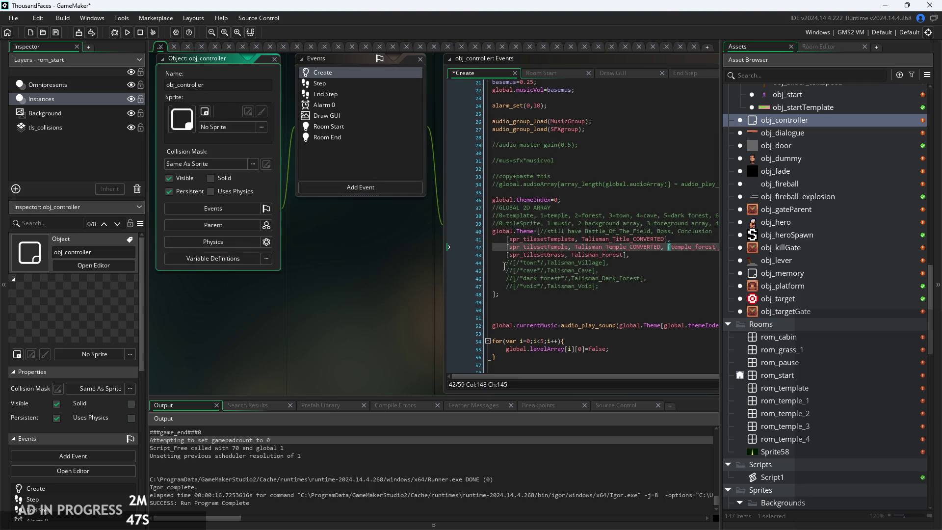
- Review the Temple row and background sprite list of global.Theme in Create, then open Alarm 0
{"action": "key", "text": "Down"}
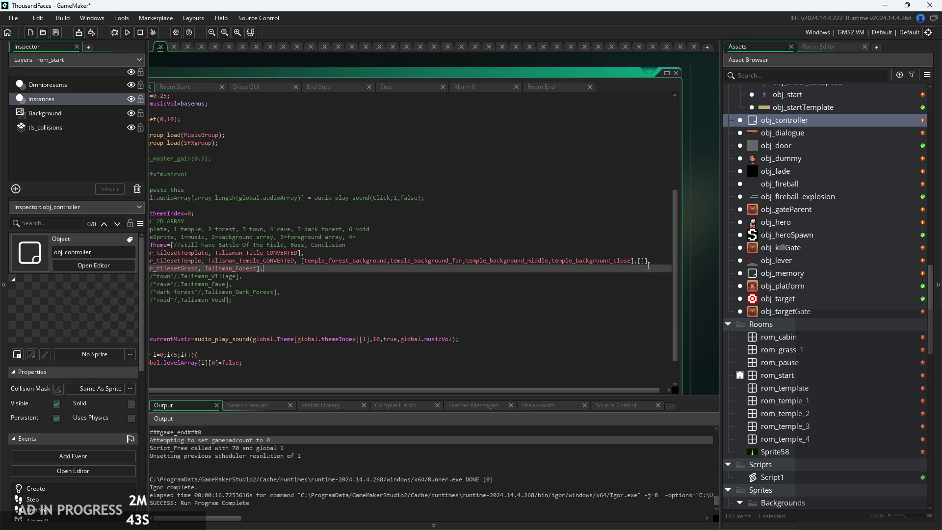
{"action": "left_click", "coordinate": [642, 260]}
{"action": "left_click", "coordinate": [580, 283]}
{"action": "scroll", "coordinate": [563, 273], "scroll_direction": "up", "scroll_amount": 4, "text": "ctrl"}
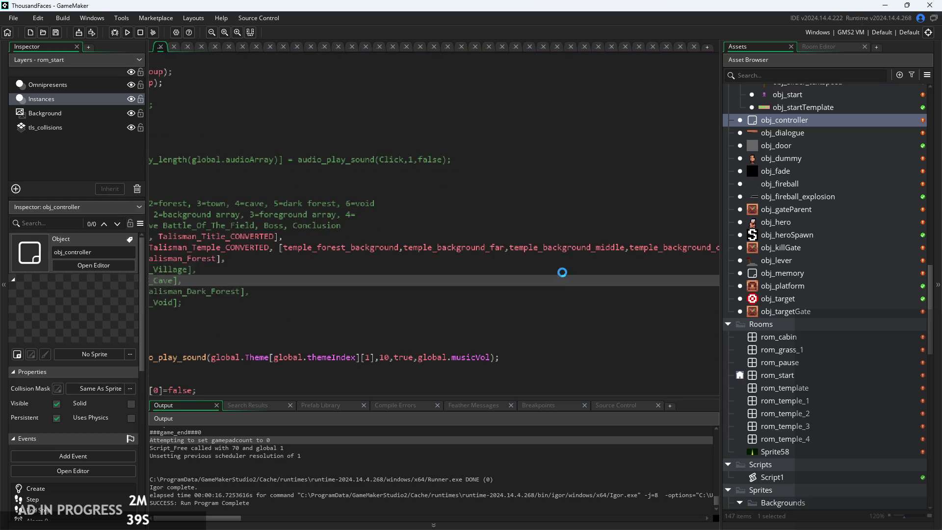
{"action": "left_click", "coordinate": [519, 252]}
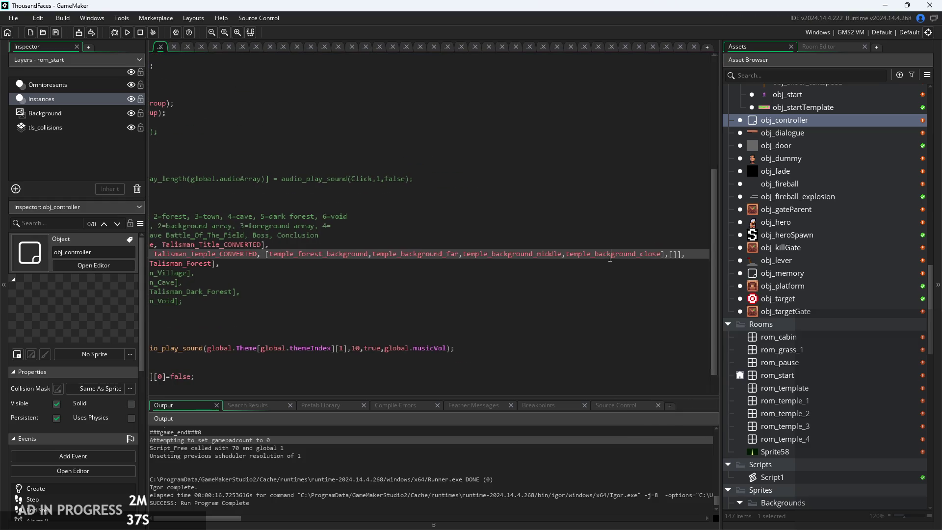
{"action": "scroll", "coordinate": [629, 257], "scroll_direction": "down", "scroll_amount": 4, "text": "ctrl"}
{"action": "left_click", "coordinate": [583, 234]}
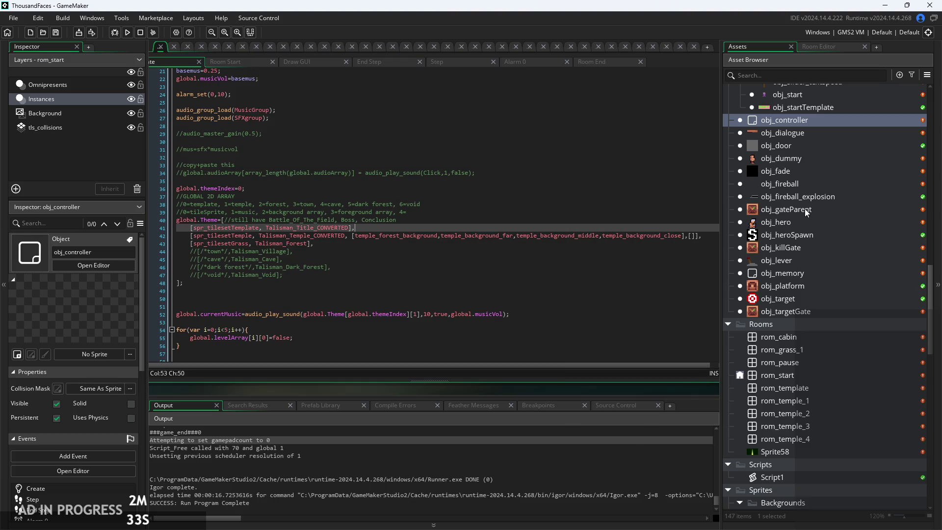
{"action": "scroll", "coordinate": [799, 205], "scroll_direction": "up", "scroll_amount": 1}
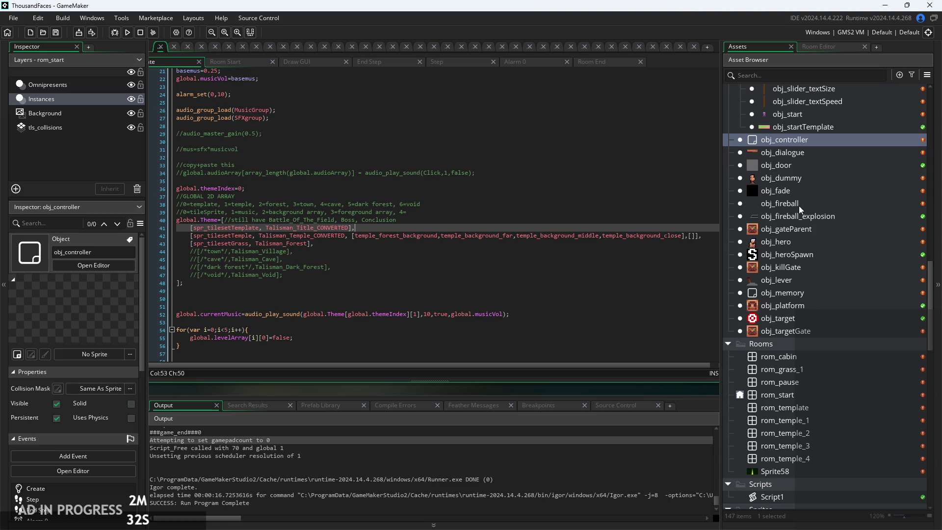
{"action": "left_click", "coordinate": [613, 196]}
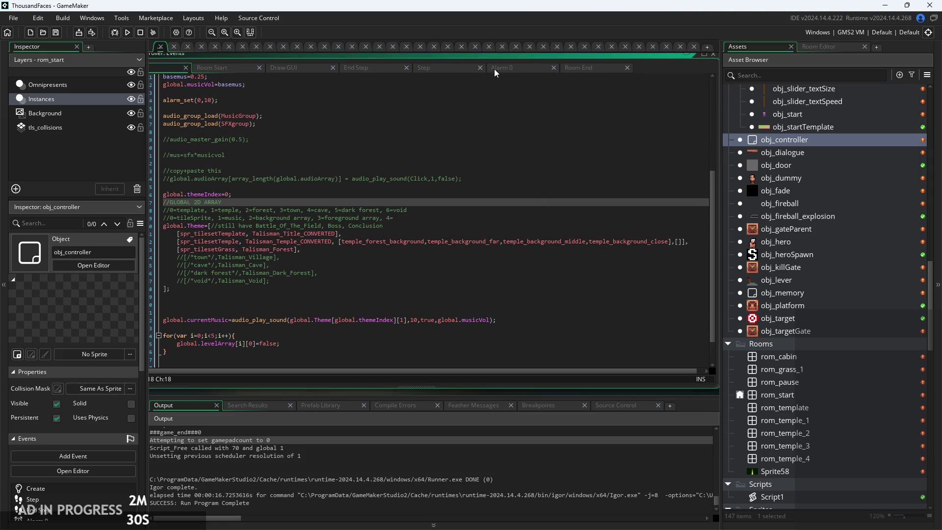
{"action": "double_click", "coordinate": [502, 69]}
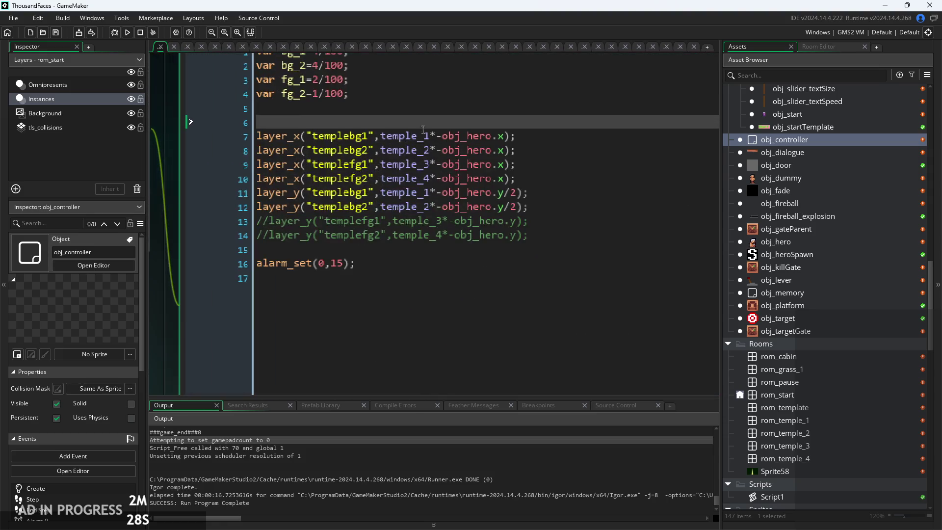
- Shorten the Alarm 0 variable bg_1 to bg, then view the Room Start and End Step events
{"action": "left_click", "coordinate": [421, 169]}
{"action": "left_click", "coordinate": [418, 156]}
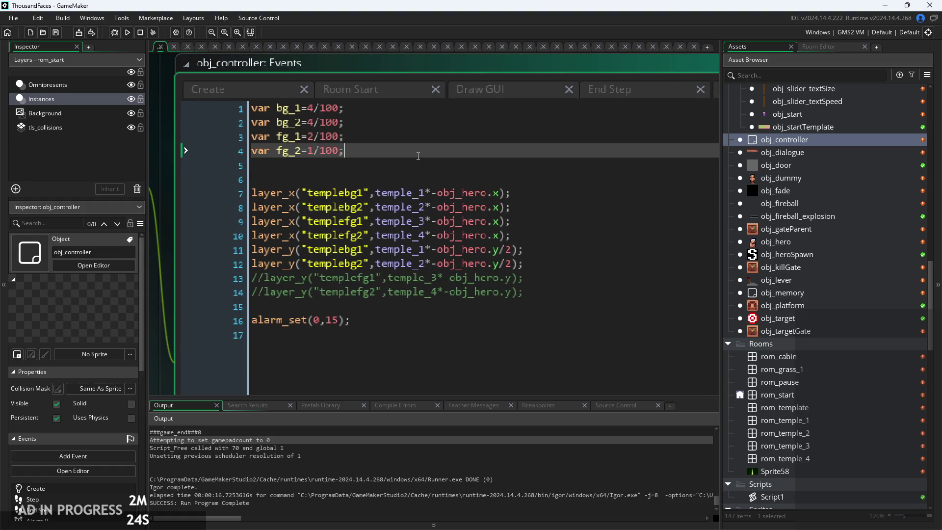
{"action": "mouse_move", "coordinate": [418, 156]}
{"action": "left_mouse_down"}
{"action": "mouse_move", "coordinate": [166, 148]}
{"action": "mouse_move", "coordinate": [156, 123]}
{"action": "left_mouse_up"}
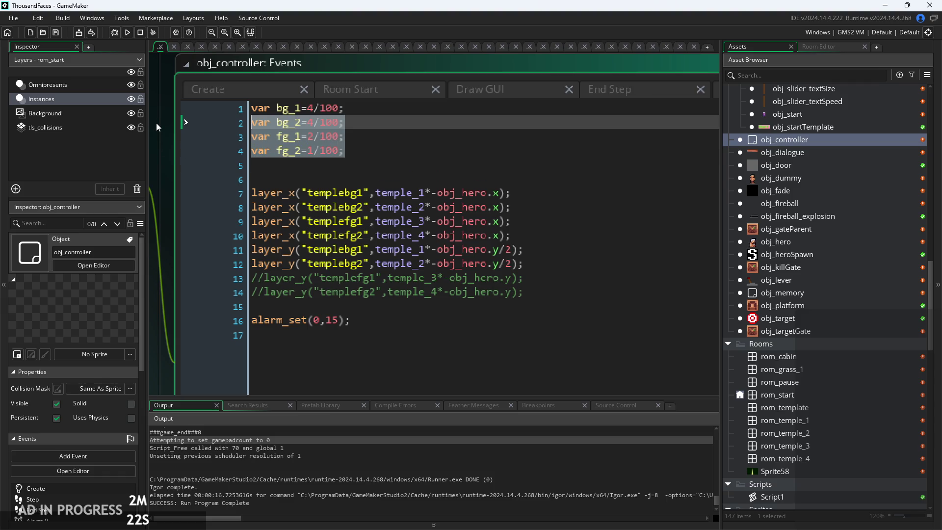
{"action": "left_click", "coordinate": [301, 108]}
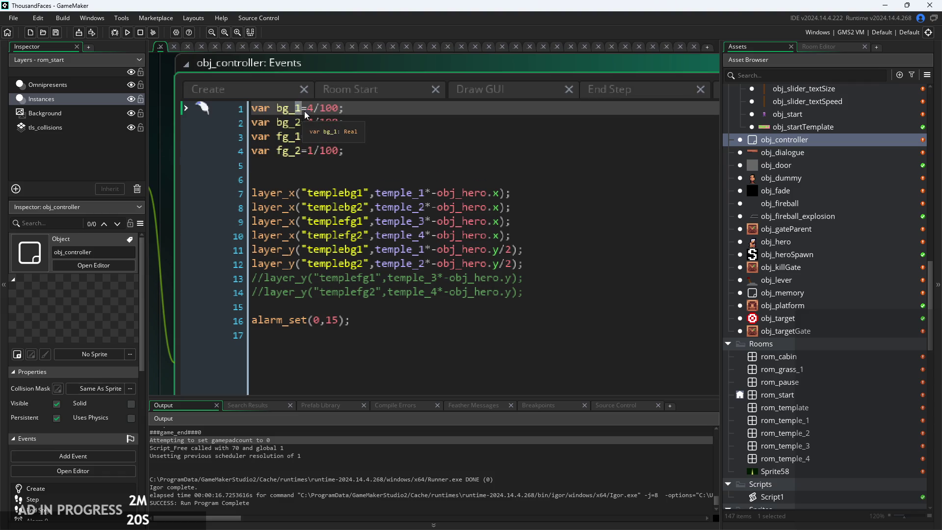
{"action": "key", "text": "BackSpace"}
{"action": "left_click", "coordinate": [363, 97]}
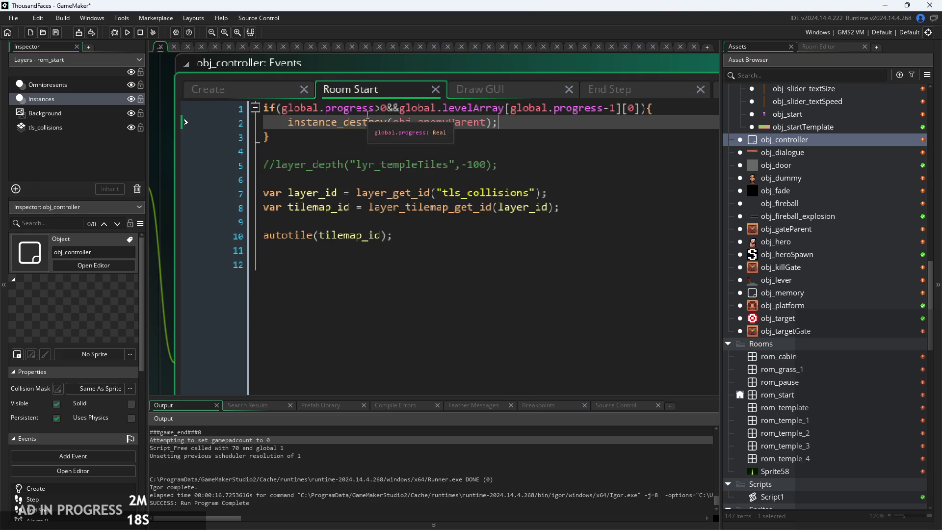
{"action": "left_click", "coordinate": [608, 97]}
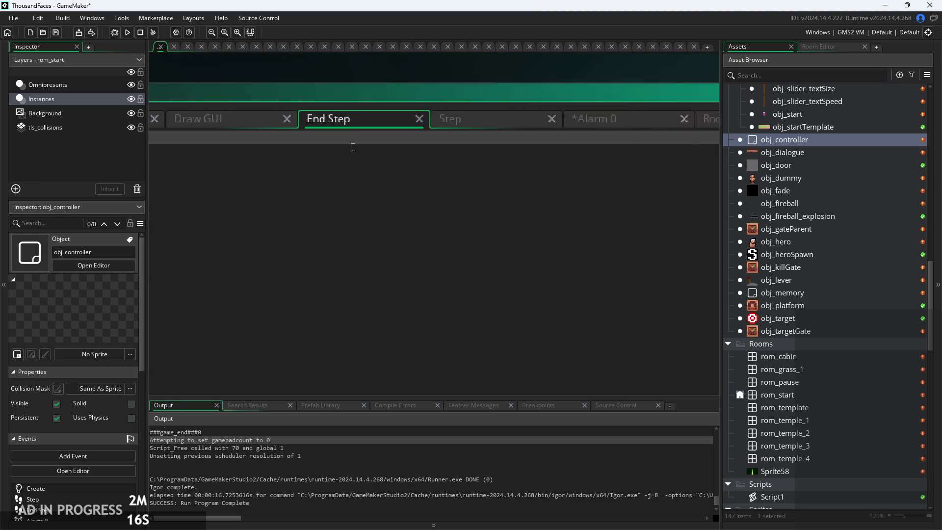
- Comment out the bg_2, fg_1 and fg_2 lines with Ctrl+K and remove the blank line
{"action": "left_click", "coordinate": [550, 118]}
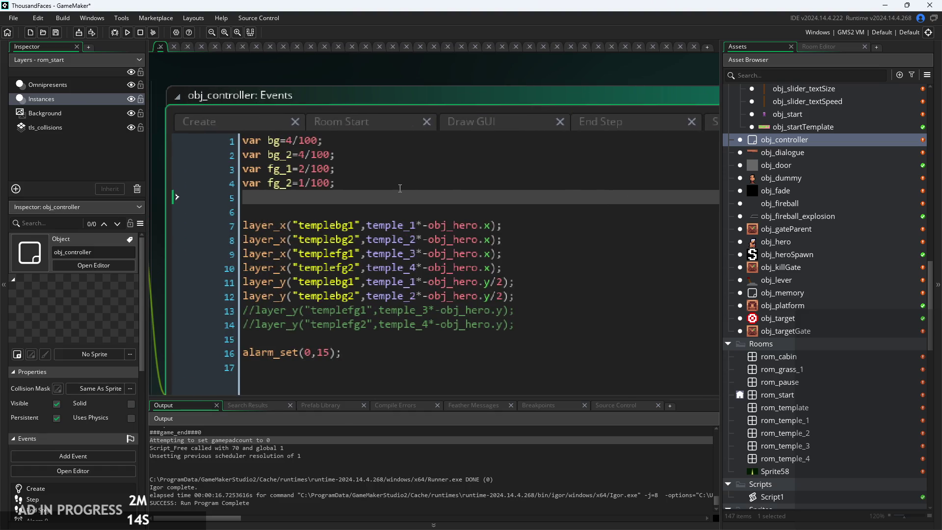
{"action": "left_click", "coordinate": [399, 182]}
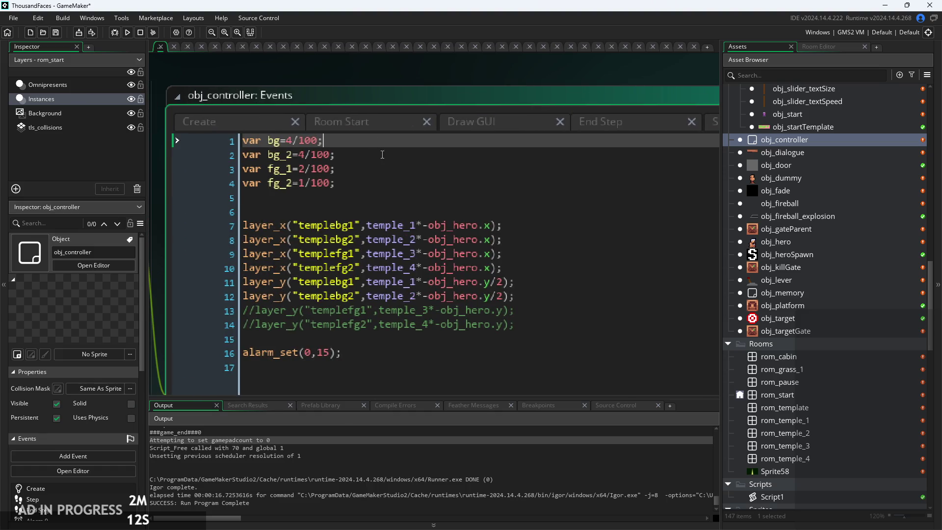
{"action": "left_click_drag", "start_coordinate": [337, 182], "coordinate": [117, 154]}
{"action": "key", "text": "ctrl+k"}
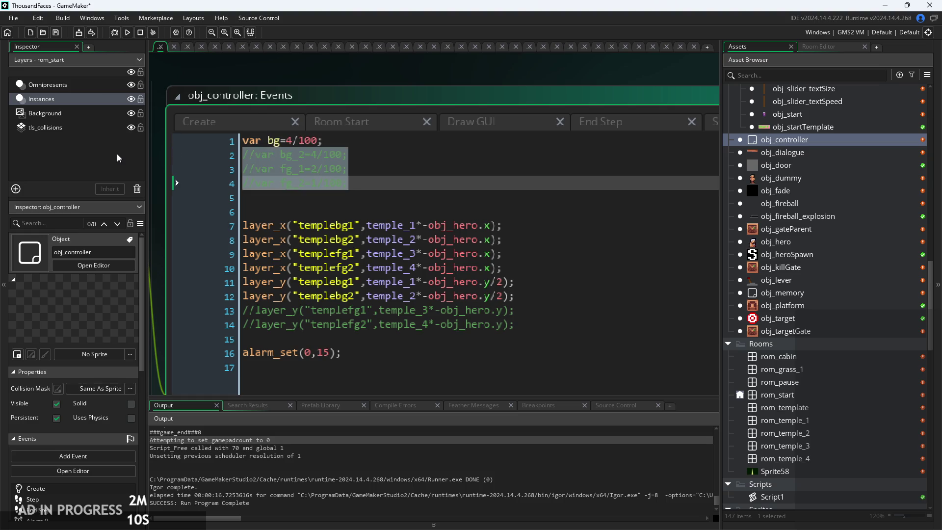
{"action": "left_click", "coordinate": [360, 181]}
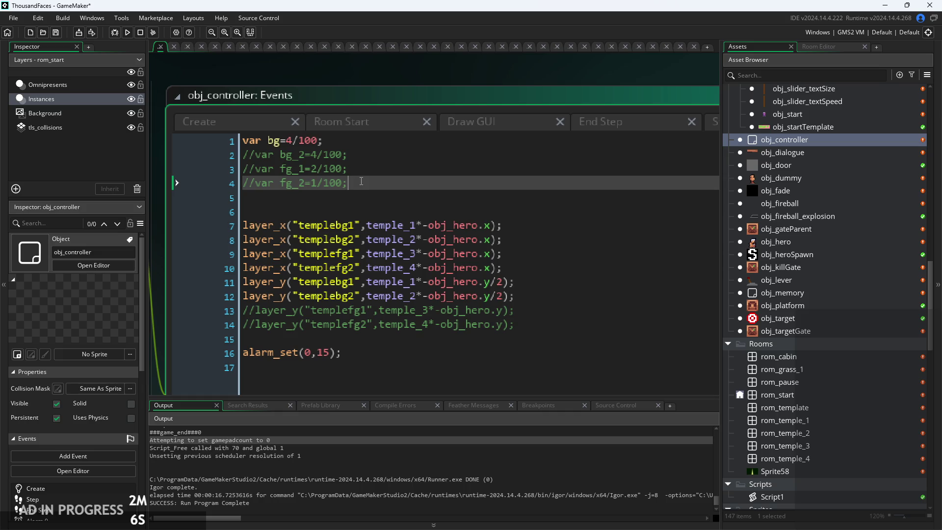
{"action": "key", "text": "Down"}
{"action": "key", "text": "Down"}
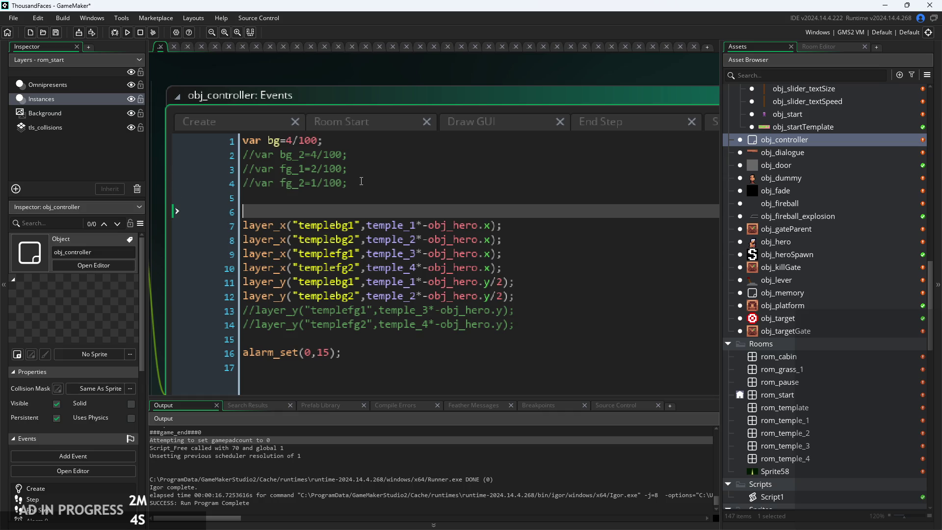
{"action": "key", "text": "BackSpace"}
- Type the loop header for(var _i=0;_i<global.Theme
{"action": "type", "text": "for(ra"}
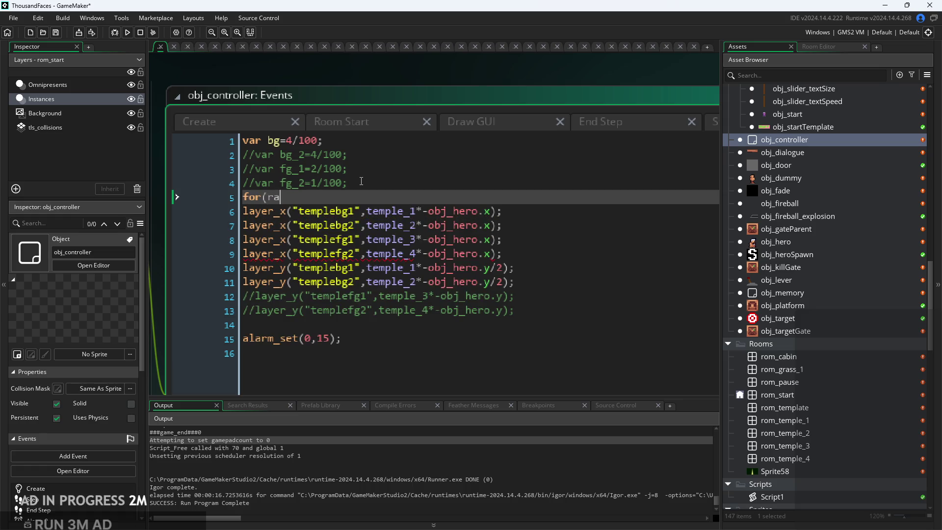
{"action": "key", "text": "BackSpace"}
{"action": "type", "text": "each("}
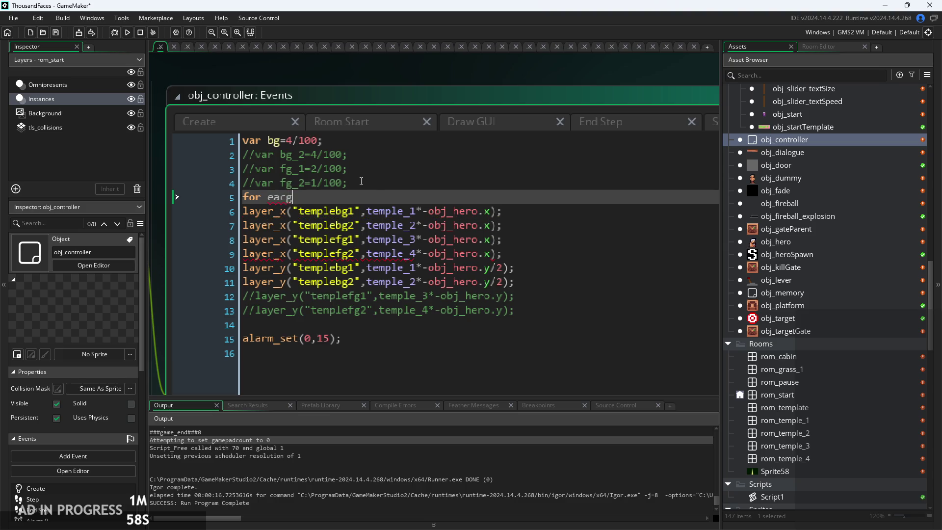
{"action": "key", "text": "BackSpace"}
{"action": "key", "text": "BackSpace"}
{"action": "key", "text": "BackSpace"}
{"action": "key", "text": "BackSpace"}
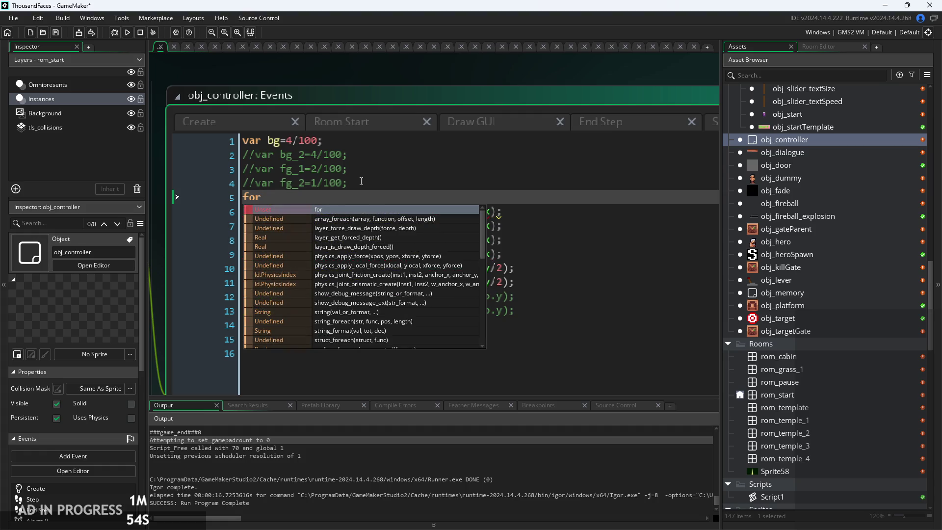
{"action": "type", "text": "(var "}
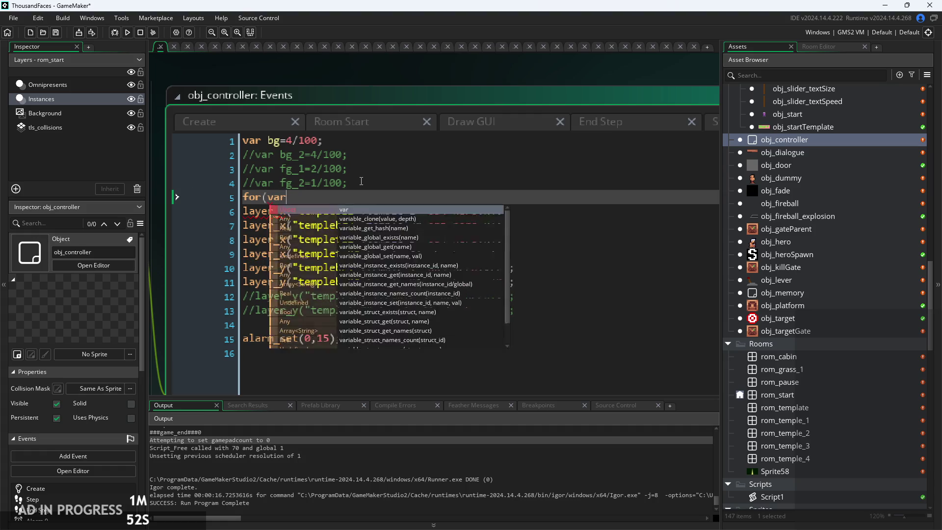
{"action": "type", "text": "_"}
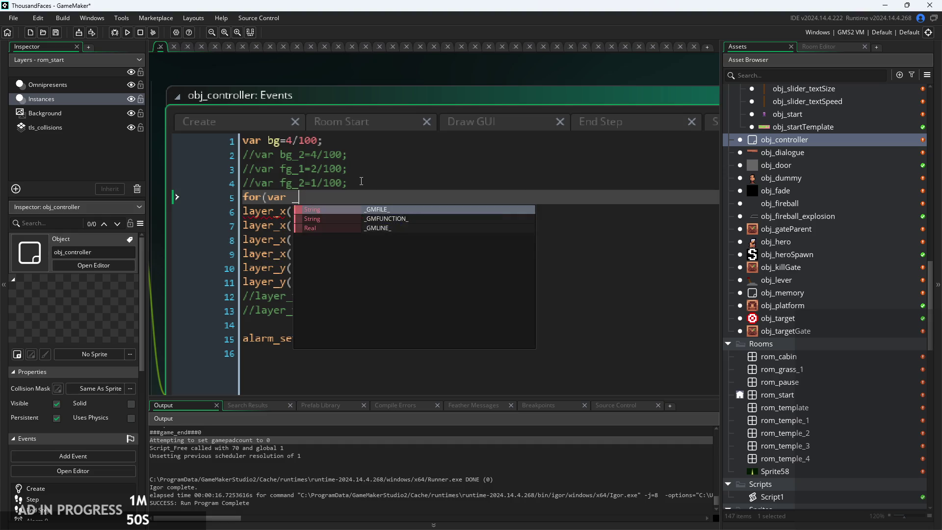
{"action": "type", "text": "i=0;"}
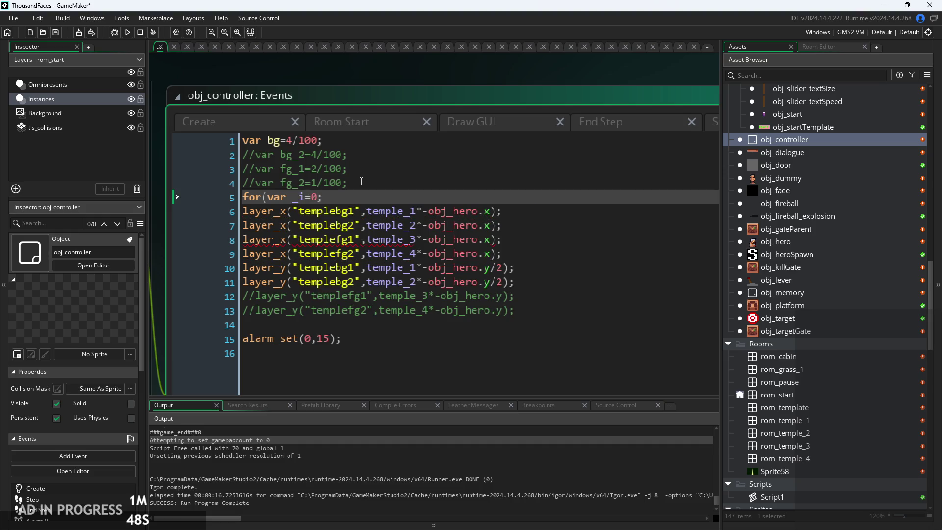
{"action": "type", "text": "_i<"}
{"action": "type", "text": "global."}
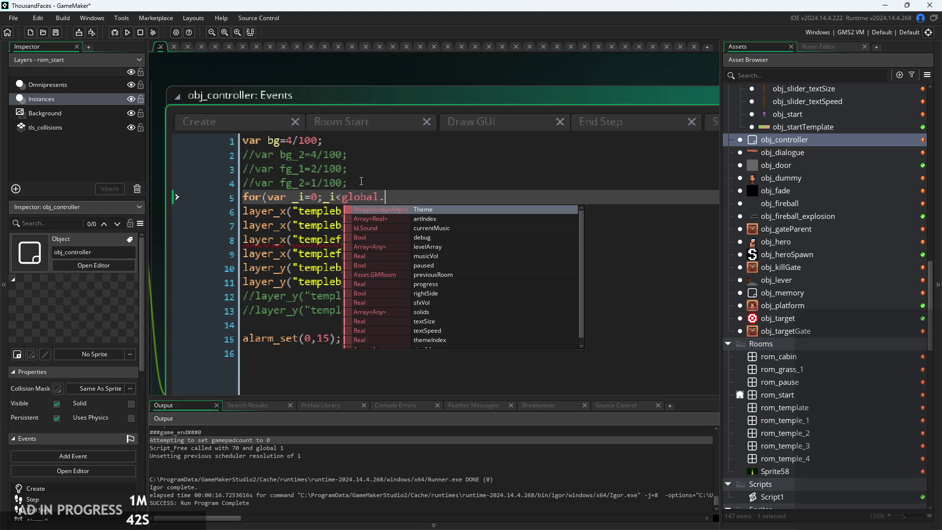
{"action": "key", "text": "Return"}
- Add the opening bracket after global.Theme, then check global.themeIndex and the Theme rows in Create
{"action": "type", "text": "["}
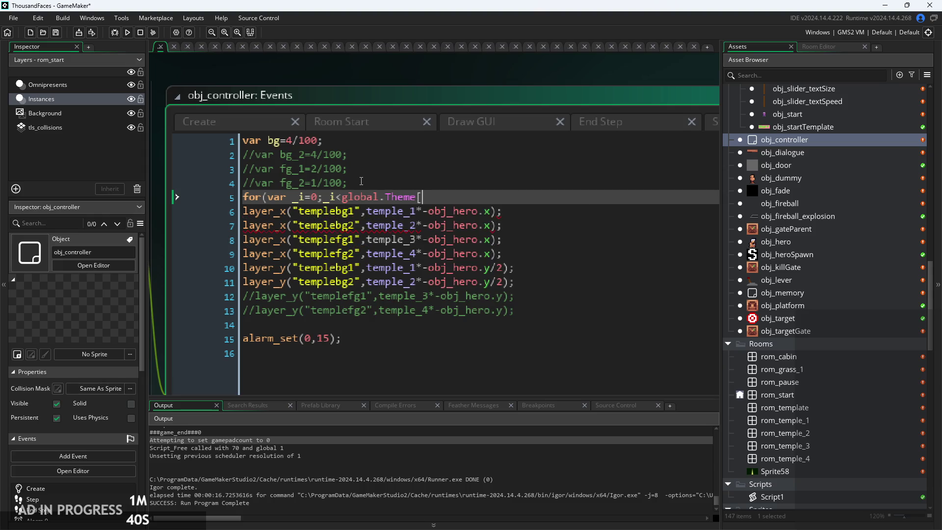
{"action": "left_click", "coordinate": [281, 127]}
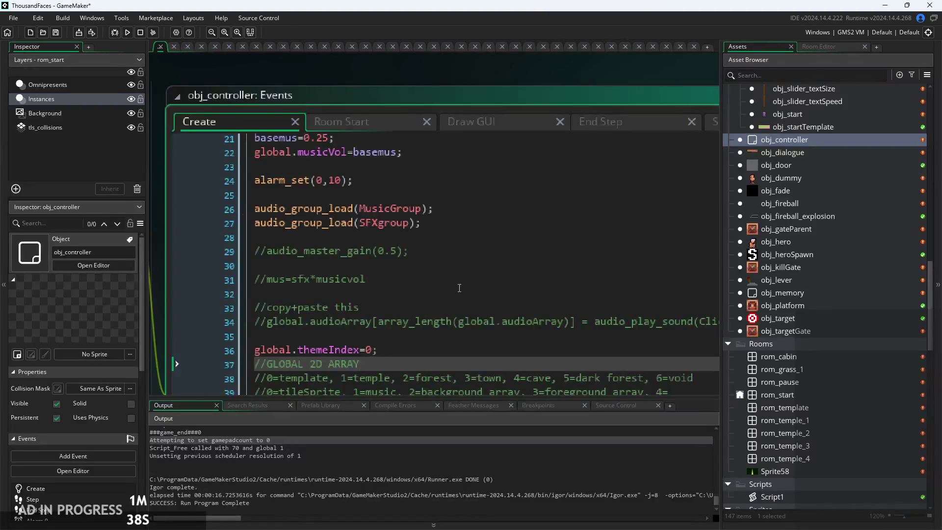
{"action": "left_click", "coordinate": [488, 322]}
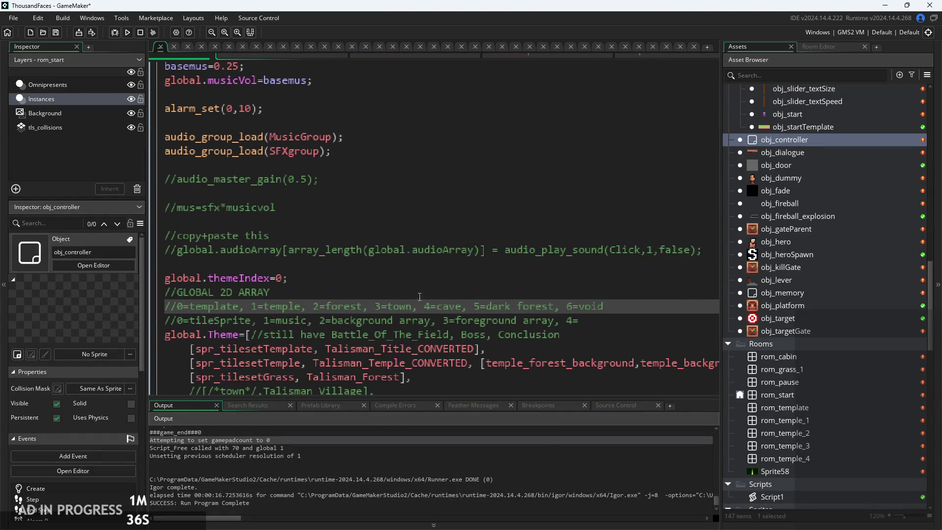
{"action": "left_click", "coordinate": [419, 296]}
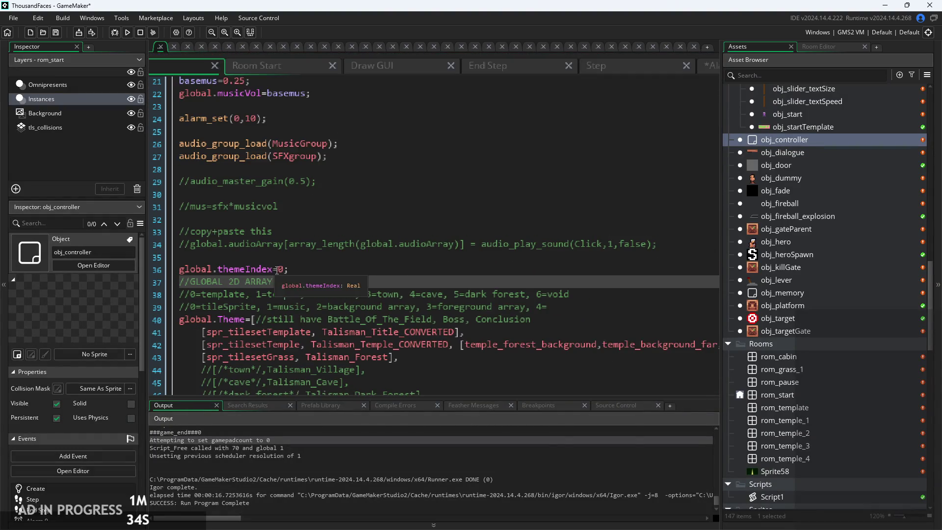
{"action": "left_click_drag", "start_coordinate": [274, 269], "coordinate": [184, 269]}
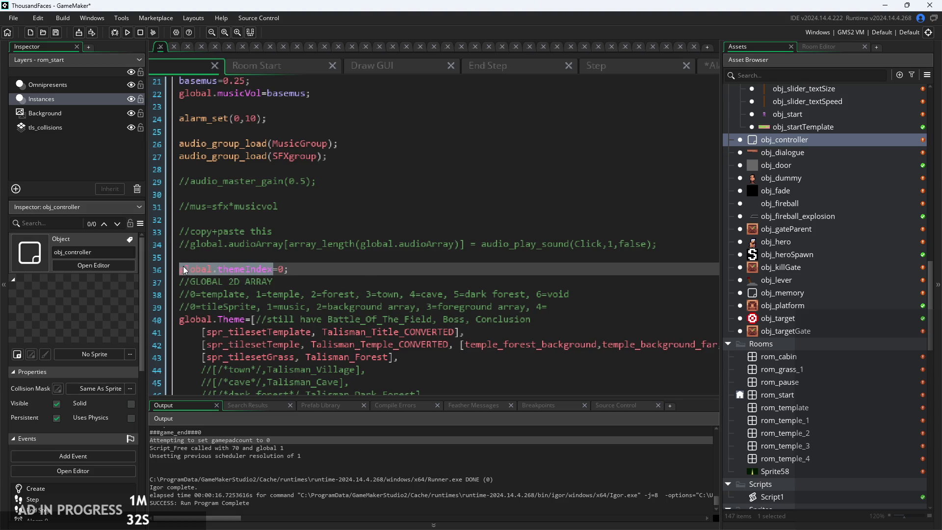
{"action": "left_click", "coordinate": [388, 280]}
{"action": "scroll", "coordinate": [421, 304], "scroll_direction": "right", "scroll_amount": 5}
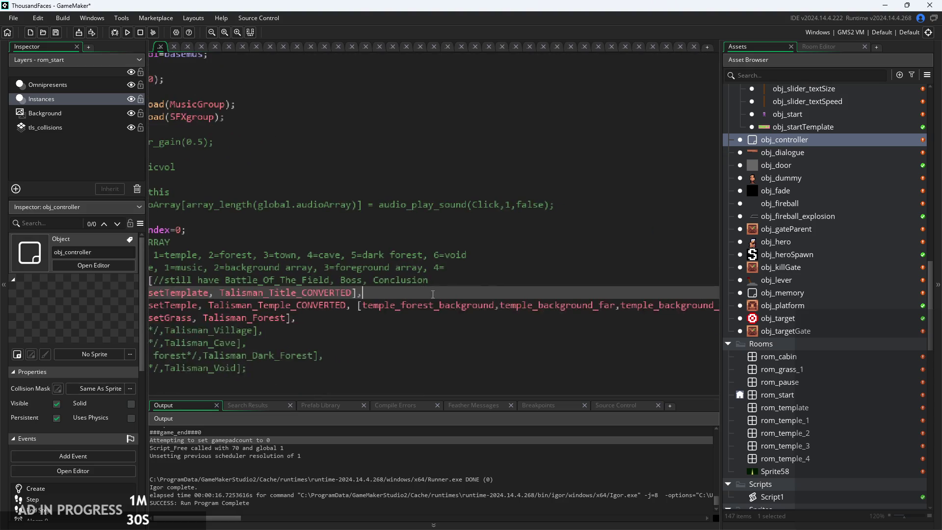
{"action": "left_click", "coordinate": [421, 312]}
{"action": "scroll", "coordinate": [420, 311], "scroll_direction": "down", "scroll_amount": 2}
{"action": "left_click", "coordinate": [452, 315]}
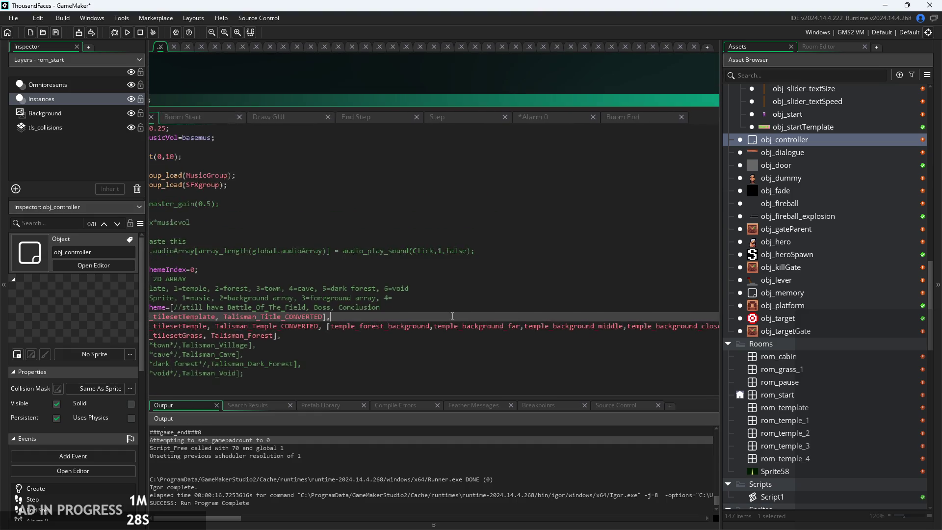
{"action": "left_click", "coordinate": [621, 116]}
{"action": "scroll", "coordinate": [342, 175], "scroll_direction": "up", "scroll_amount": 3}
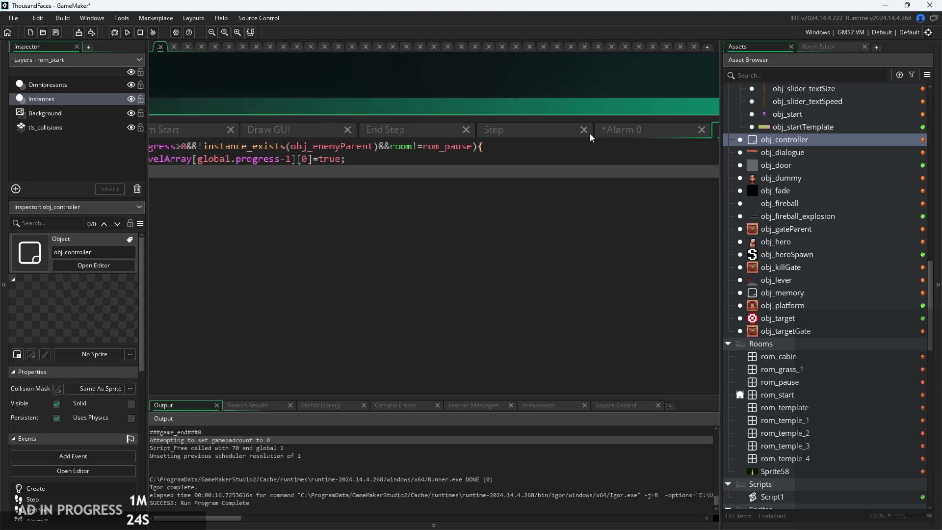
- Complete the header as global.Theme[global.themeIndex][2].length;_i++){ and add the [_i] element inside
{"action": "left_click", "coordinate": [614, 132]}
{"action": "type", "text": "global.themeIndex"}
{"action": "scroll", "coordinate": [459, 215], "scroll_direction": "up", "scroll_amount": 2}
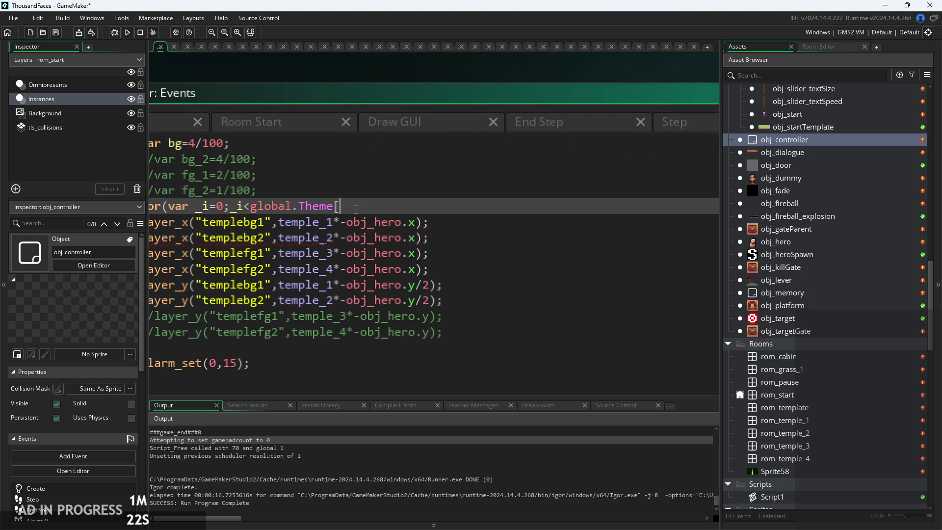
{"action": "type", "text": "]["}
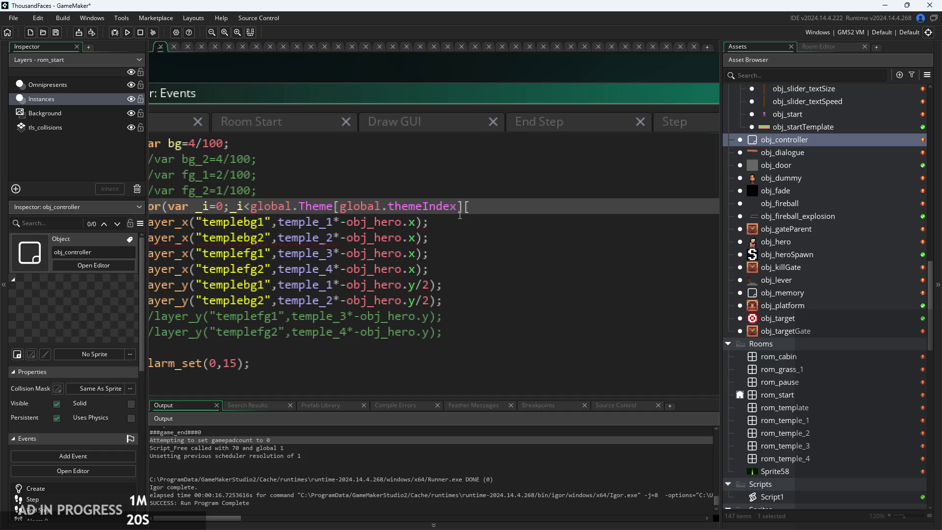
{"action": "type", "text": "2"}
{"action": "type", "text": "]["}
{"action": "key", "text": "BackSpace"}
{"action": "type", "text": ".length;"}
{"action": "type", "text": "_i++){"}
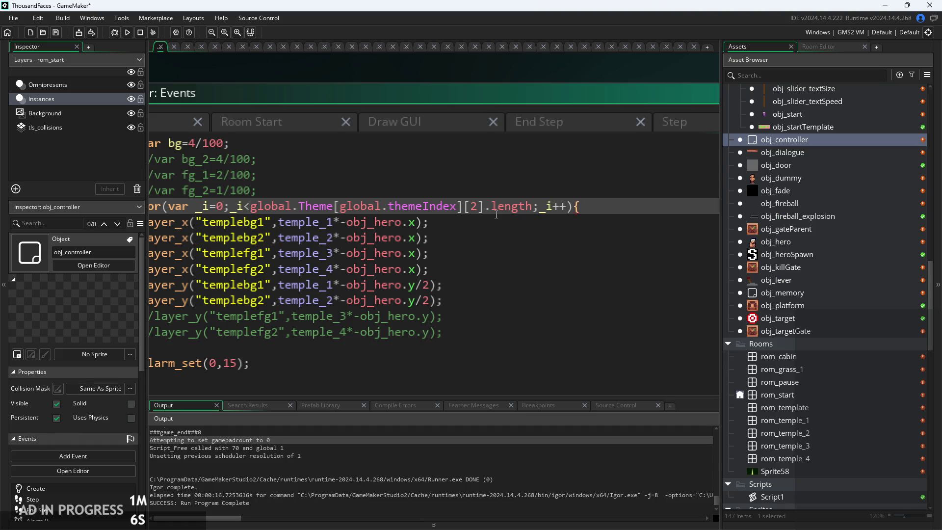
{"action": "key", "text": "Return"}
{"action": "type", "text": "global.Theme[global.themeIndex][2]"}
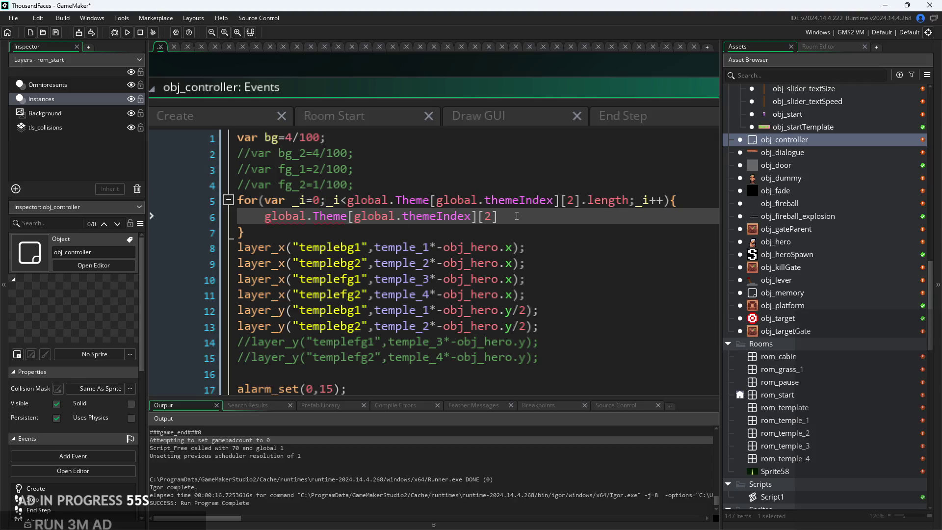
{"action": "type", "text": "[_i];"}
- Delete the old layer_x and layer_y lines and start a new line after the loop
{"action": "key", "text": "Down"}
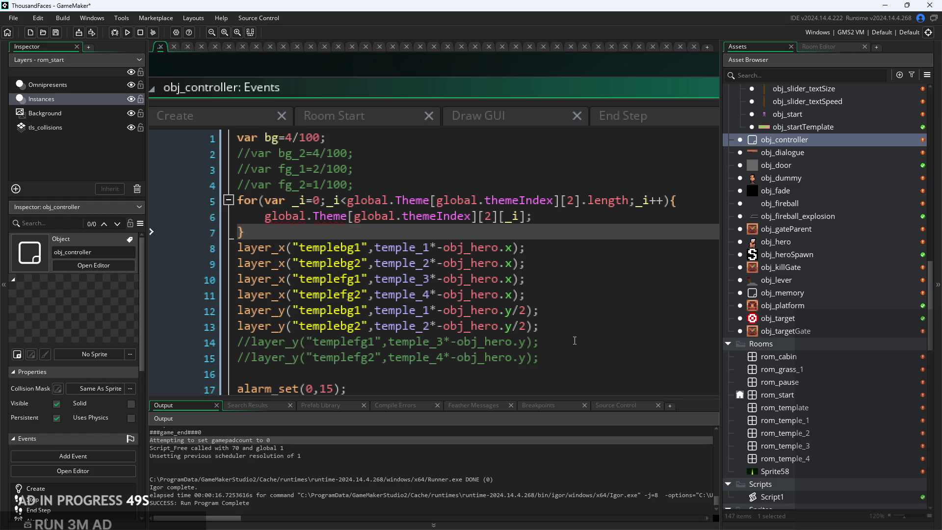
{"action": "left_click", "coordinate": [567, 333]}
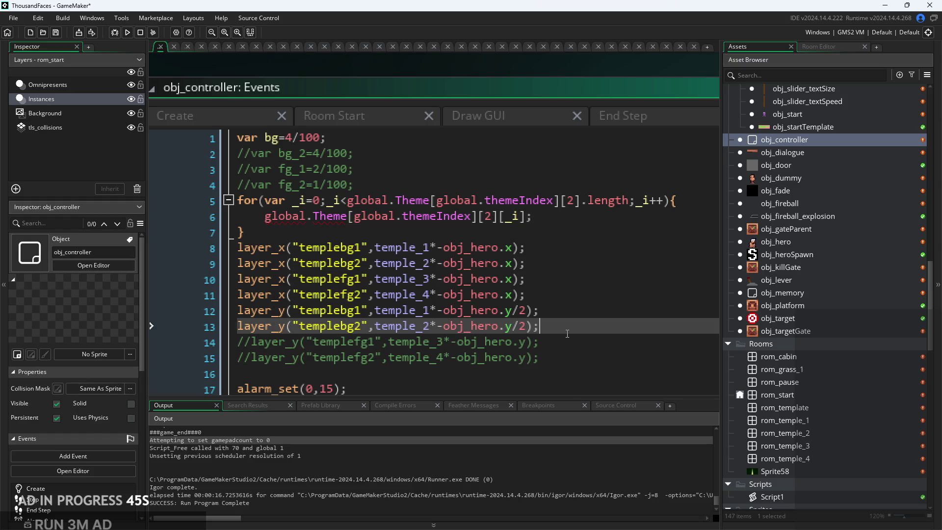
{"action": "mouse_move", "coordinate": [565, 329]}
{"action": "left_mouse_down"}
{"action": "mouse_move", "coordinate": [558, 308]}
{"action": "mouse_move", "coordinate": [187, 247]}
{"action": "mouse_move", "coordinate": [171, 269]}
{"action": "left_mouse_up"}
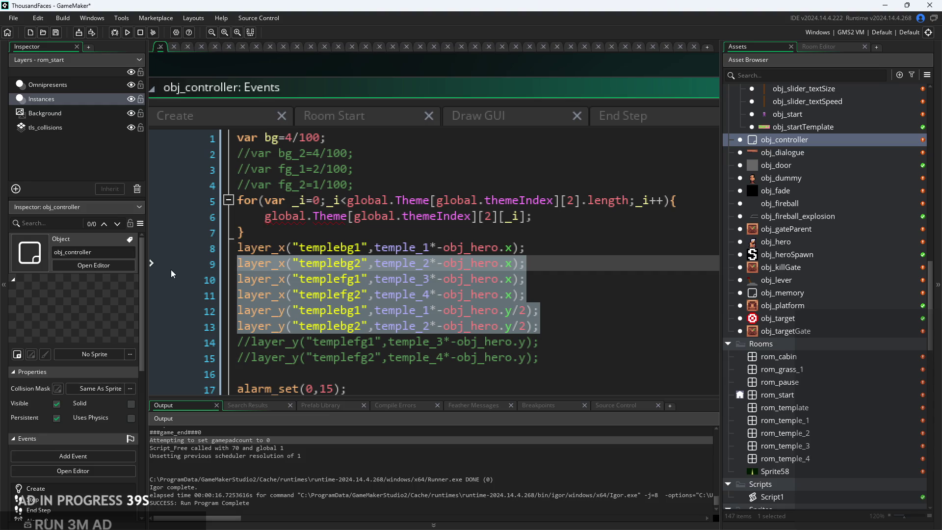
{"action": "key", "text": "BackSpace"}
{"action": "key", "text": "BackSpace"}
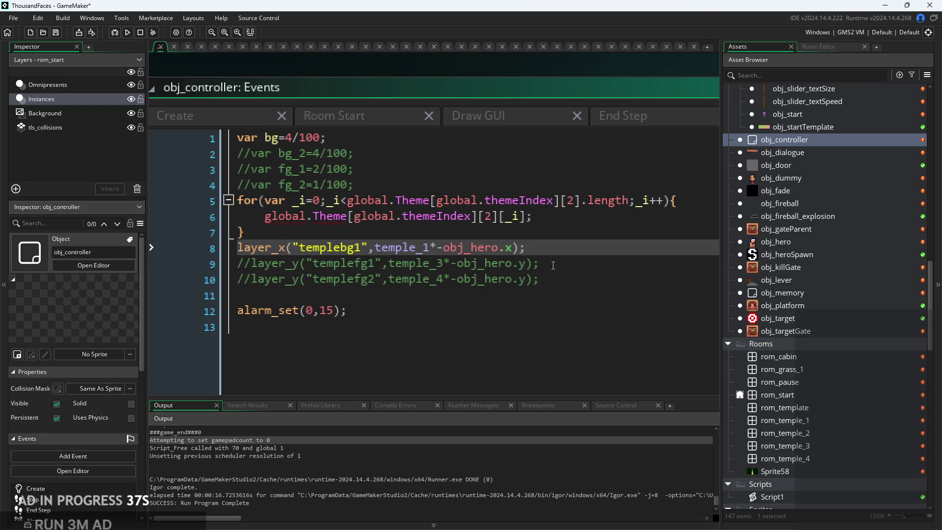
{"action": "key", "text": "shift+Home"}
{"action": "key", "text": "ctrl+c"}
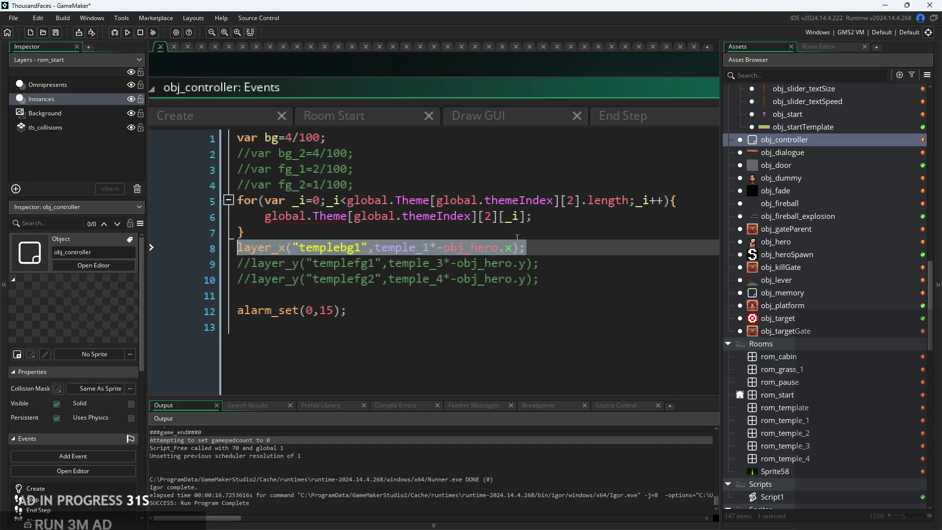
{"action": "key", "text": "BackSpace"}
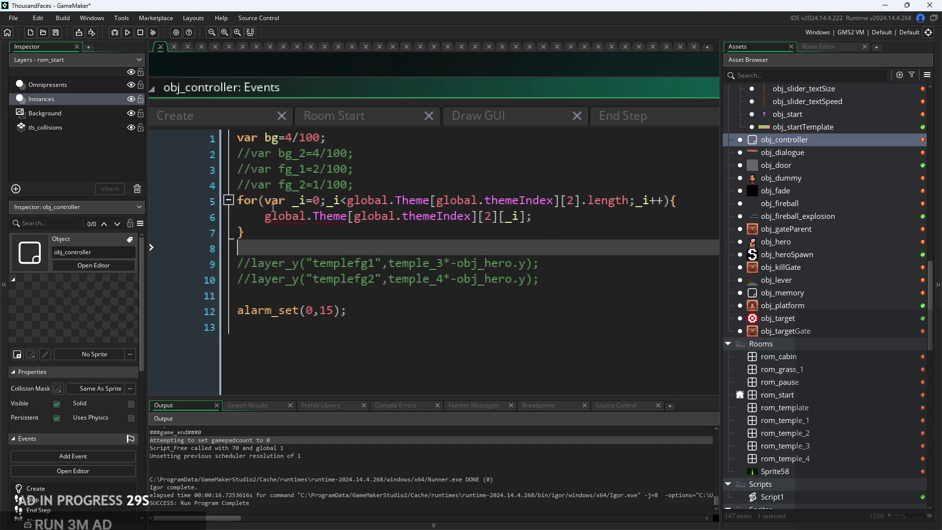
{"action": "left_click", "coordinate": [265, 216]}
{"action": "key", "text": "ctrl+v"}
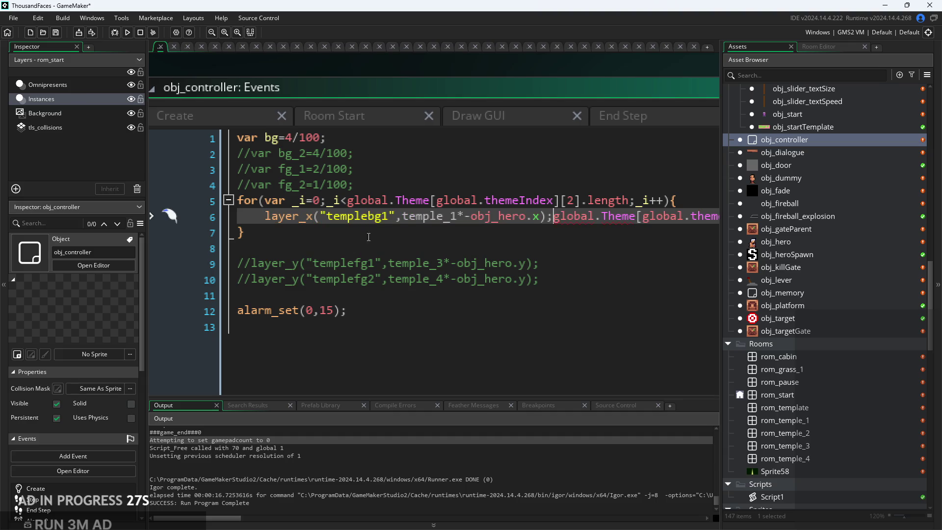
{"action": "left_click", "coordinate": [467, 247]}
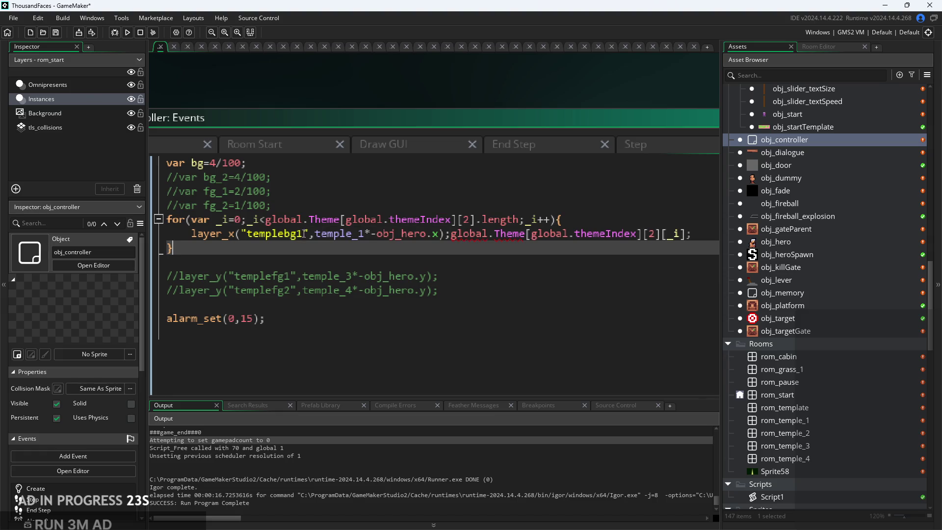
{"action": "key", "text": "ctrl+z"}
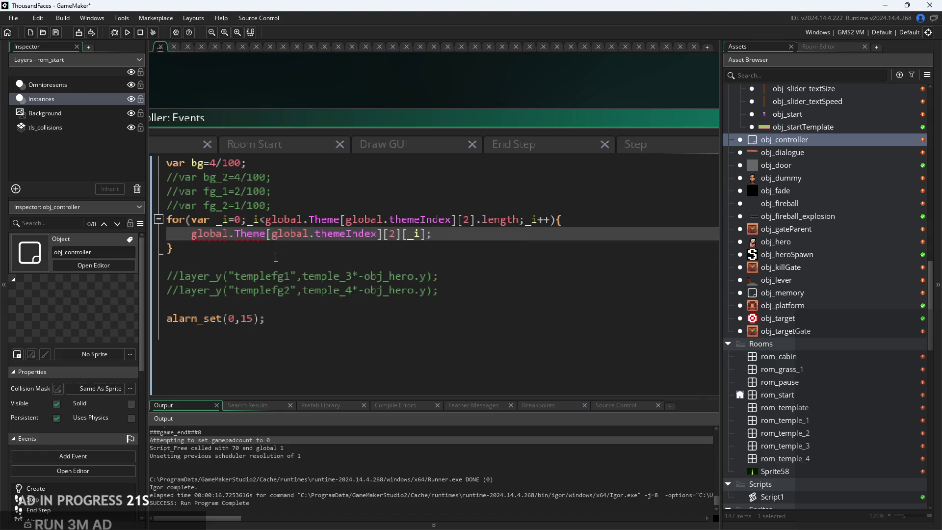
{"action": "key", "text": "Return"}
- Insert a layer_background_create(); call on the new line via autocomplete
{"action": "type", "text": "layer_c"}
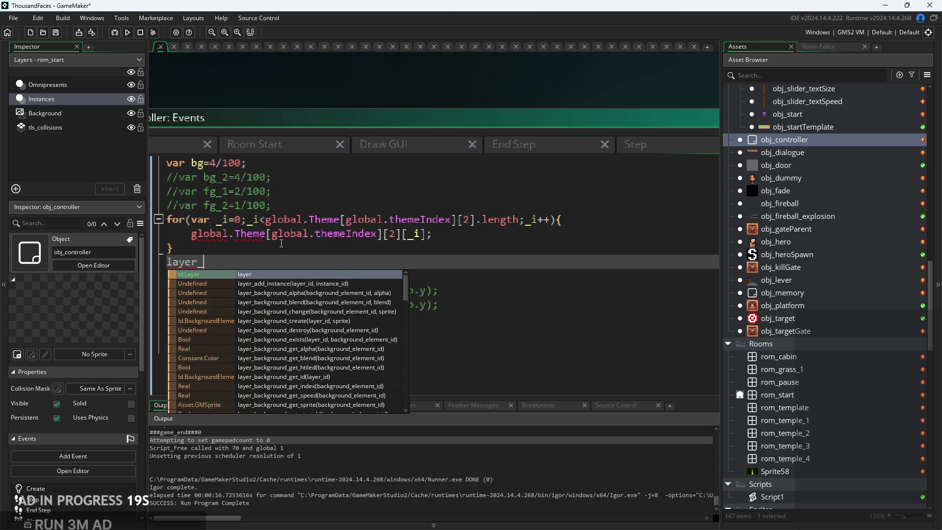
{"action": "key", "text": "BackSpace"}
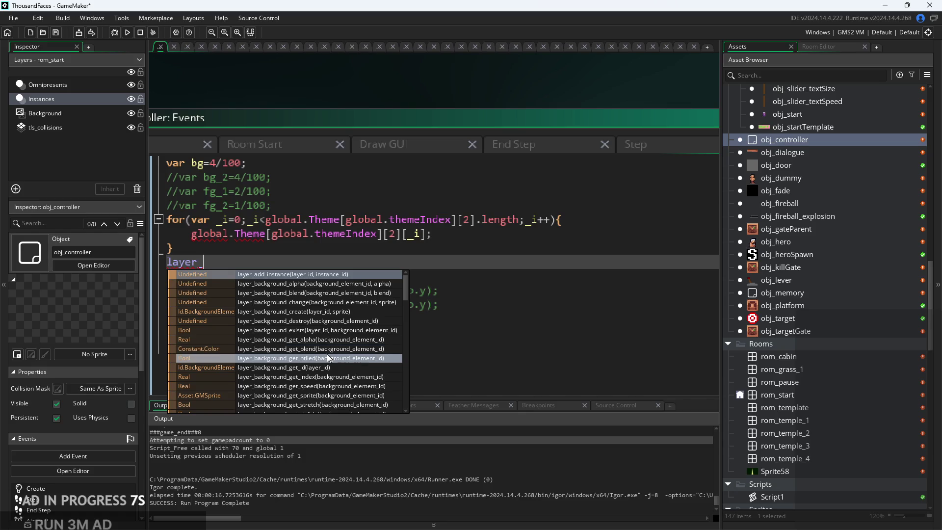
{"action": "scroll", "coordinate": [328, 354], "scroll_direction": "down", "scroll_amount": 3}
{"action": "scroll", "coordinate": [328, 353], "scroll_direction": "up", "scroll_amount": 1}
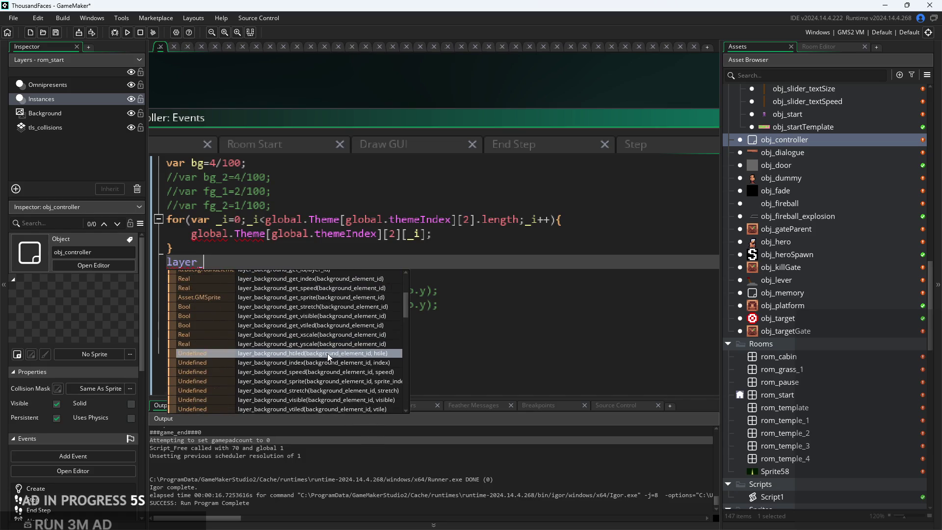
{"action": "left_click", "coordinate": [287, 262]}
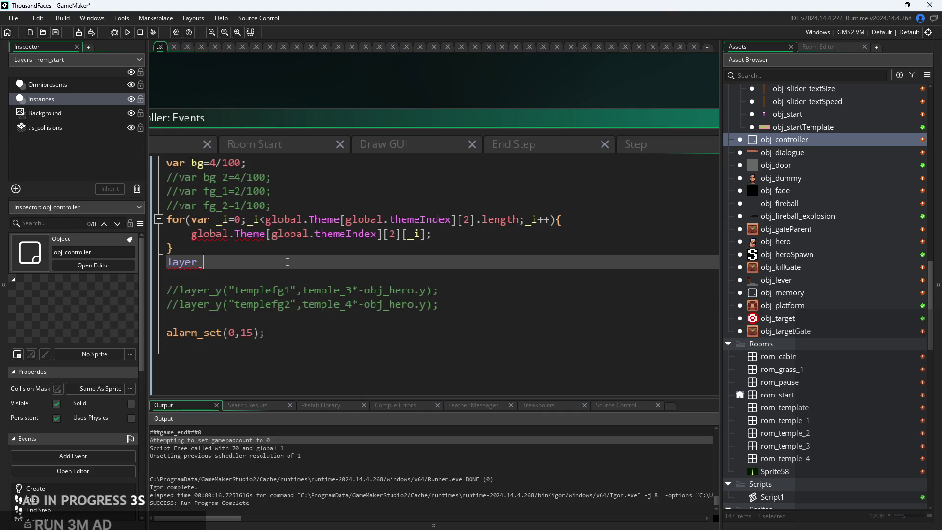
{"action": "type", "text": "back"}
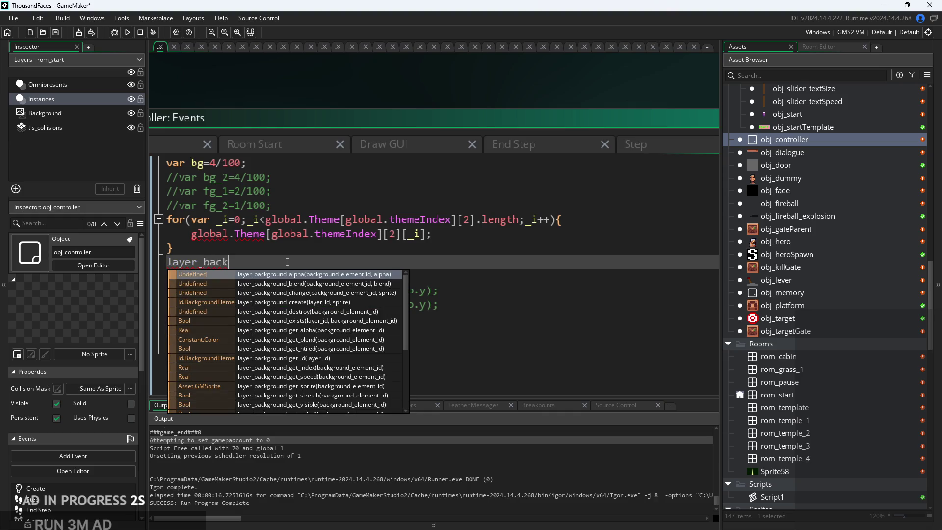
{"action": "left_click", "coordinate": [317, 302]}
{"action": "key", "text": "Right"}
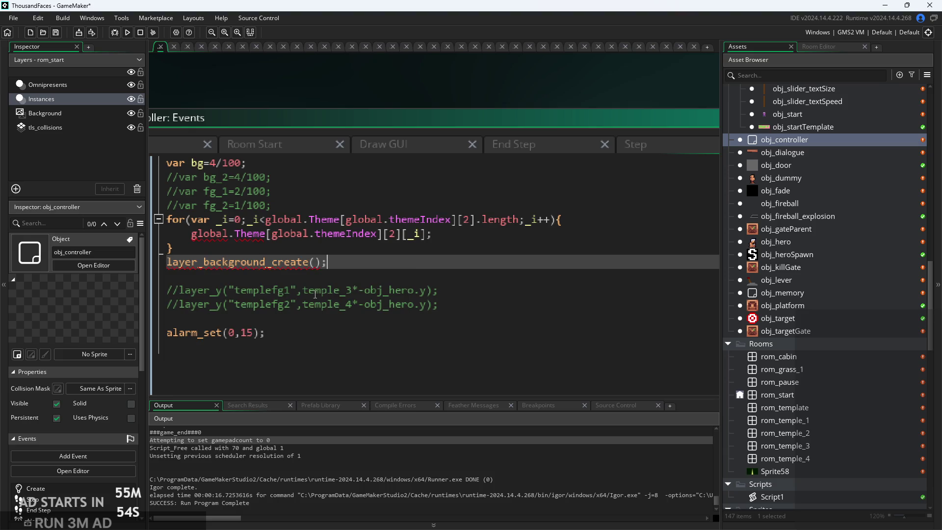
- Open the Help menu and close it without choosing anything
{"action": "mouse_move", "coordinate": [226, 261]}
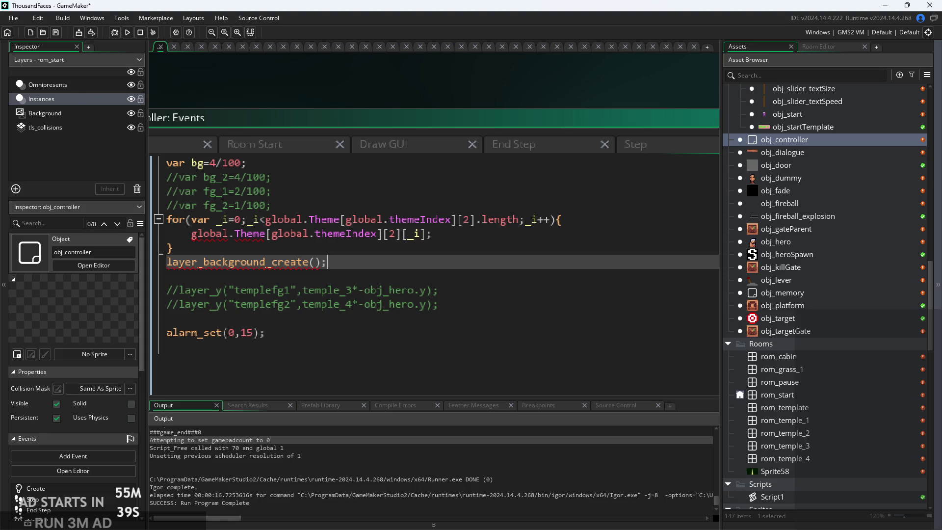
{"action": "left_click", "coordinate": [223, 17]}
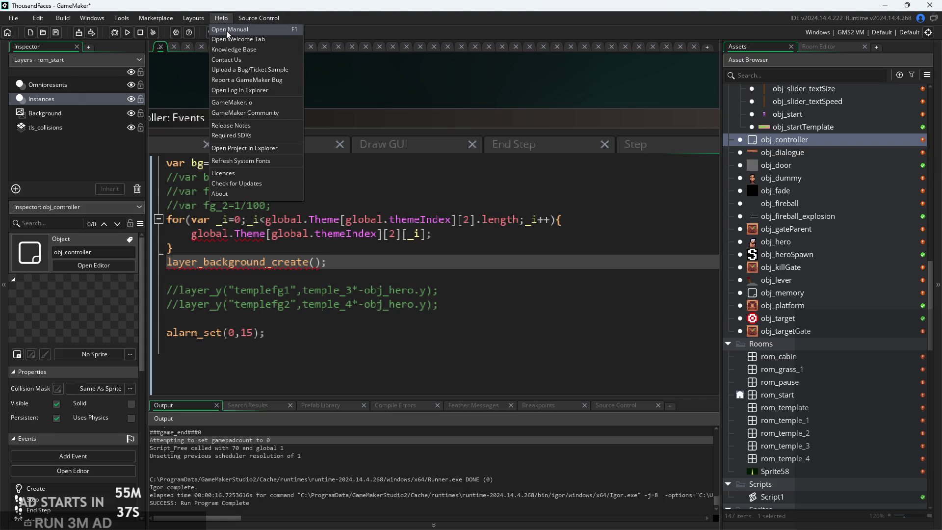
{"action": "left_click", "coordinate": [552, 150]}
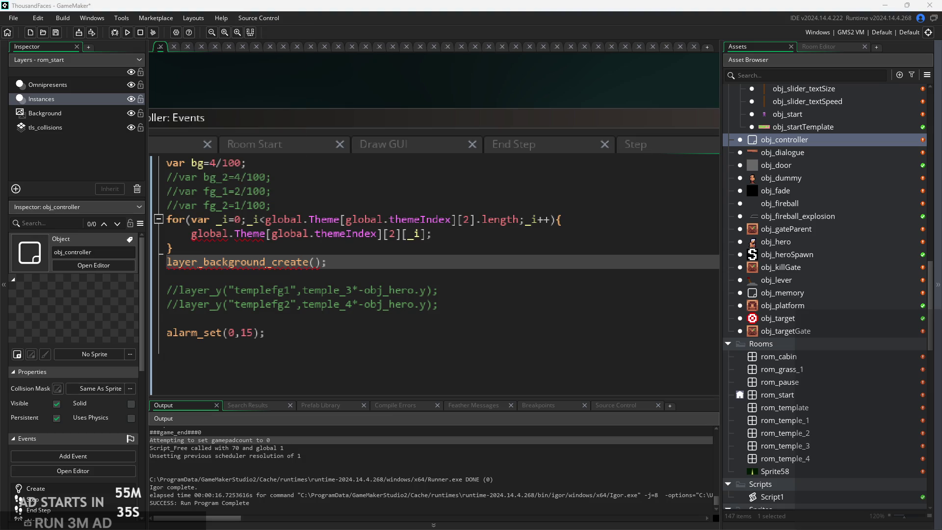
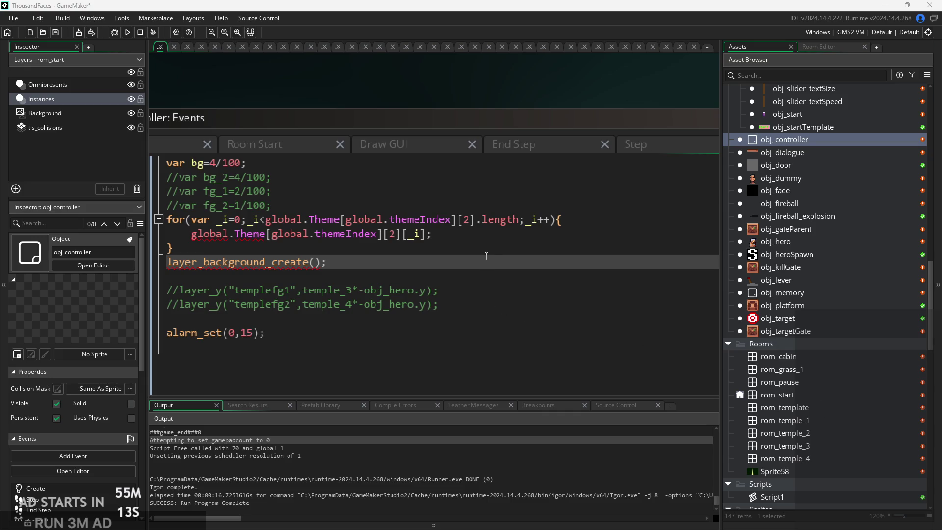
- Start a layer_create() call on a new line after the Theme for-loop header
{"action": "left_click", "coordinate": [510, 252]}
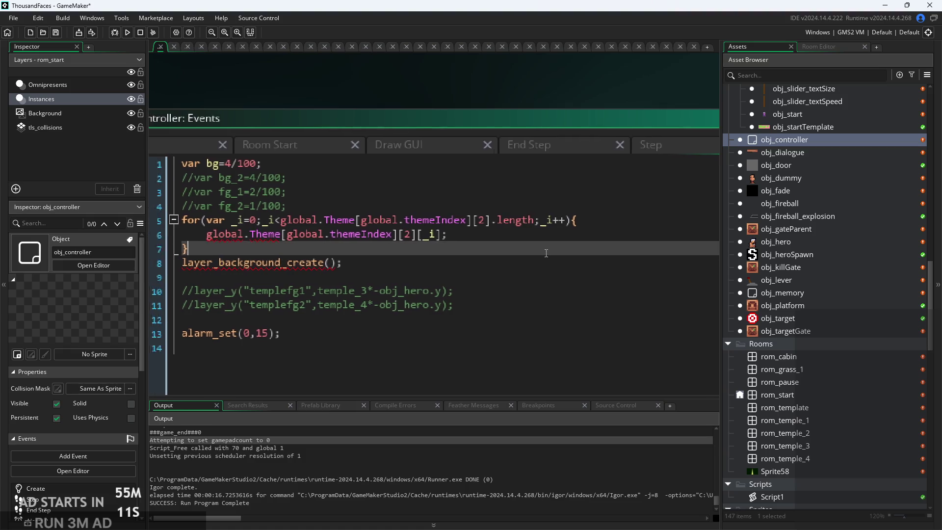
{"action": "left_click", "coordinate": [539, 256]}
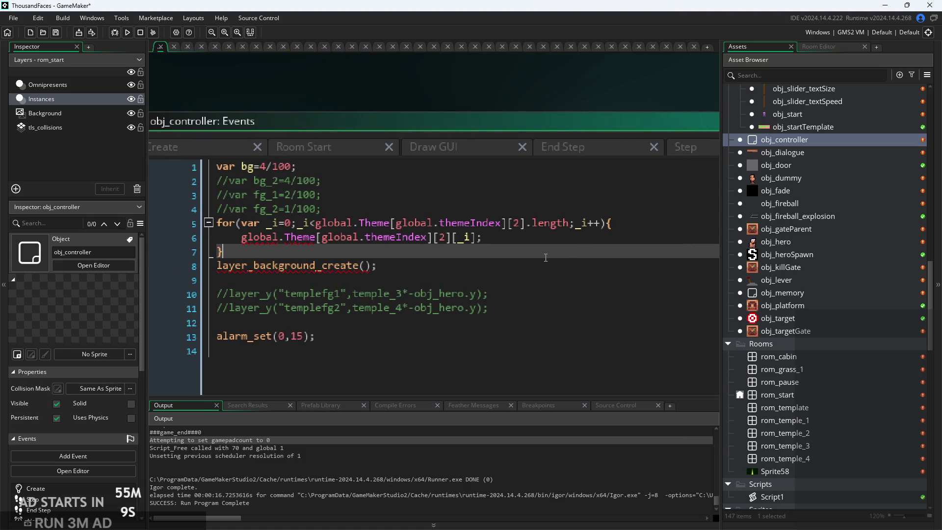
{"action": "left_click", "coordinate": [562, 208]}
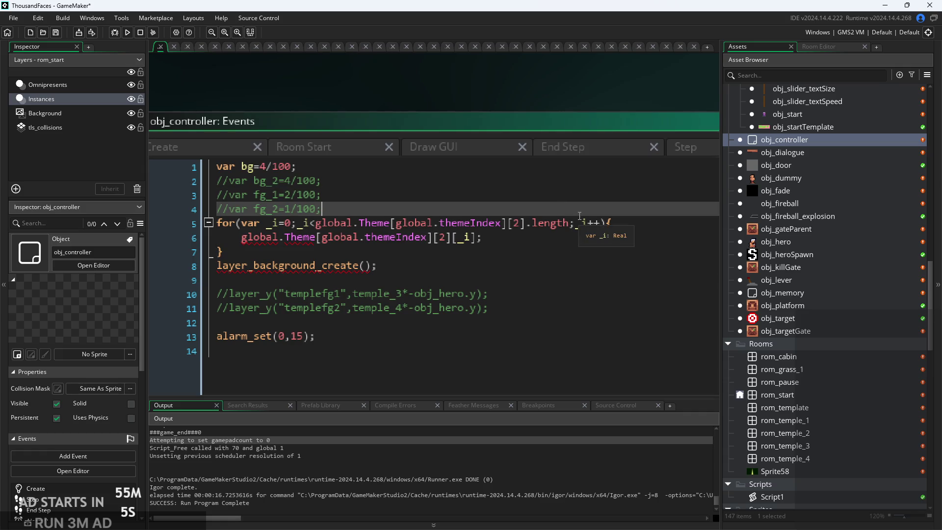
{"action": "left_click", "coordinate": [635, 223]}
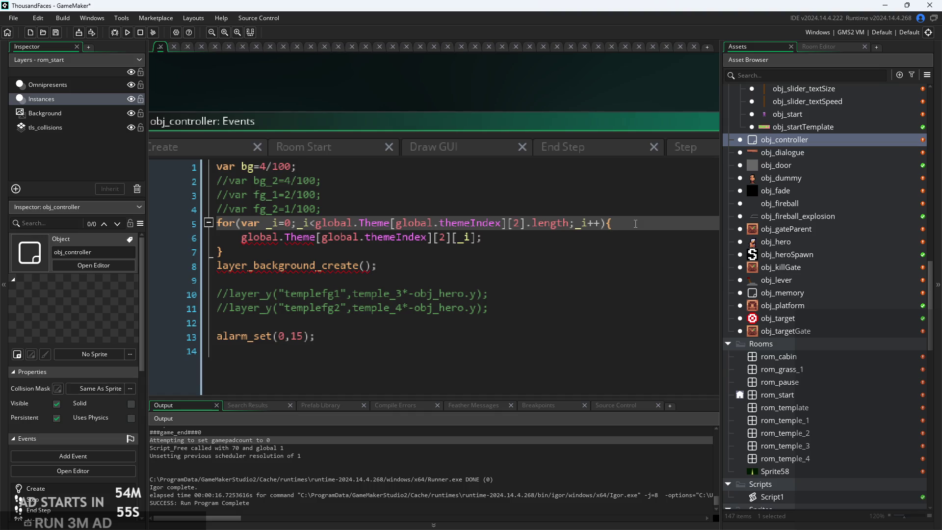
{"action": "key", "text": "Return"}
{"action": "type", "text": "layer_cre"}
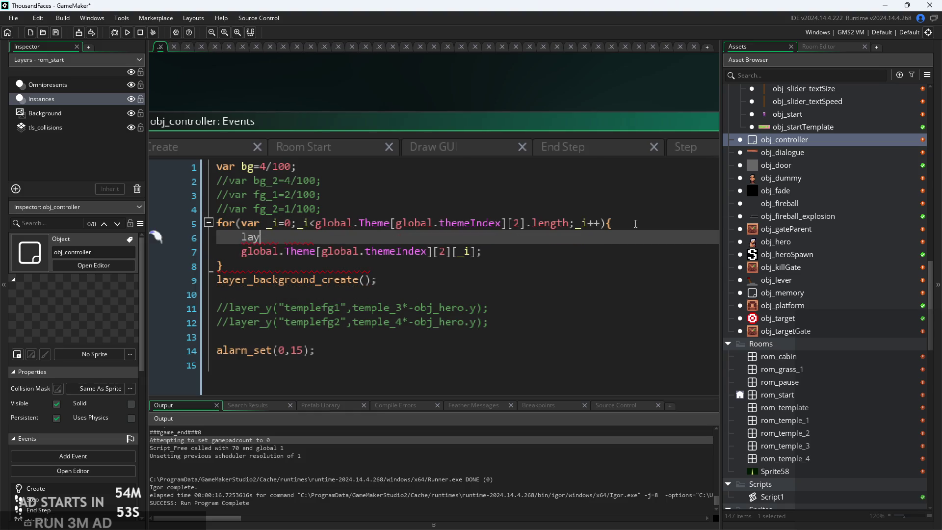
{"action": "key", "text": "Return"}
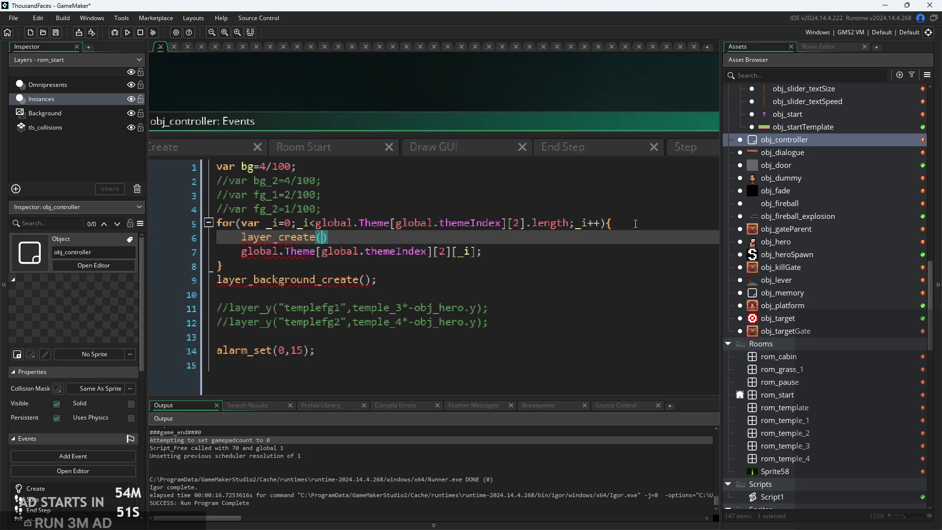
{"action": "type", "text": ");"}
- Fill in layer_create's arguments as 100+_i and string(_i)
{"action": "key", "text": "Left"}
{"action": "key", "text": "Left"}
{"action": "type", "text": "100"}
{"action": "type", "text": "+"}
{"action": "type", "text": "_i"}
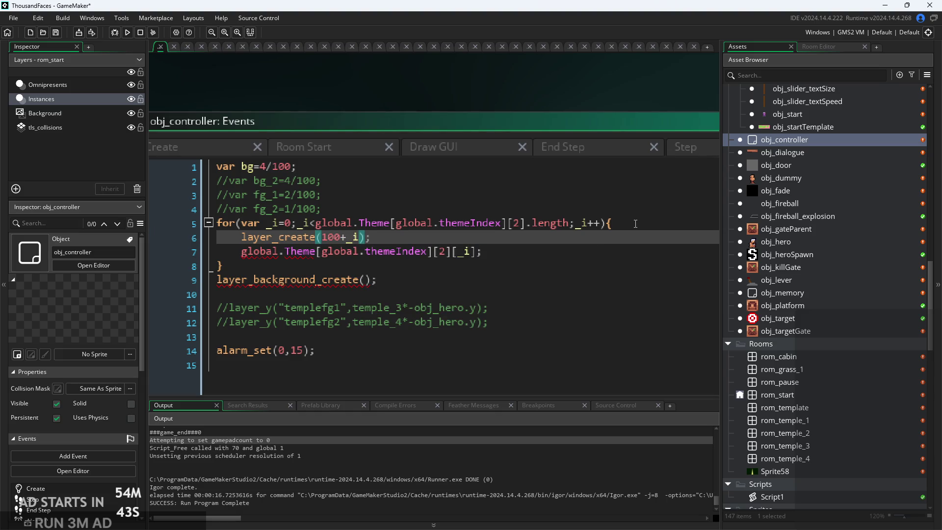
{"action": "type", "text": "."}
{"action": "key", "text": "BackSpace"}
{"action": "type", "text": ","}
{"action": "type", "text": "_i"}
{"action": "left_click", "coordinate": [370, 237]}
{"action": "type", "text": "string"}
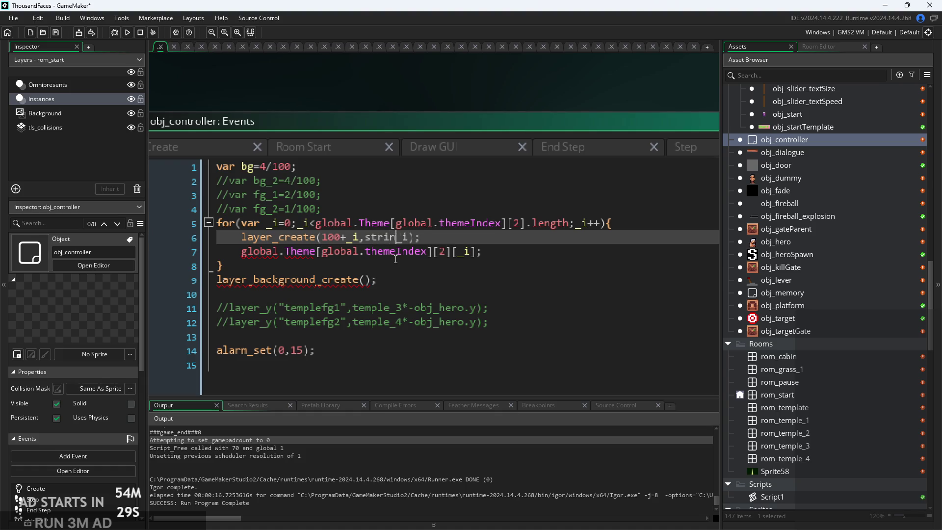
{"action": "type", "text": "(_i"}
{"action": "type", "text": ")"}
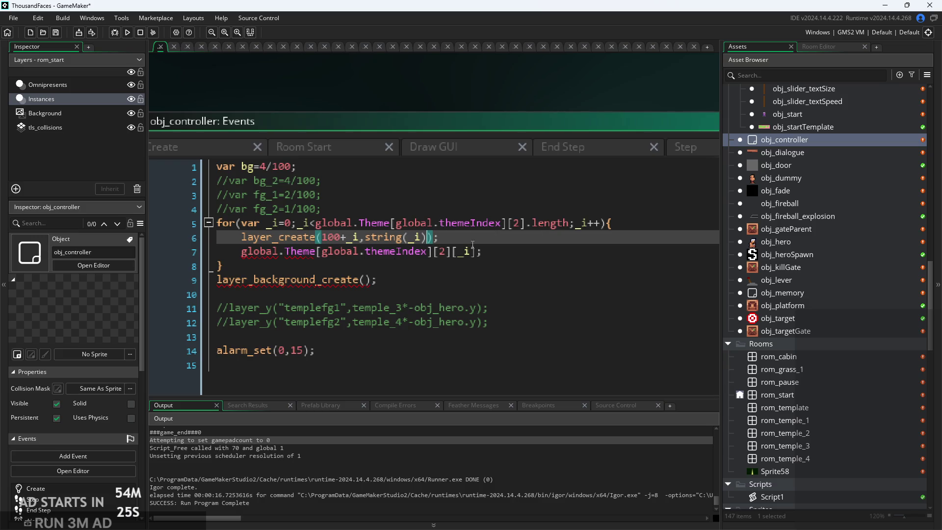
- Select the layer_background_create line and view its help
{"action": "scroll", "coordinate": [490, 246], "scroll_direction": "up", "scroll_amount": 2}
{"action": "left_click_drag", "start_coordinate": [363, 286], "coordinate": [131, 284]}
{"action": "left_click", "coordinate": [262, 286]}
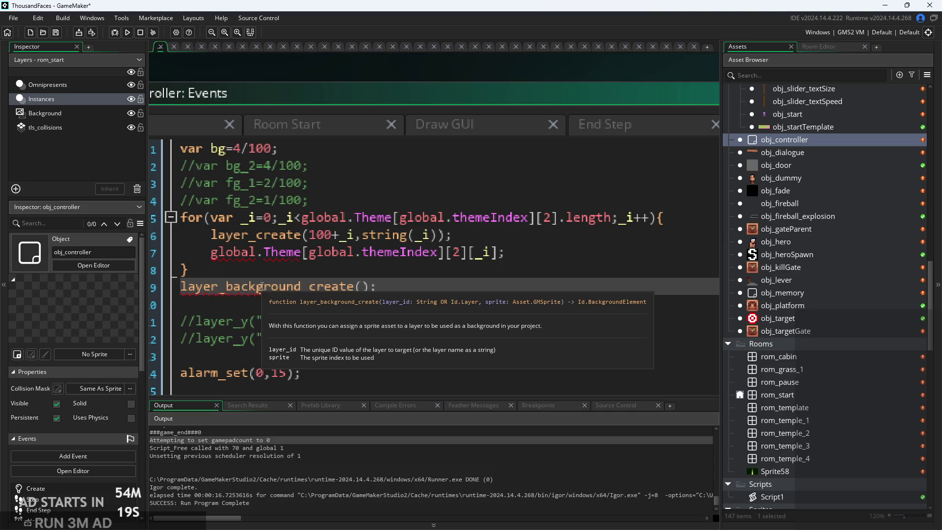
- Move the layer_background_create(); line into the loop below layer_create
{"action": "left_click_drag", "start_coordinate": [388, 286], "coordinate": [142, 280]}
{"action": "key", "text": "ctrl+x"}
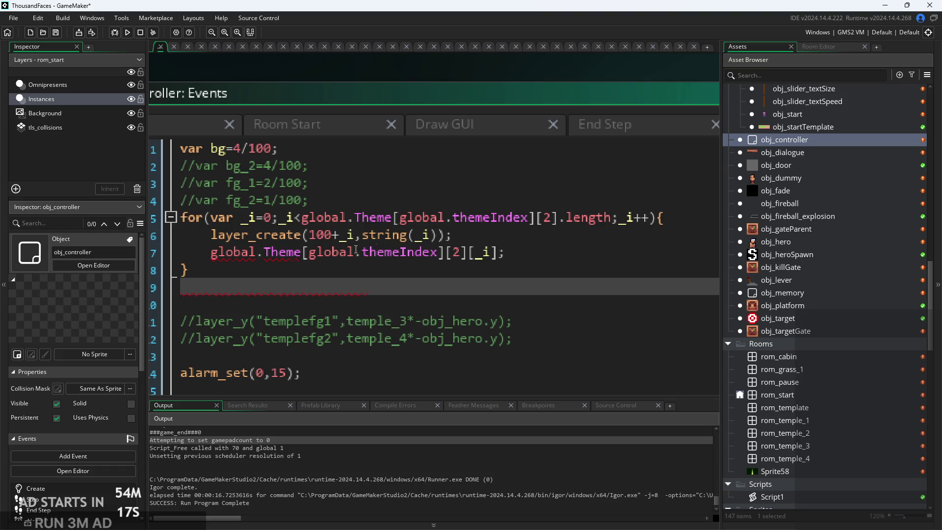
{"action": "left_click", "coordinate": [507, 233]}
{"action": "key", "text": "Return"}
{"action": "key", "text": "ctrl+v"}
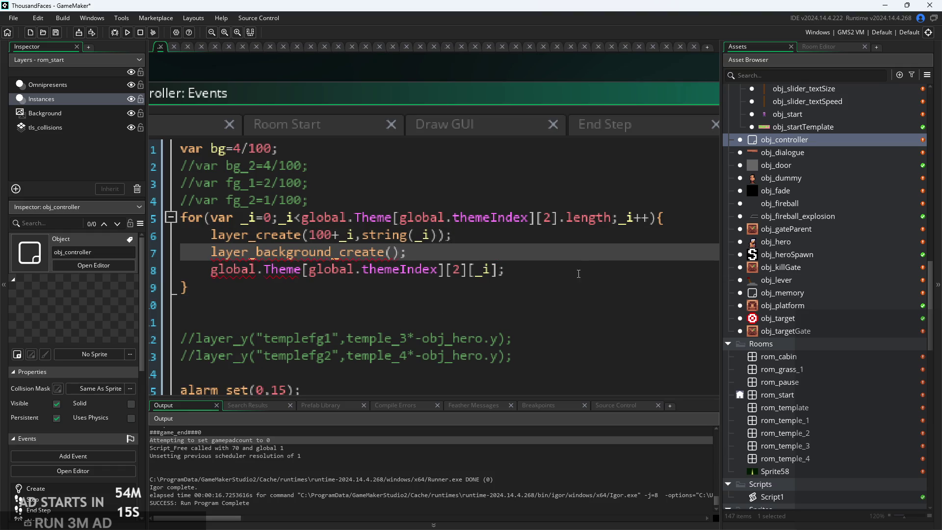
- Delete the leftover global.Theme[global.themeIndex][2][_i] statement
{"action": "left_click", "coordinate": [519, 269]}
{"action": "left_click", "coordinate": [411, 290], "text": "shift"}
{"action": "left_click_drag", "start_coordinate": [506, 268], "coordinate": [202, 269]}
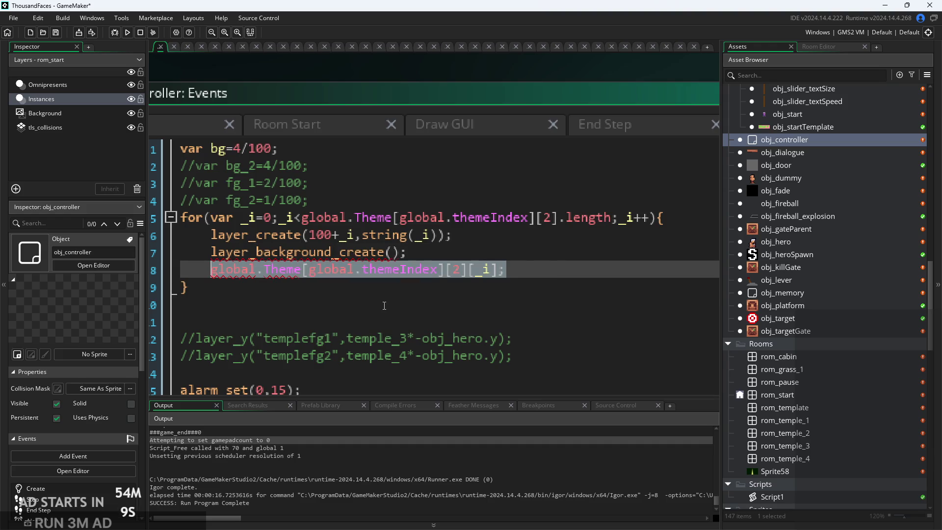
{"action": "key", "text": "BackSpace"}
{"action": "key", "text": "BackSpace"}
{"action": "key", "text": "BackSpace"}
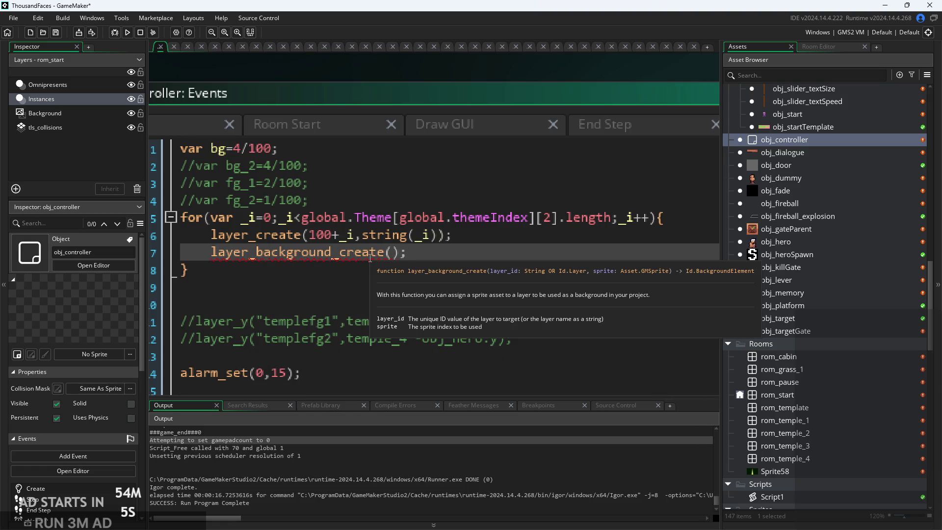
- Store the layer_create result in a local variable with 'var _lyr ='
{"action": "scroll", "coordinate": [370, 259], "scroll_direction": "down", "scroll_amount": 2}
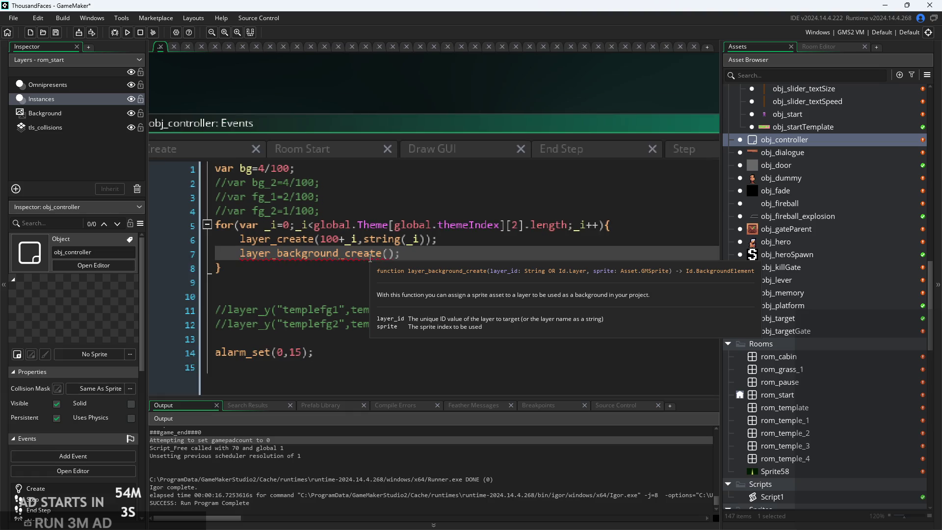
{"action": "left_click", "coordinate": [240, 239]}
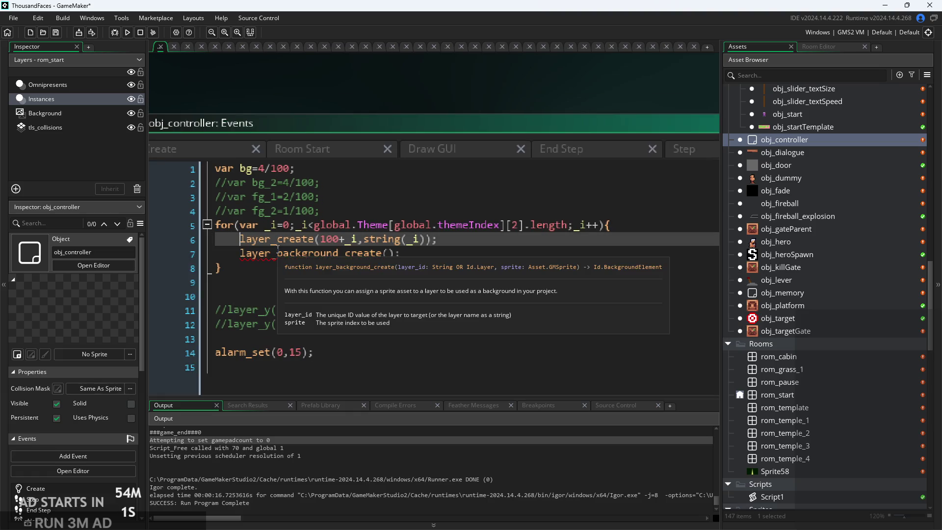
{"action": "type", "text": "var _"}
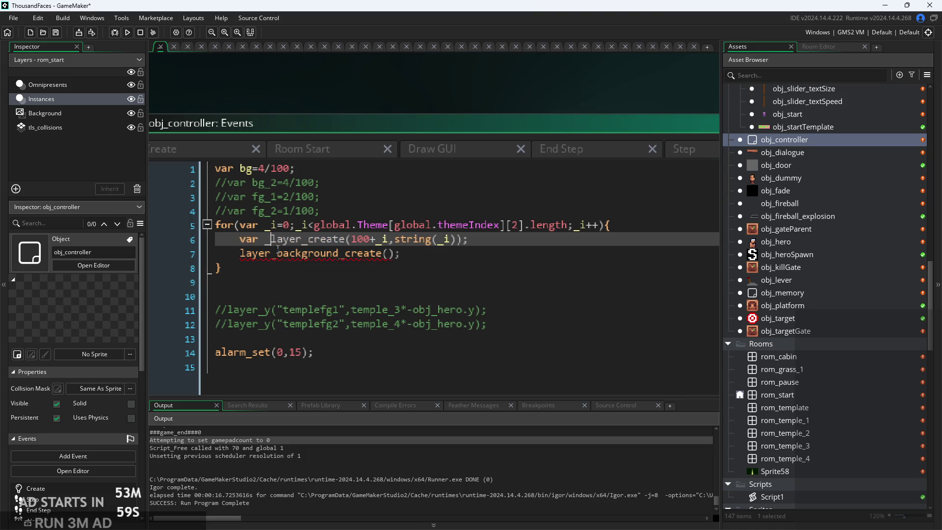
{"action": "key", "text": "BackSpace"}
{"action": "type", "text": "lyr ="}
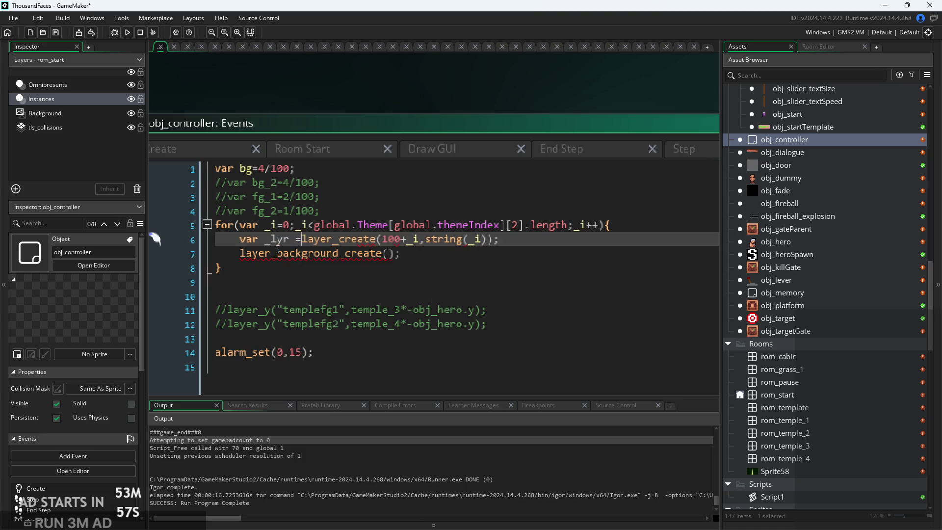
- Pass _lyr and global.Theme[global.themeIndex][2][_i] to layer_background_create
{"action": "scroll", "coordinate": [323, 275], "scroll_direction": "up", "scroll_amount": 1, "text": "ctrl"}
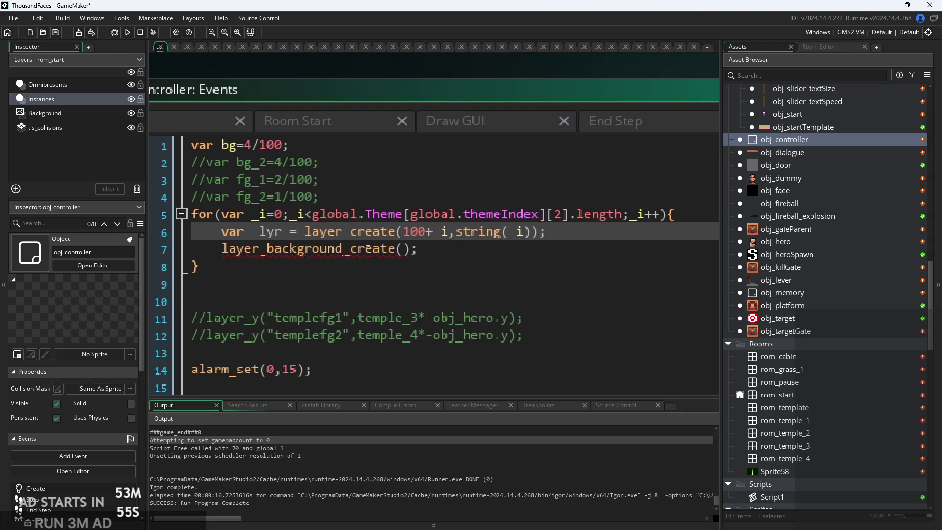
{"action": "left_click", "coordinate": [425, 253]}
{"action": "left_click", "coordinate": [406, 248]}
{"action": "type", "text": "_l"}
{"action": "key", "text": "Return"}
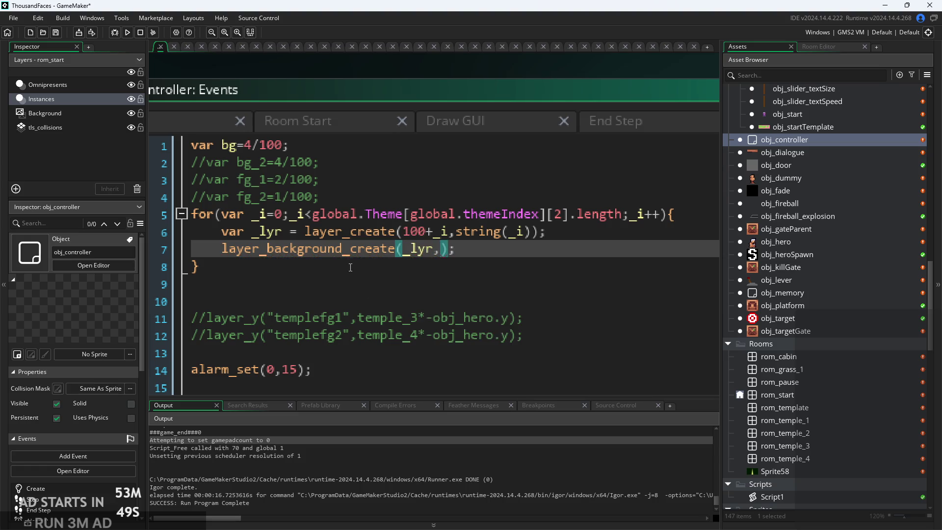
{"action": "mouse_move", "coordinate": [356, 254]}
{"action": "type", "text": "global.Theme[global.themeIndex][2][_i];"}
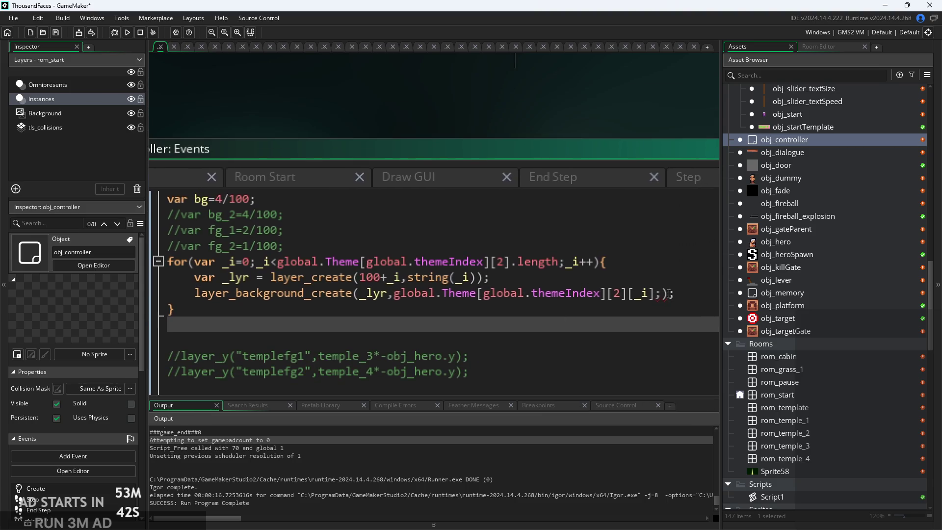
{"action": "left_click", "coordinate": [670, 293]}
{"action": "key", "text": "BackSpace"}
{"action": "key", "text": "BackSpace"}
{"action": "type", "text": ");"}
{"action": "key", "text": "Down"}
{"action": "key", "text": "Down"}
{"action": "left_click", "coordinate": [456, 296]}
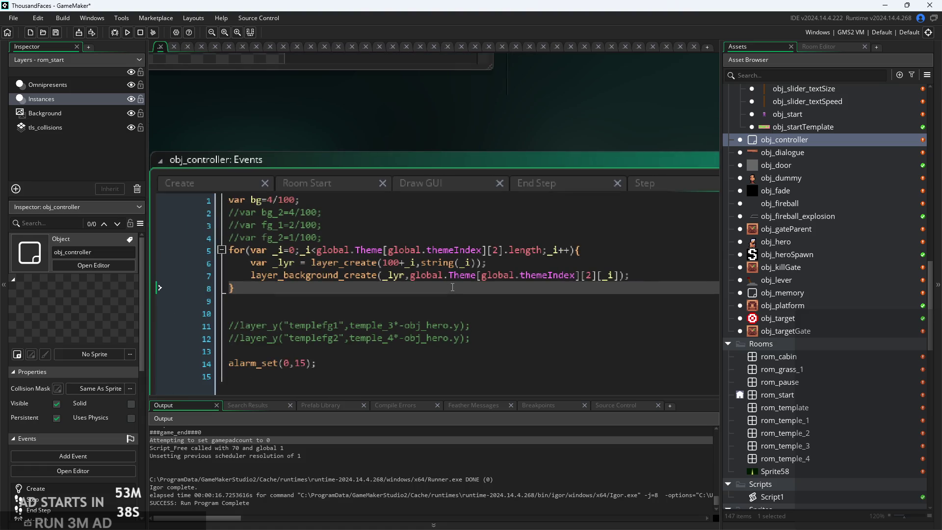
{"action": "scroll", "coordinate": [452, 287], "scroll_direction": "down", "scroll_amount": 3, "text": "ctrl"}
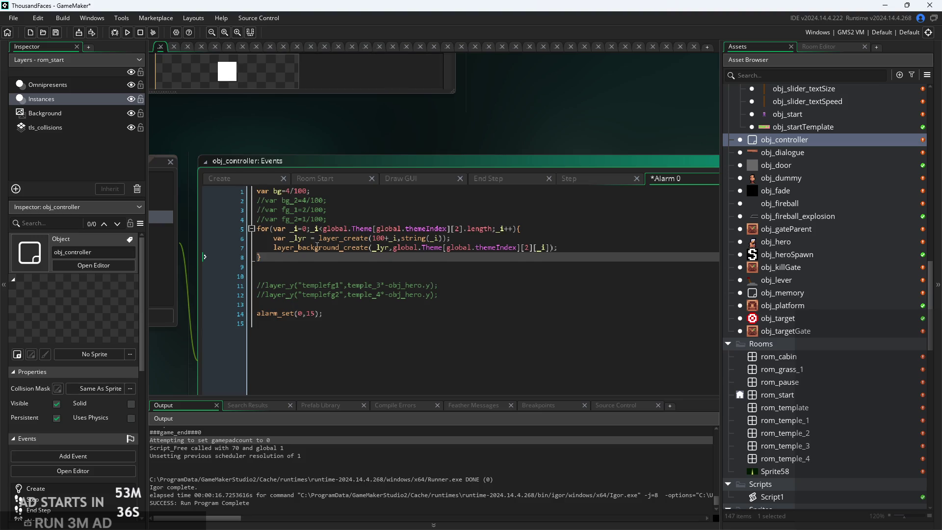
- Cut the whole Theme for loop out of the Create event code
{"action": "scroll", "coordinate": [317, 246], "scroll_direction": "up", "scroll_amount": 3, "text": "ctrl"}
{"action": "left_click_drag", "start_coordinate": [290, 265], "coordinate": [143, 221]}
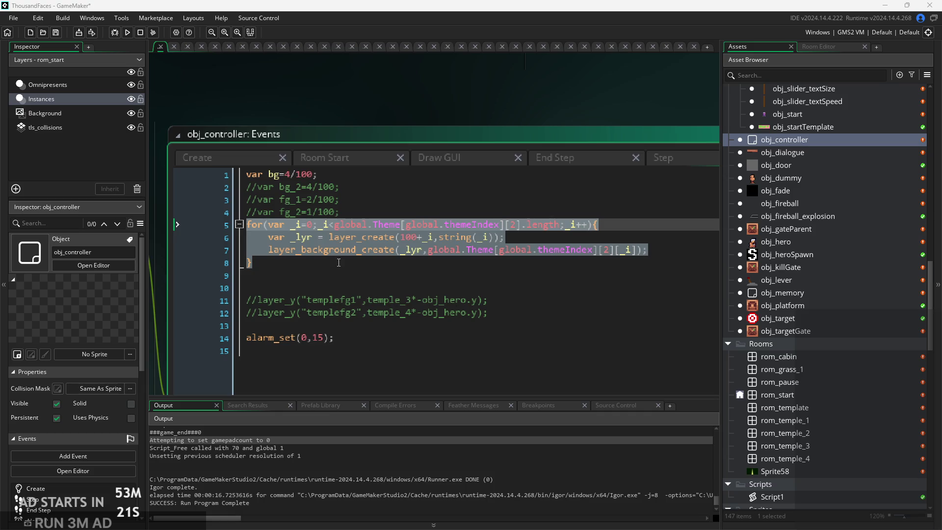
{"action": "left_click", "coordinate": [370, 265]}
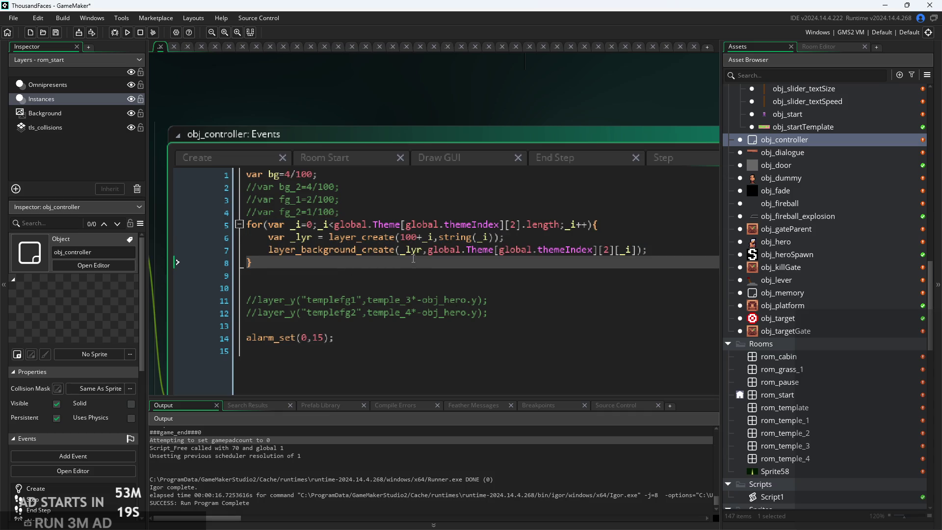
{"action": "scroll", "coordinate": [416, 269], "scroll_direction": "down", "scroll_amount": 1}
{"action": "scroll", "coordinate": [417, 269], "scroll_direction": "up", "scroll_amount": 1}
{"action": "mouse_move", "coordinate": [417, 269]}
{"action": "left_mouse_down"}
{"action": "mouse_move", "coordinate": [197, 224]}
{"action": "mouse_move", "coordinate": [0, 223]}
{"action": "left_mouse_up"}
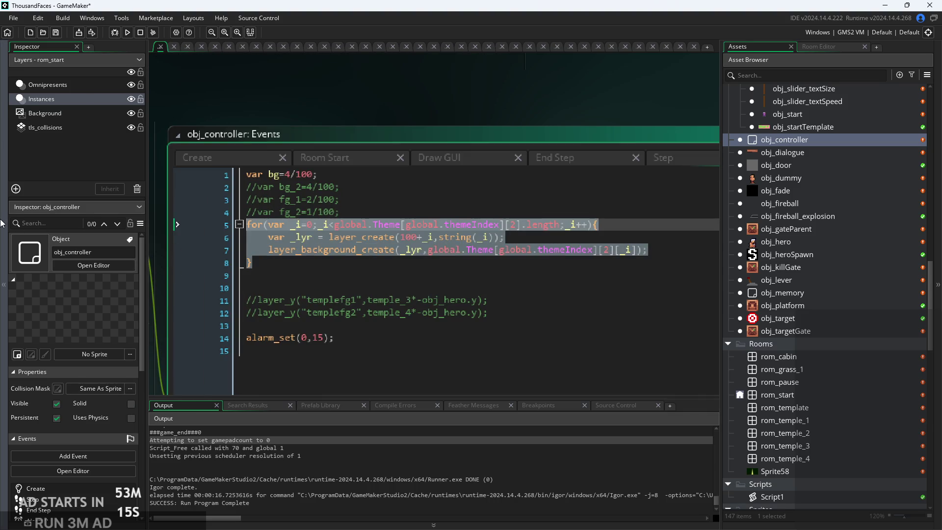
{"action": "key", "text": "Delete"}
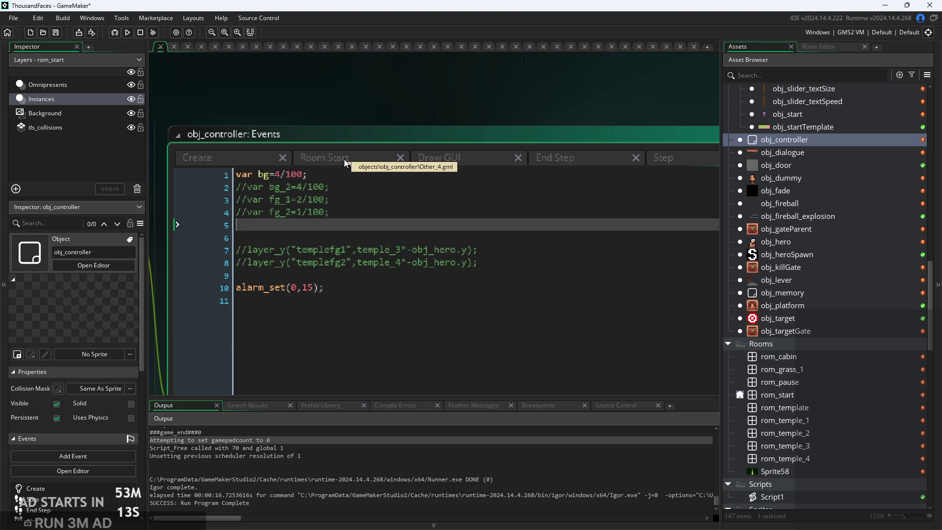
- Paste the loop into Room Start, replacing the //layer_depth comment line
{"action": "left_click", "coordinate": [343, 161]}
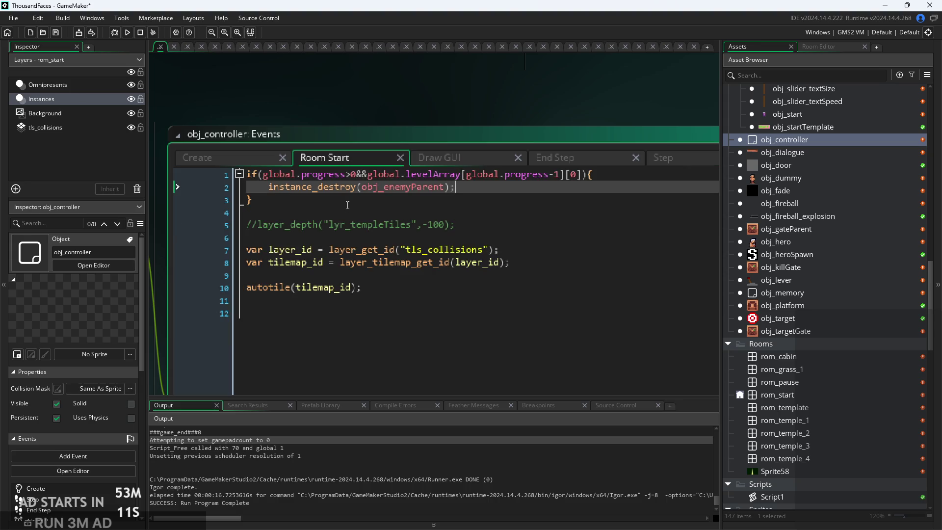
{"action": "left_click", "coordinate": [470, 227]}
{"action": "key", "text": "shift+Home"}
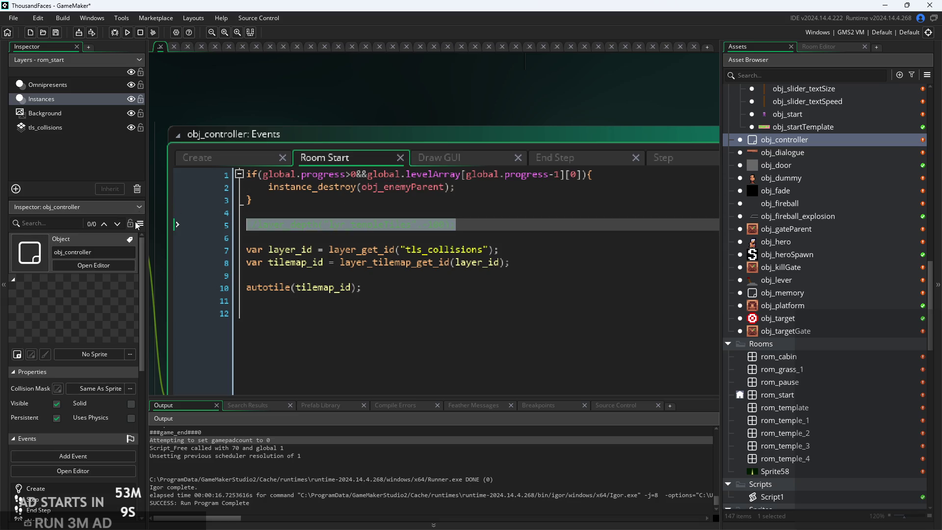
{"action": "key", "text": "ctrl+v"}
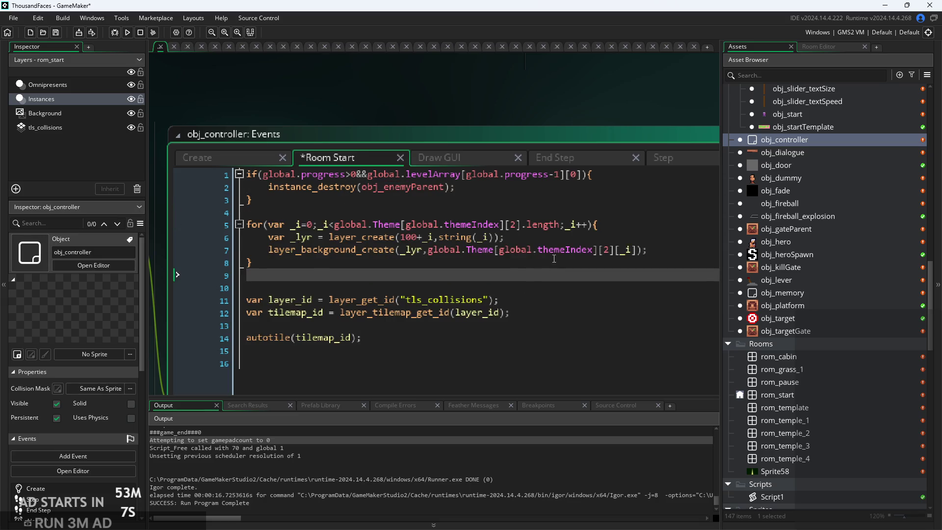
{"action": "left_click", "coordinate": [476, 248]}
{"action": "scroll", "coordinate": [456, 255], "scroll_direction": "down", "scroll_amount": 3}
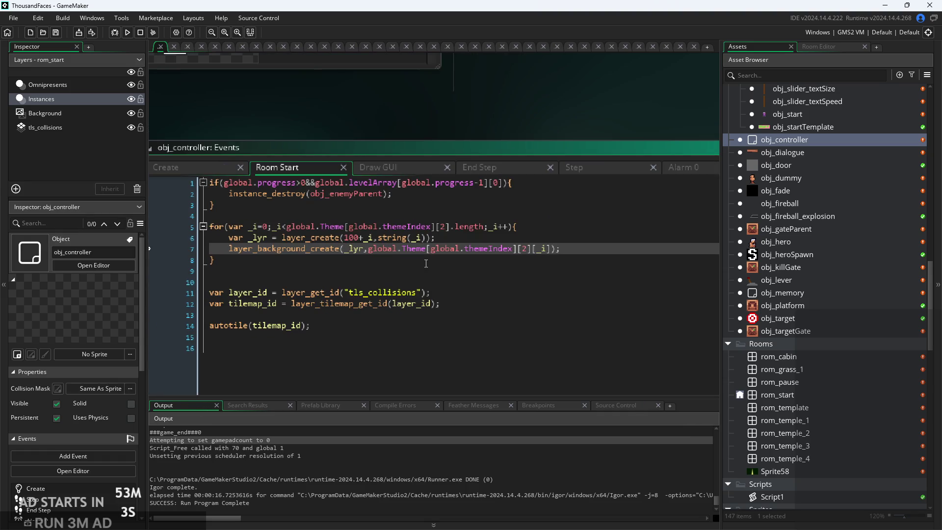
{"action": "left_click", "coordinate": [426, 263]}
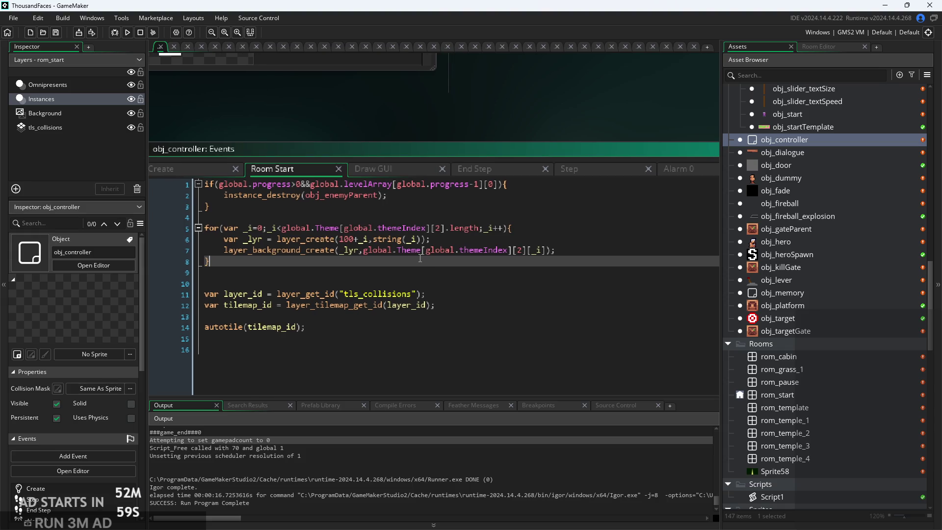
- Review the pasted loop in Room Start up to the layer_background_create line
{"action": "scroll", "coordinate": [420, 258], "scroll_direction": "down", "scroll_amount": 2}
{"action": "left_click", "coordinate": [539, 208]}
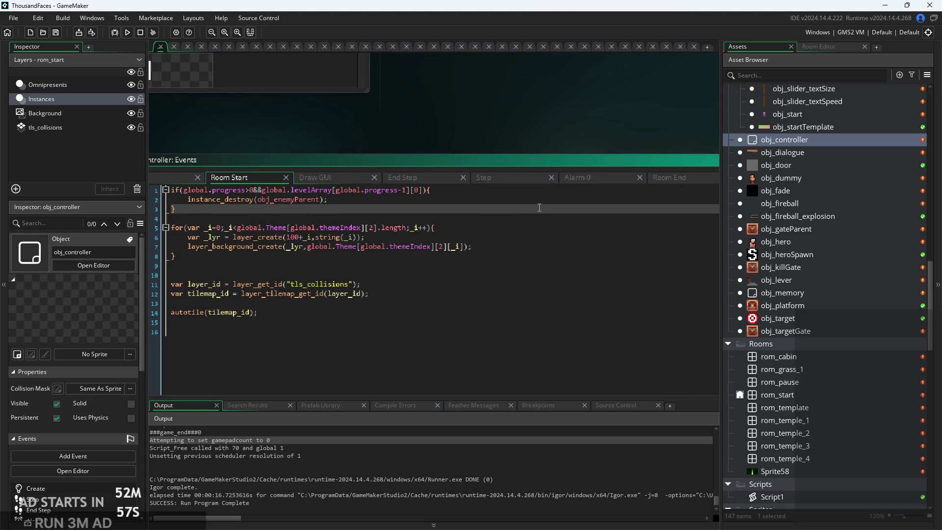
{"action": "scroll", "coordinate": [539, 207], "scroll_direction": "down", "scroll_amount": 2}
{"action": "scroll", "coordinate": [283, 172], "scroll_direction": "up", "scroll_amount": 3}
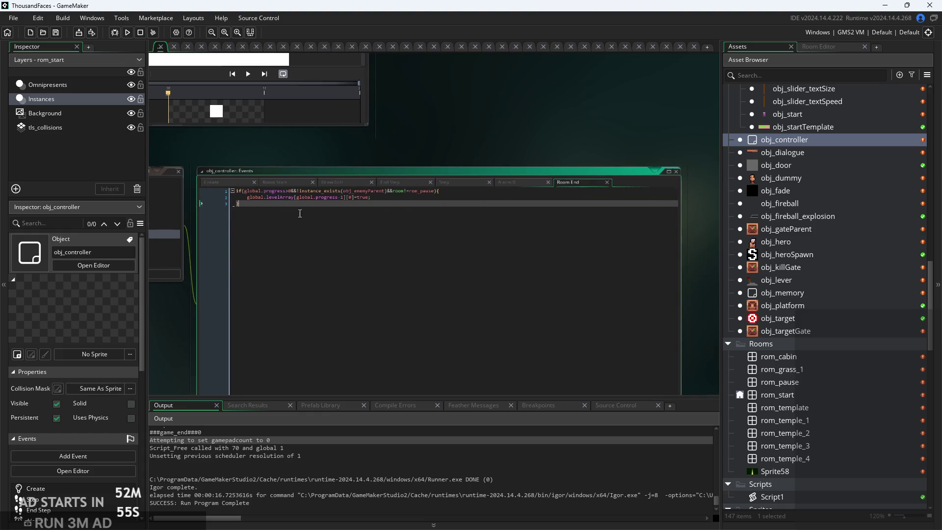
{"action": "scroll", "coordinate": [283, 171], "scroll_direction": "down", "scroll_amount": 1}
{"action": "scroll", "coordinate": [438, 250], "scroll_direction": "up", "scroll_amount": 2}
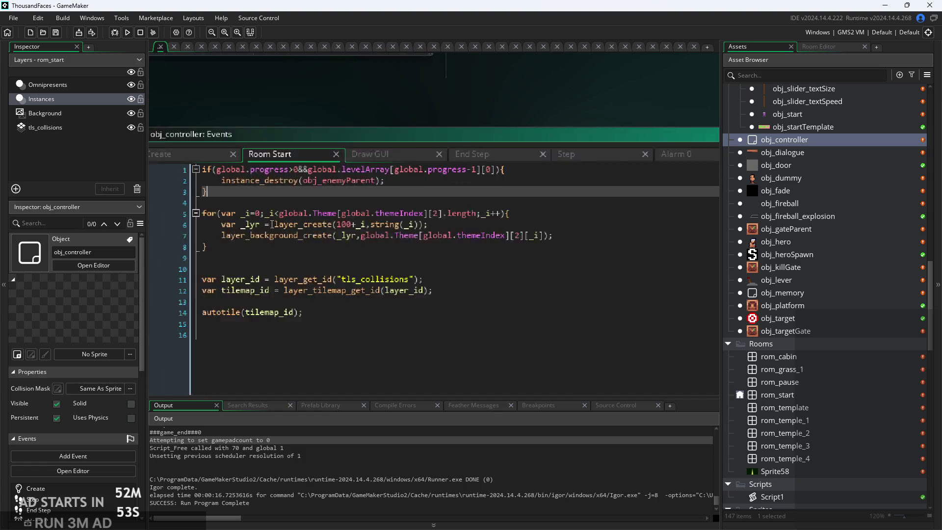
{"action": "left_click", "coordinate": [439, 250]}
{"action": "scroll", "coordinate": [438, 250], "scroll_direction": "down", "scroll_amount": 1}
{"action": "scroll", "coordinate": [438, 250], "scroll_direction": "down", "scroll_amount": 1}
{"action": "scroll", "coordinate": [271, 237], "scroll_direction": "up", "scroll_amount": 2}
{"action": "mouse_move", "coordinate": [270, 237]}
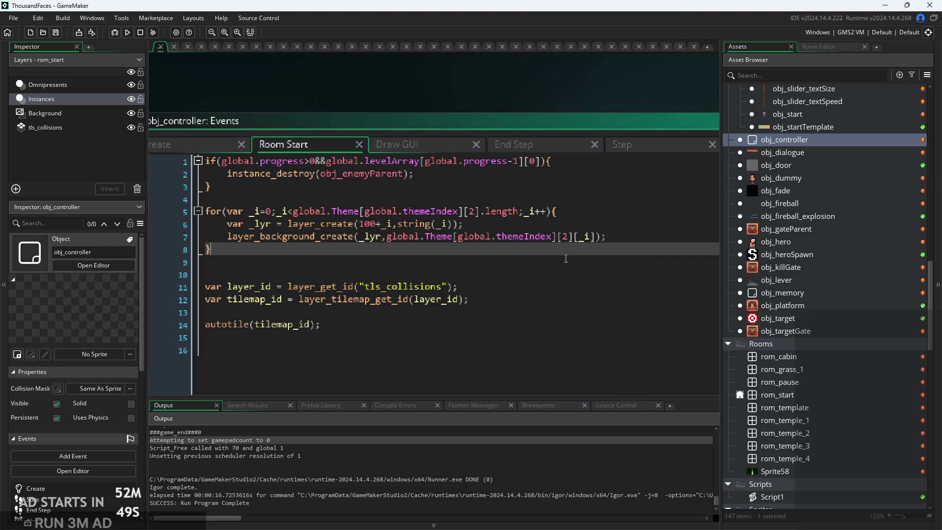
{"action": "scroll", "coordinate": [595, 255], "scroll_direction": "up", "scroll_amount": 1}
{"action": "left_click", "coordinate": [589, 240]}
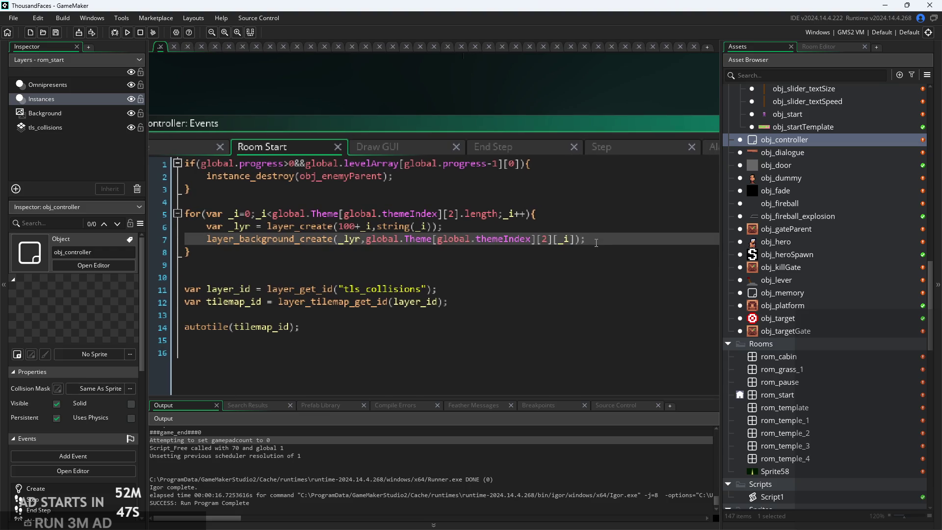
{"action": "scroll", "coordinate": [508, 230], "scroll_direction": "down", "scroll_amount": 2}
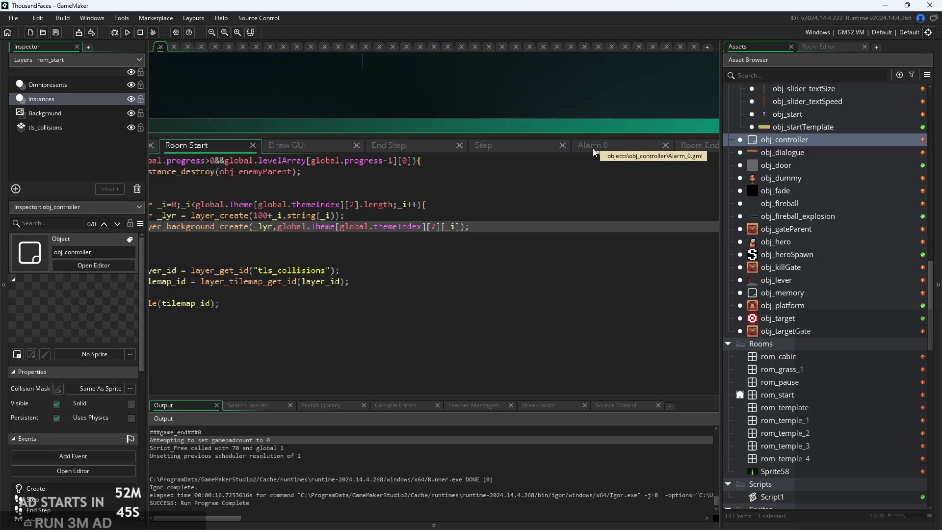
- In Alarm 0, add a blank line below the bg variables and type layer_x
{"action": "left_click", "coordinate": [592, 148]}
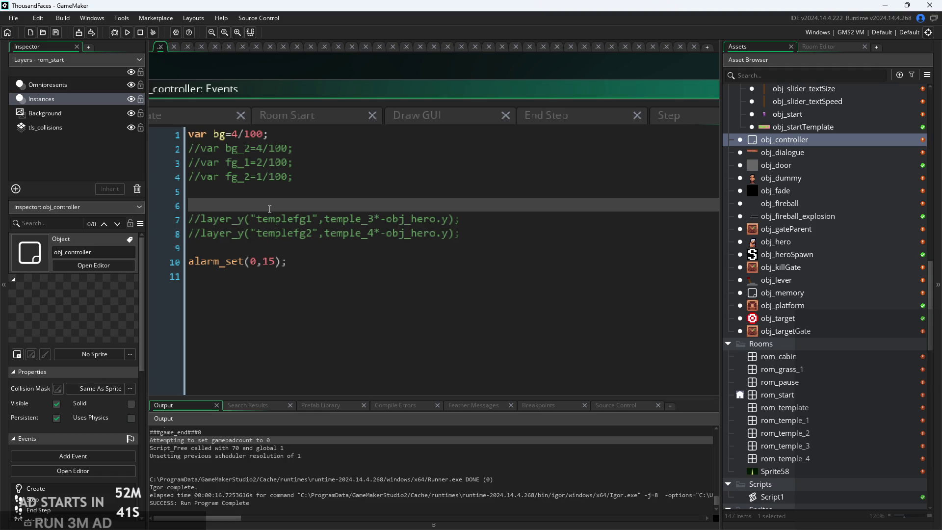
{"action": "key", "text": "Return"}
{"action": "key", "text": "Up"}
{"action": "type", "text": "layer_x"}
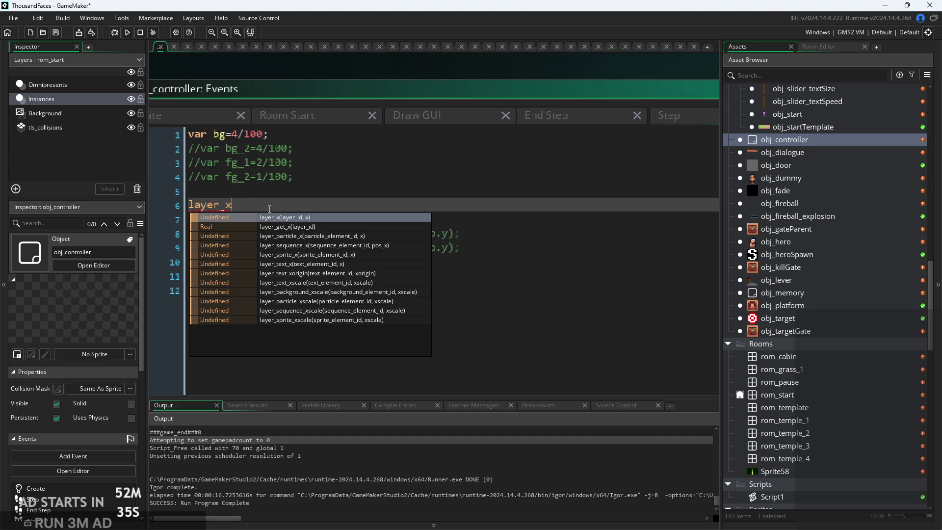
- Accept layer_x() and paste Room Start's for-loop header above it in Alarm 0
{"action": "key", "text": "Return"}
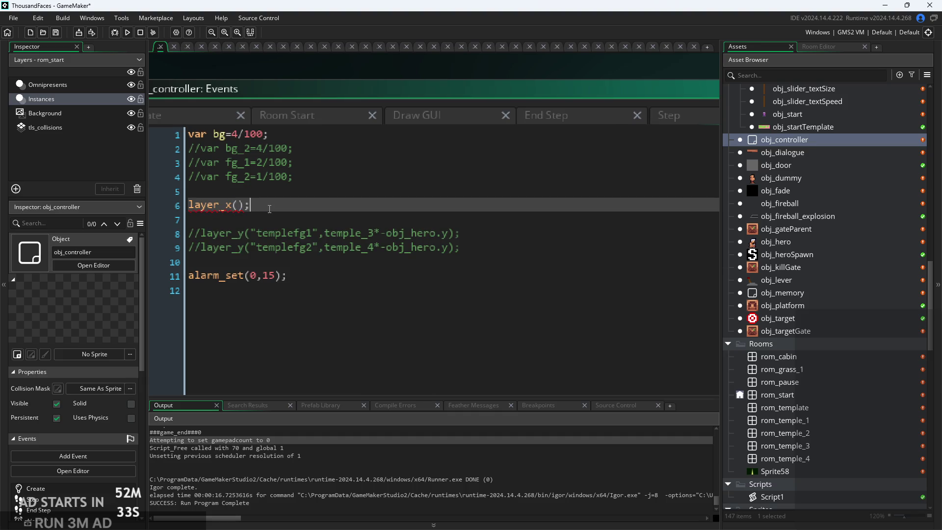
{"action": "left_click", "coordinate": [275, 123]}
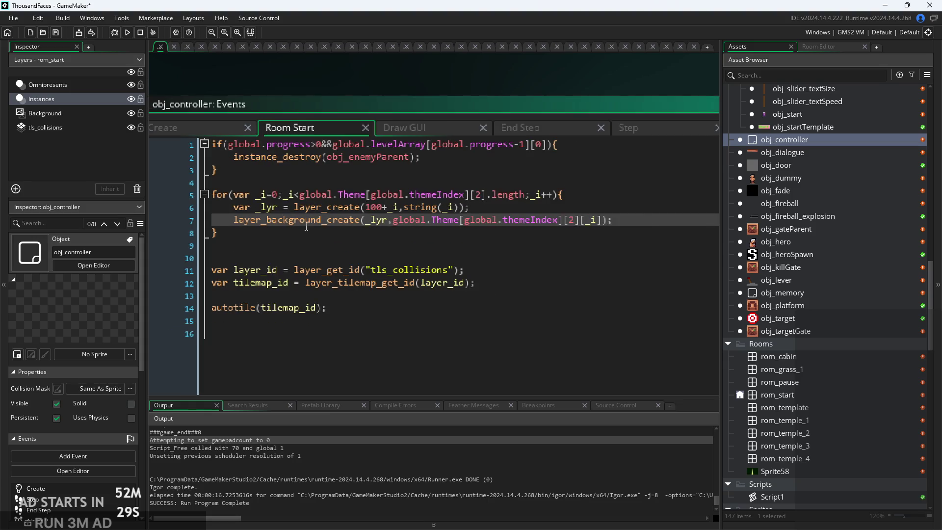
{"action": "left_click", "coordinate": [568, 196]}
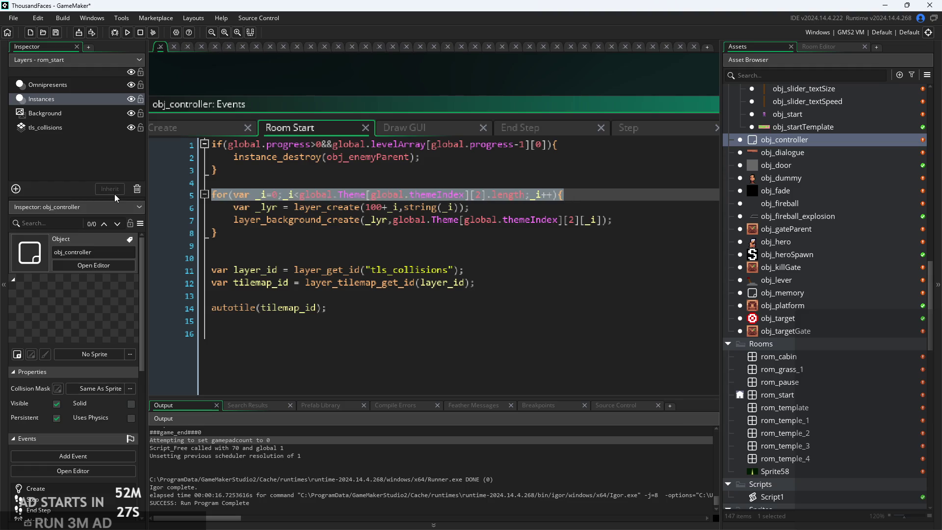
{"action": "scroll", "coordinate": [599, 197], "scroll_direction": "down", "scroll_amount": 2}
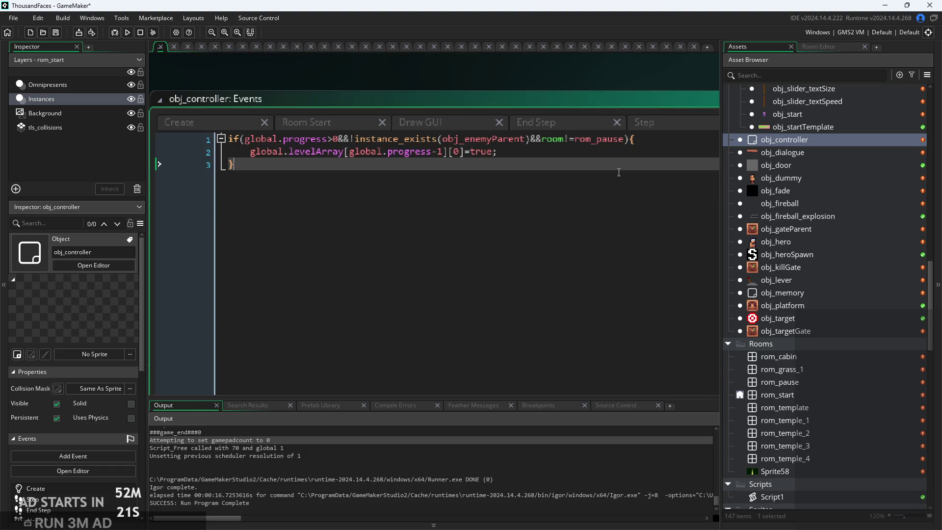
{"action": "left_click", "coordinate": [449, 142]}
{"action": "key", "text": "Up"}
{"action": "key", "text": "Up"}
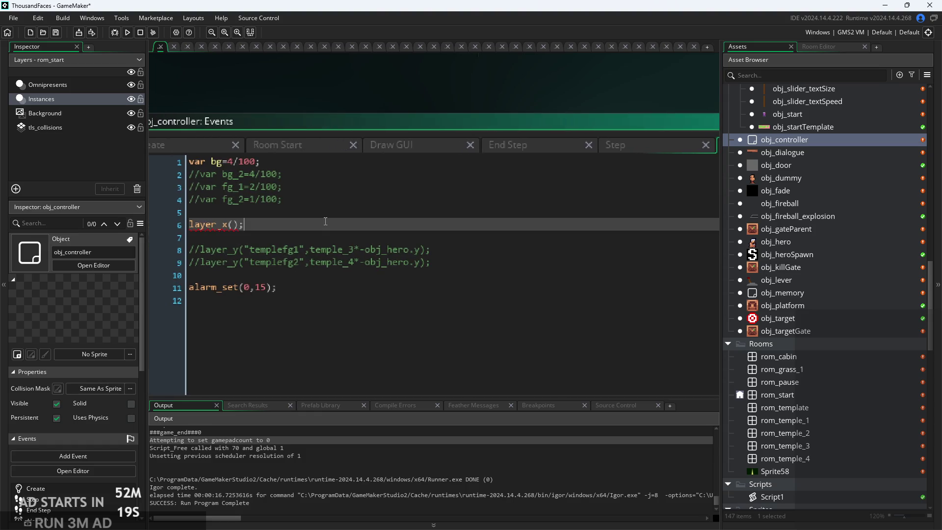
{"action": "type", "text": "for(var _i=0;_i<global.Theme[global.themeIndex][2].length;_i++){"}
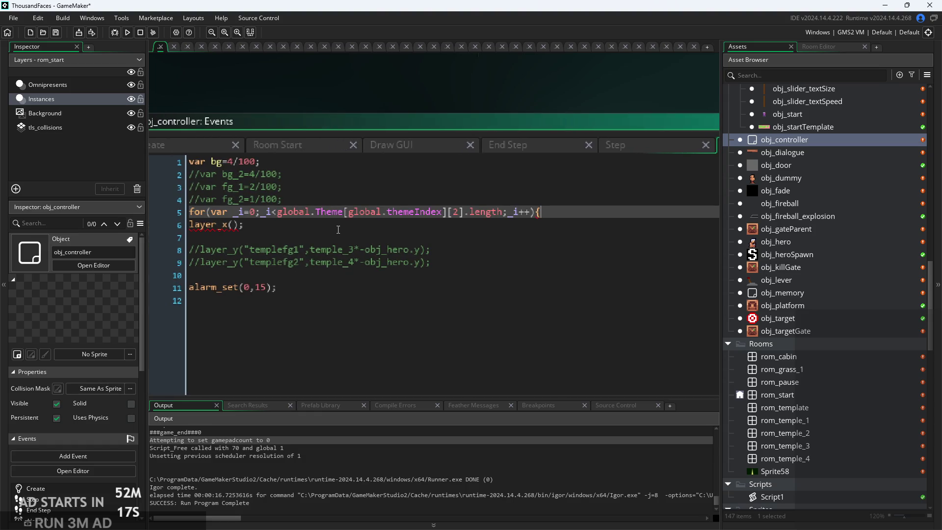
- Close the loop with a brace after layer_x() and indent the call
{"action": "left_click", "coordinate": [338, 224]}
{"action": "key", "text": "Return"}
{"action": "type", "text": "}"}
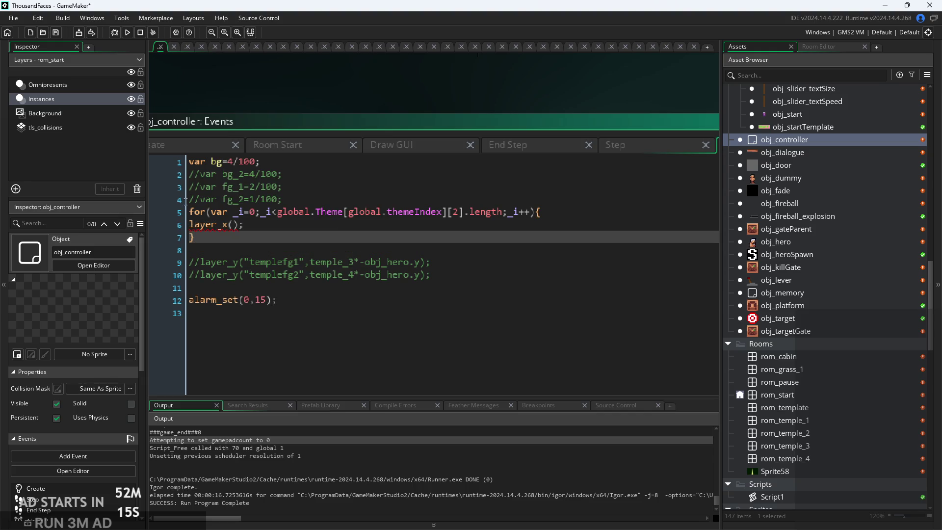
{"action": "left_click", "coordinate": [191, 224]}
{"action": "key", "text": "Tab"}
{"action": "scroll", "coordinate": [333, 267], "scroll_direction": "up", "scroll_amount": 2, "text": "ctrl"}
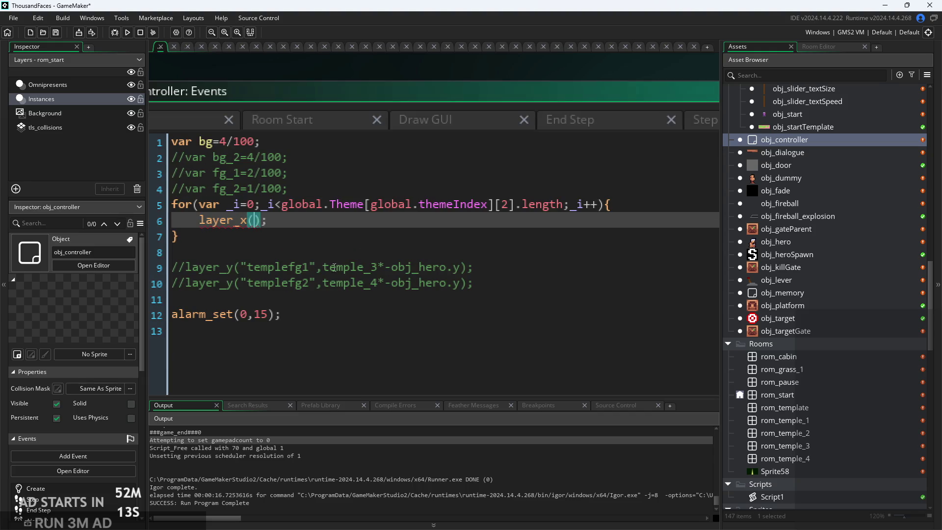
{"action": "scroll", "coordinate": [238, 225], "scroll_direction": "down", "scroll_amount": 2, "text": "ctrl"}
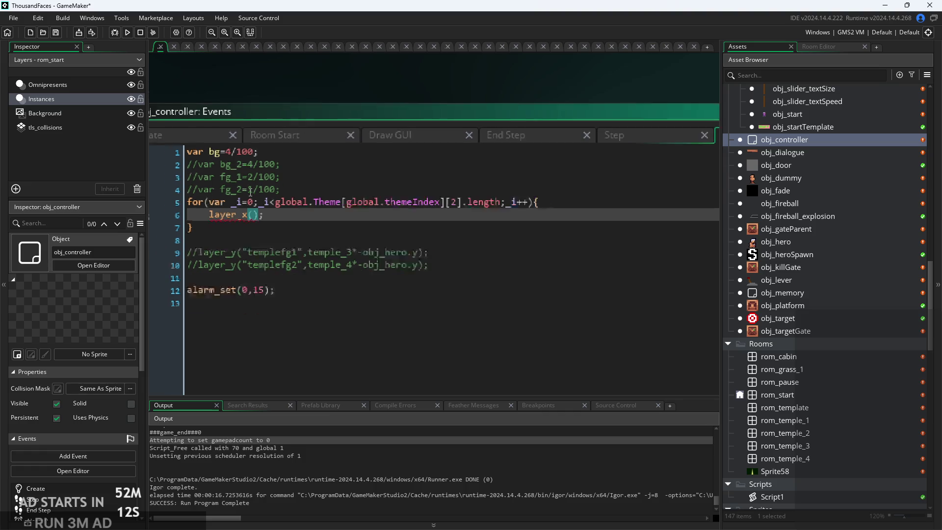
{"action": "left_click", "coordinate": [204, 135]}
- Review Room Start's loop, checking the var _lyr declaration and global.themeIndex type
{"action": "scroll", "coordinate": [359, 220], "scroll_direction": "down", "scroll_amount": 3, "text": "ctrl"}
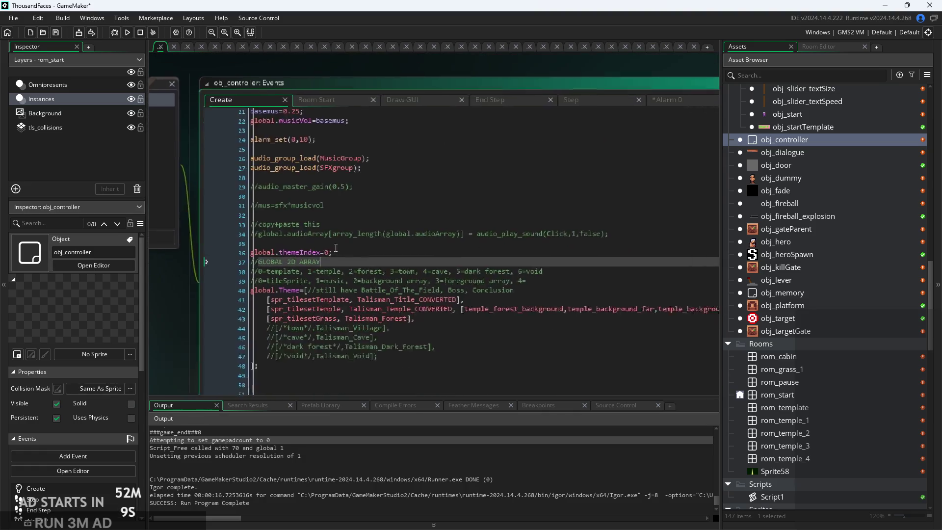
{"action": "scroll", "coordinate": [358, 220], "scroll_direction": "down", "scroll_amount": 2, "text": "ctrl"}
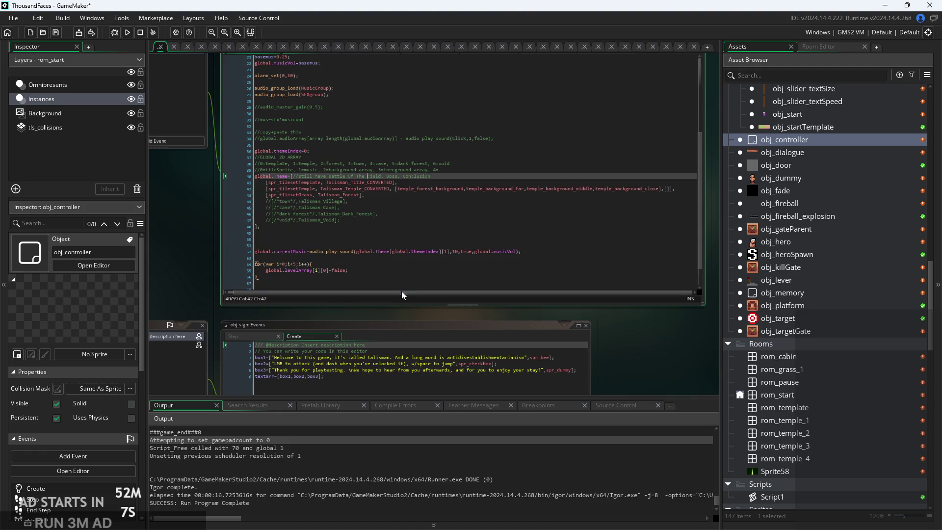
{"action": "scroll", "coordinate": [199, 264], "scroll_direction": "up", "scroll_amount": 3, "text": "ctrl"}
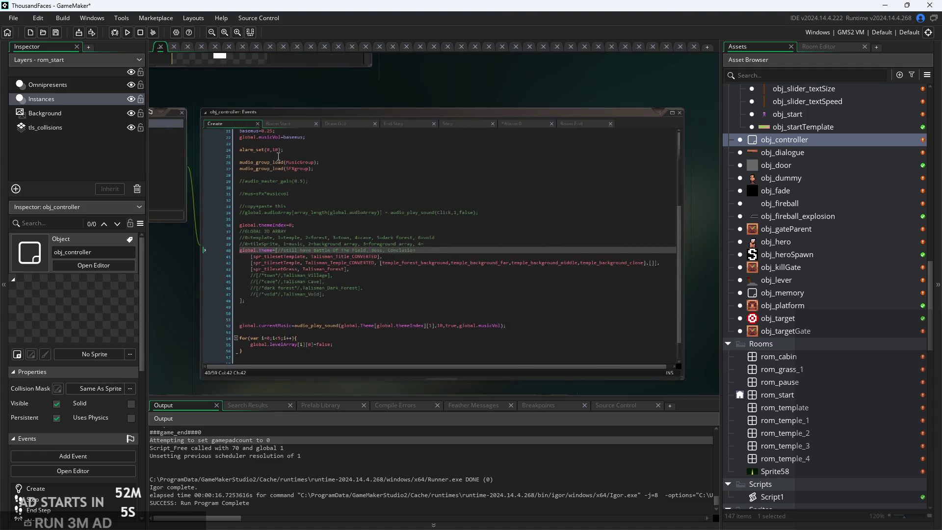
{"action": "left_click", "coordinate": [288, 128]}
{"action": "scroll", "coordinate": [288, 130], "scroll_direction": "up", "scroll_amount": 4, "text": "ctrl"}
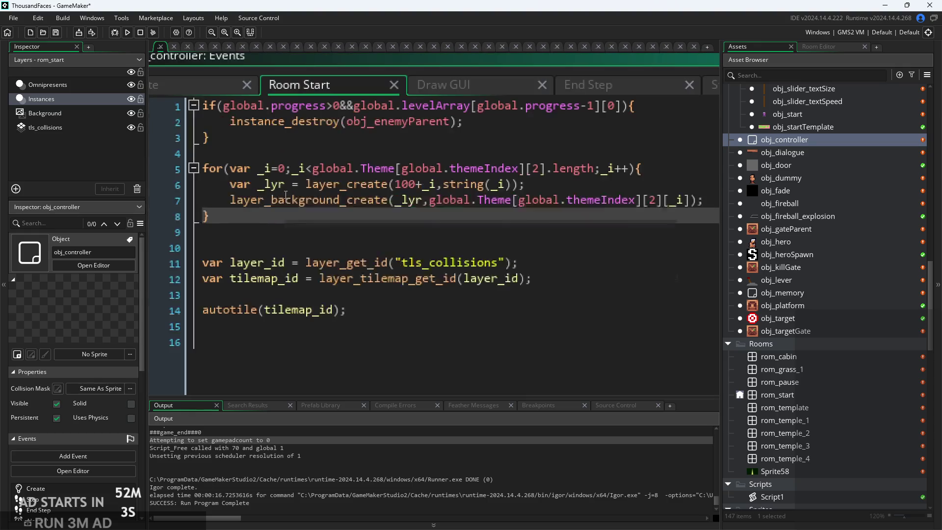
{"action": "key", "text": "Down"}
{"action": "key", "text": "Down"}
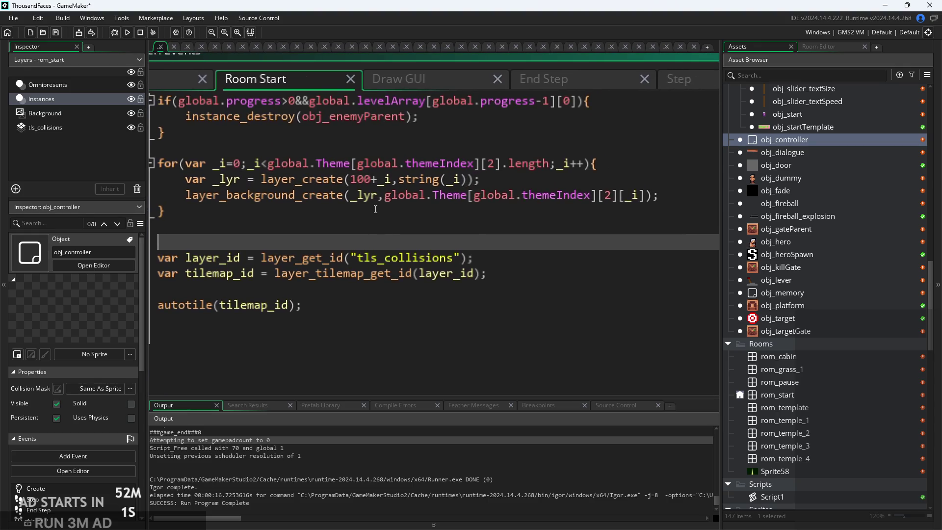
{"action": "left_click", "coordinate": [212, 181]}
{"action": "left_click_drag", "start_coordinate": [211, 181], "coordinate": [191, 186]}
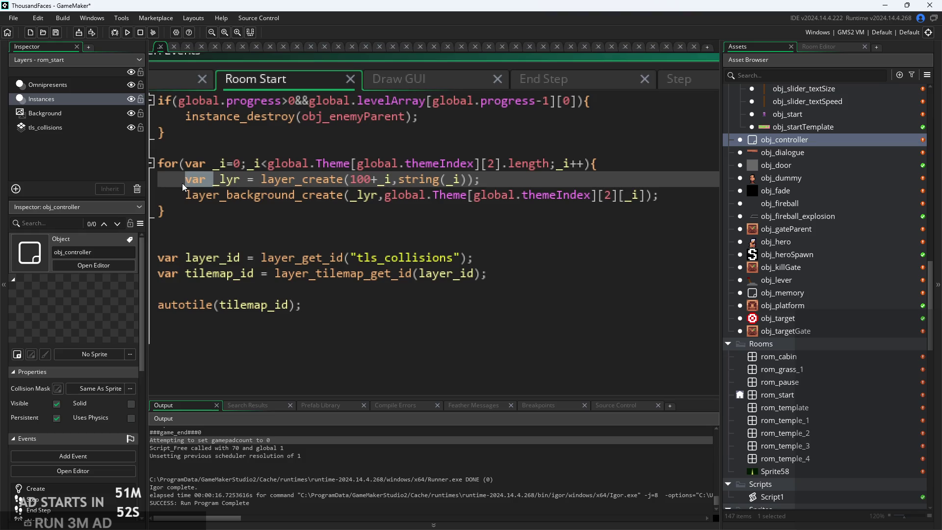
{"action": "scroll", "coordinate": [180, 182], "scroll_direction": "down", "scroll_amount": 2, "text": "ctrl"}
{"action": "left_click", "coordinate": [434, 211]}
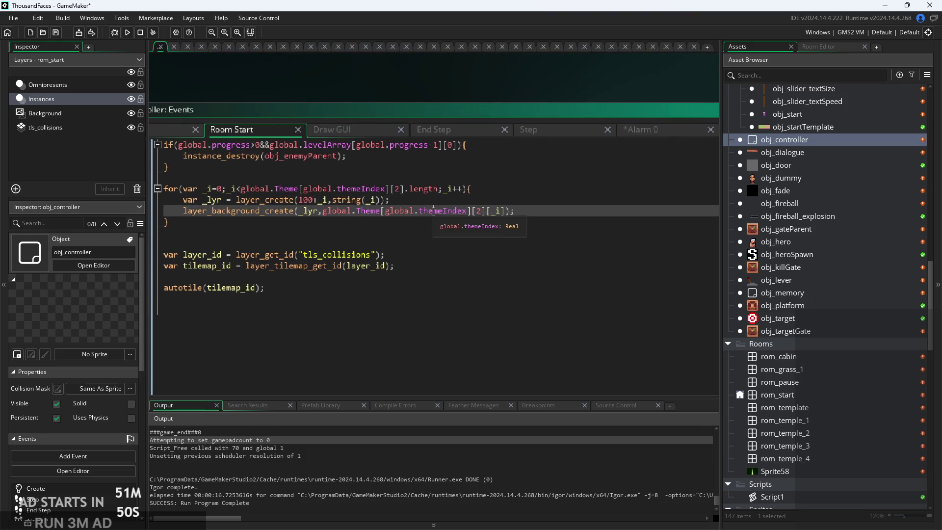
{"action": "scroll", "coordinate": [433, 211], "scroll_direction": "down", "scroll_amount": 2, "text": "ctrl"}
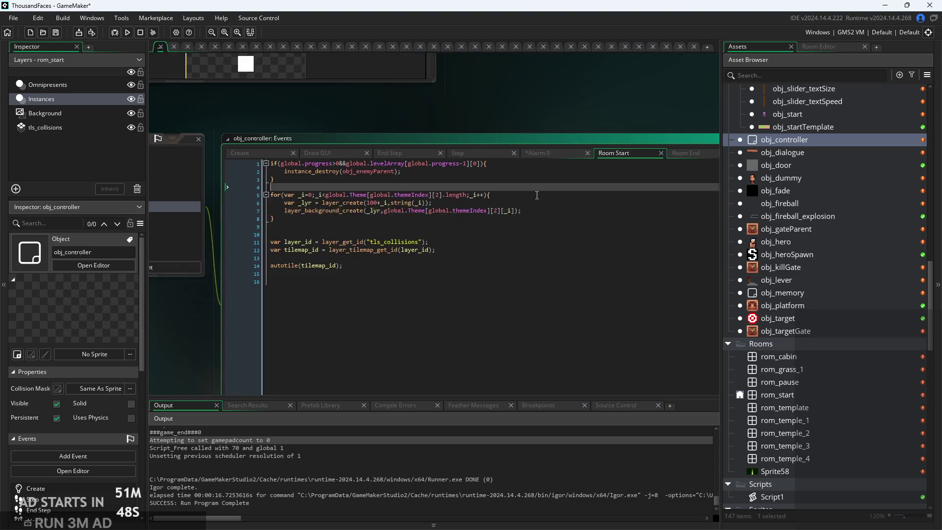
{"action": "scroll", "coordinate": [537, 195], "scroll_direction": "up", "scroll_amount": 2, "text": "ctrl"}
- In Alarm 0, read layer_x's description and place the caret inside its parentheses
{"action": "left_click", "coordinate": [457, 161]}
{"action": "scroll", "coordinate": [490, 203], "scroll_direction": "down", "scroll_amount": 2, "text": "ctrl"}
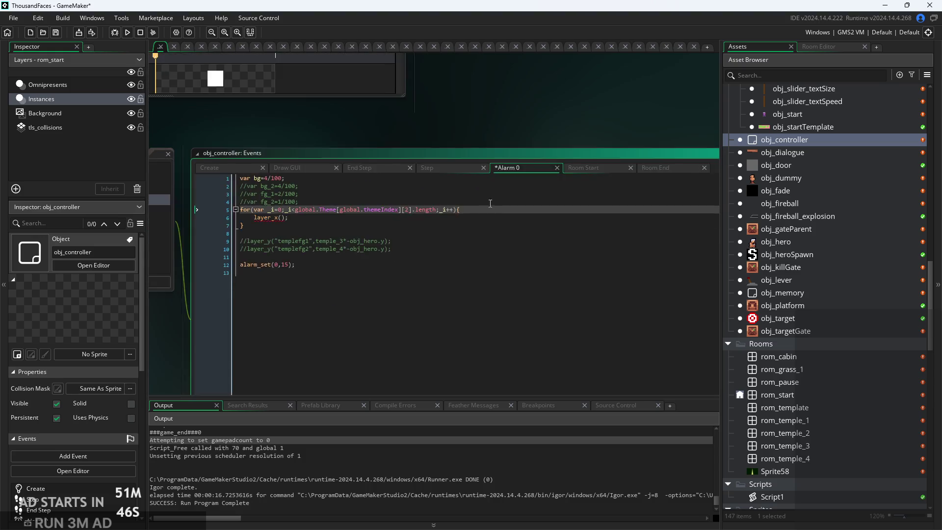
{"action": "left_click", "coordinate": [300, 201]}
{"action": "scroll", "coordinate": [300, 212], "scroll_direction": "up", "scroll_amount": 2, "text": "ctrl"}
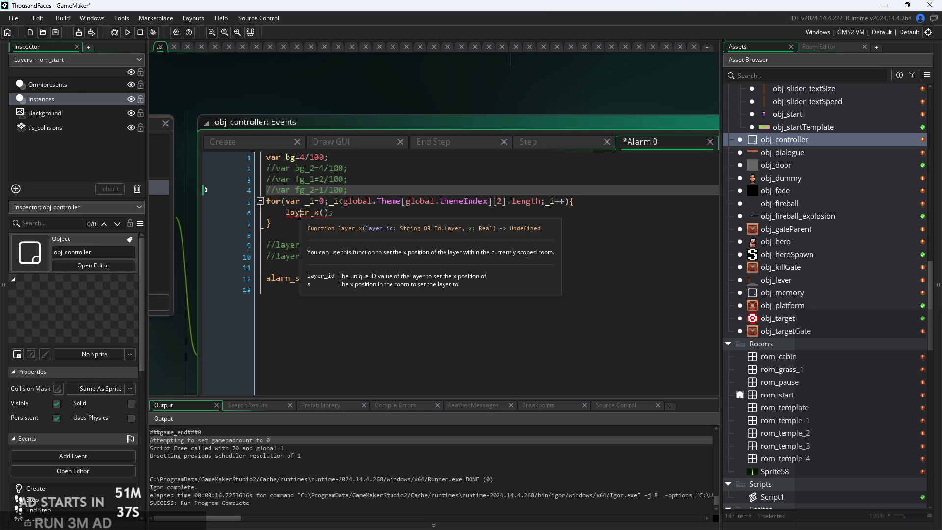
{"action": "left_click", "coordinate": [328, 213]}
{"action": "scroll", "coordinate": [327, 212], "scroll_direction": "up", "scroll_amount": 2, "text": "ctrl"}
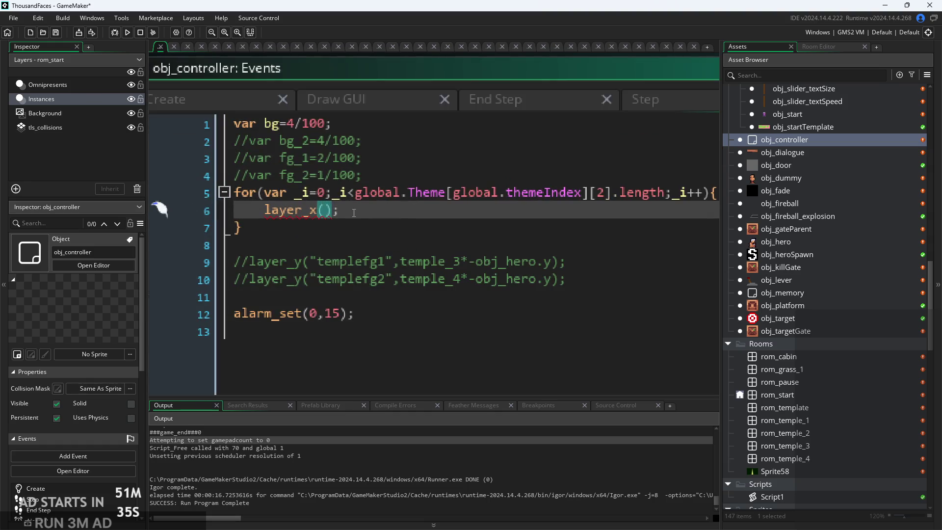
{"action": "scroll", "coordinate": [362, 209], "scroll_direction": "down", "scroll_amount": 2, "text": "ctrl"}
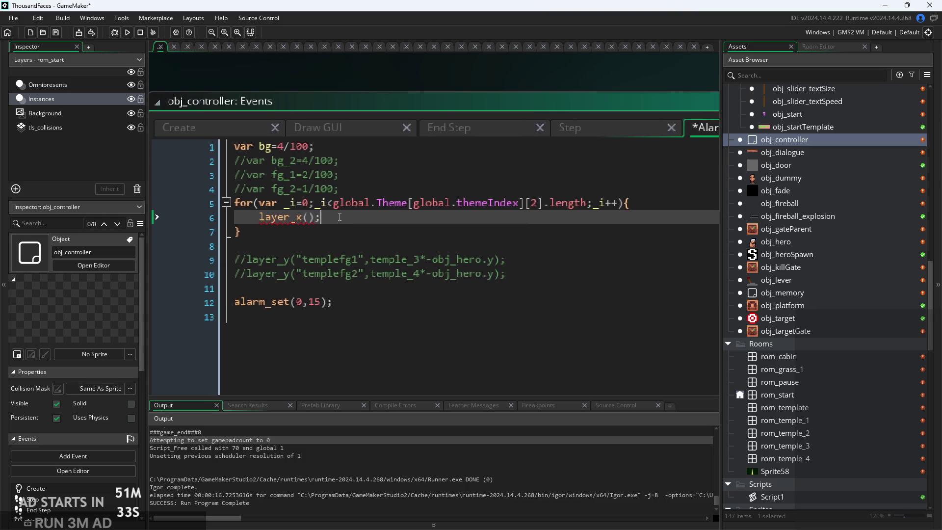
- Check the Draw GUI and Step events, then place the Room Start and Alarm 0 tabs side by side
{"action": "left_click", "coordinate": [328, 133]}
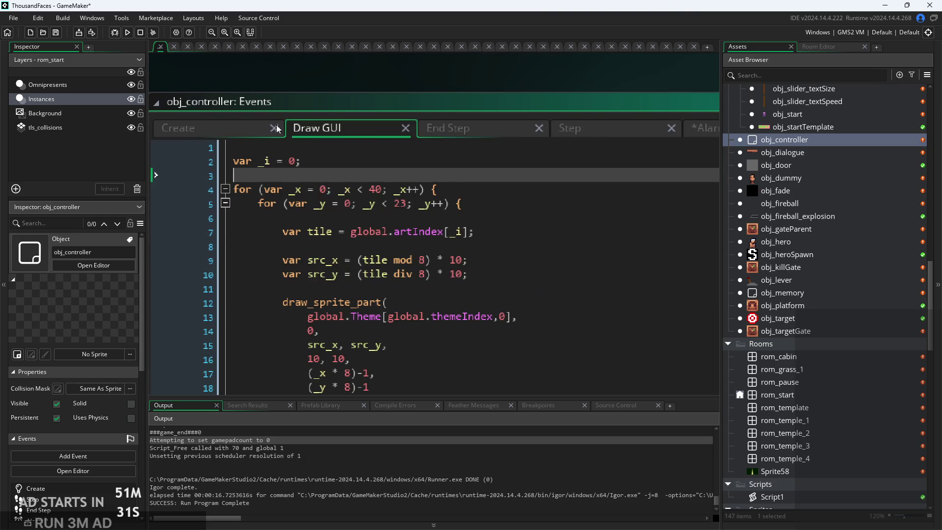
{"action": "scroll", "coordinate": [392, 147], "scroll_direction": "right", "scroll_amount": 5}
{"action": "left_click", "coordinate": [389, 122]}
{"action": "left_click", "coordinate": [603, 123]}
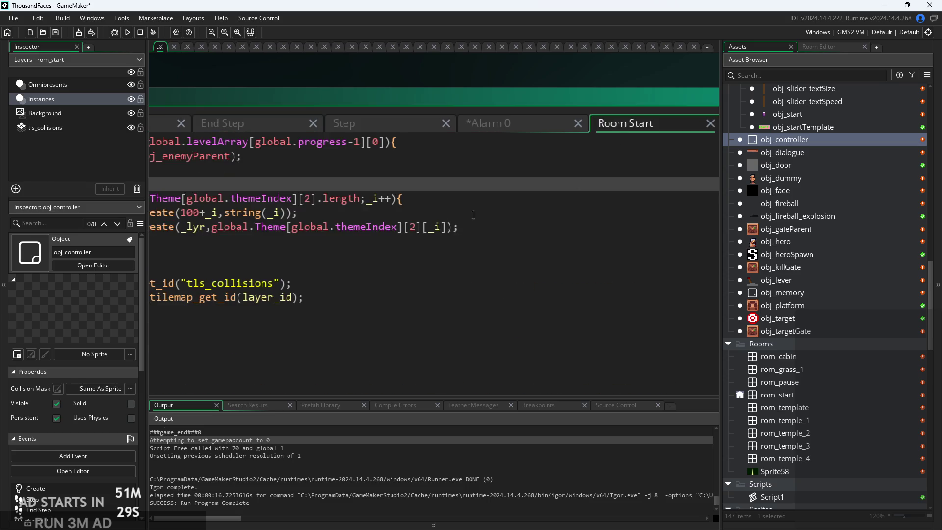
{"action": "scroll", "coordinate": [312, 215], "scroll_direction": "down", "scroll_amount": 2}
{"action": "scroll", "coordinate": [312, 212], "scroll_direction": "left", "scroll_amount": 5}
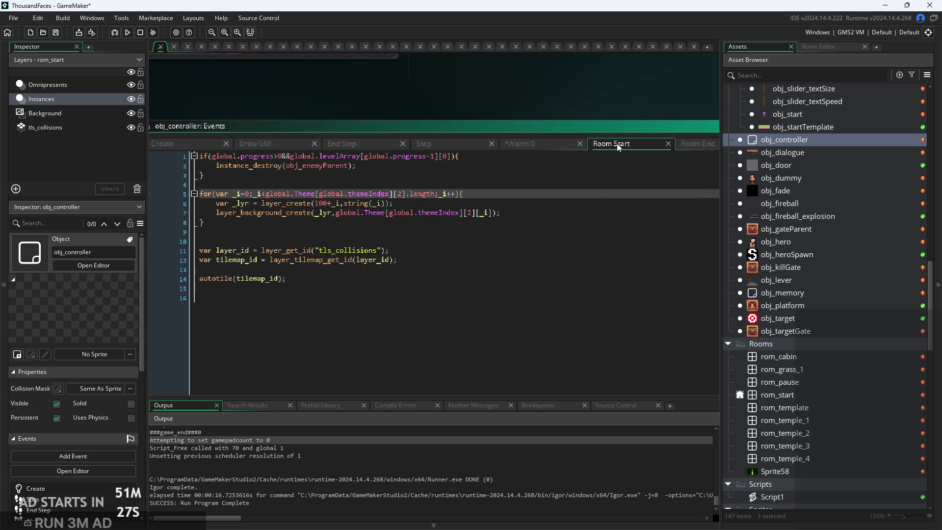
{"action": "left_click_drag", "start_coordinate": [617, 144], "coordinate": [396, 149]}
{"action": "mouse_move", "coordinate": [632, 143]}
{"action": "left_mouse_down"}
{"action": "mouse_move", "coordinate": [339, 143]}
{"action": "mouse_move", "coordinate": [358, 143]}
{"action": "left_mouse_up"}
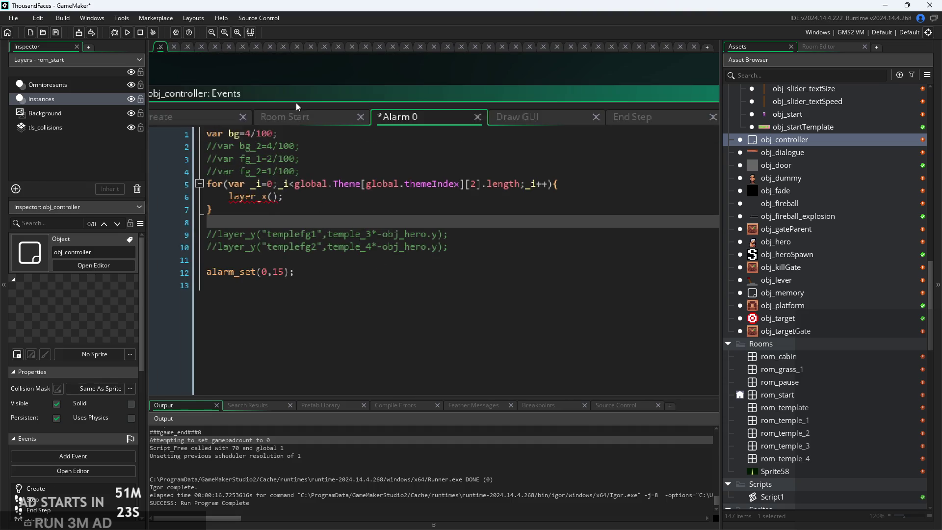
{"action": "left_click", "coordinate": [275, 143]}
{"action": "scroll", "coordinate": [312, 253], "scroll_direction": "up", "scroll_amount": 2}
{"action": "scroll", "coordinate": [319, 267], "scroll_direction": "up", "scroll_amount": 2}
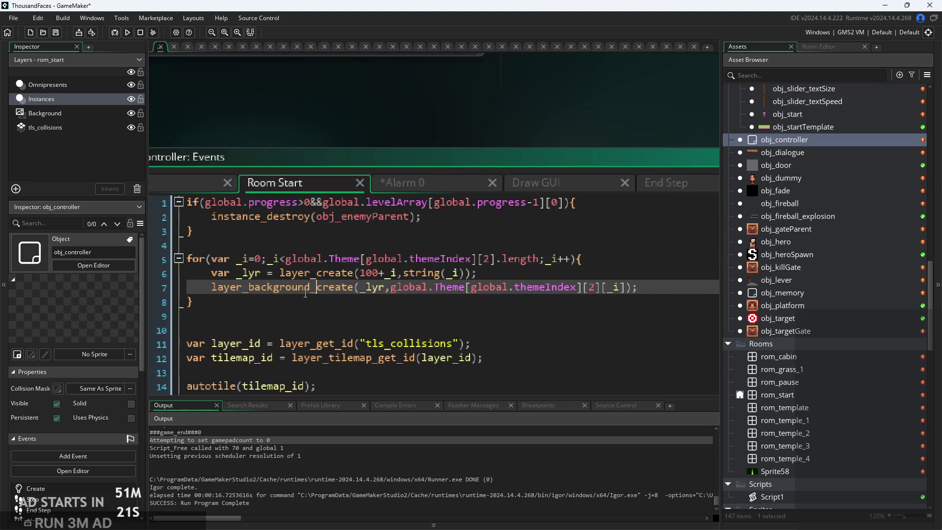
- Name each created layer "lyr_"+string(_i) in layer_create and save
{"action": "left_click", "coordinate": [486, 270]}
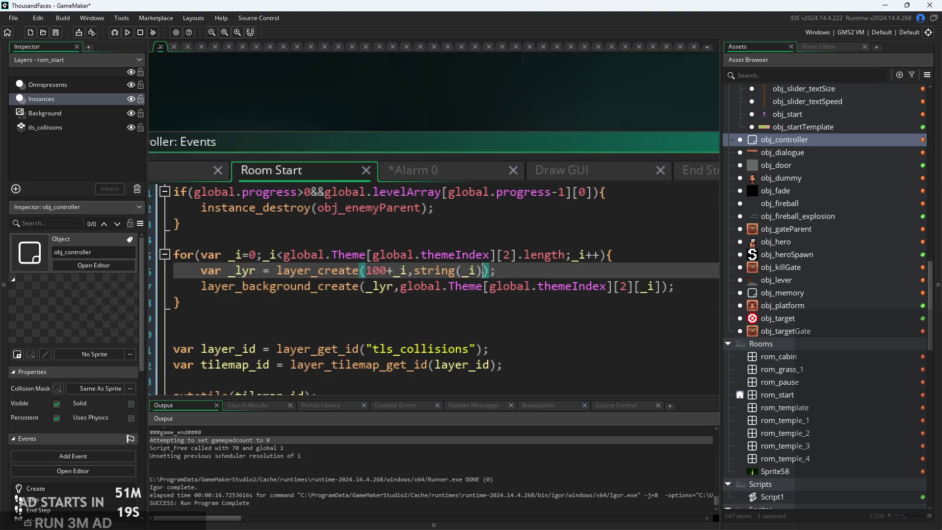
{"action": "key", "text": "Left"}
{"action": "key", "text": "Left"}
{"action": "key", "text": "Left"}
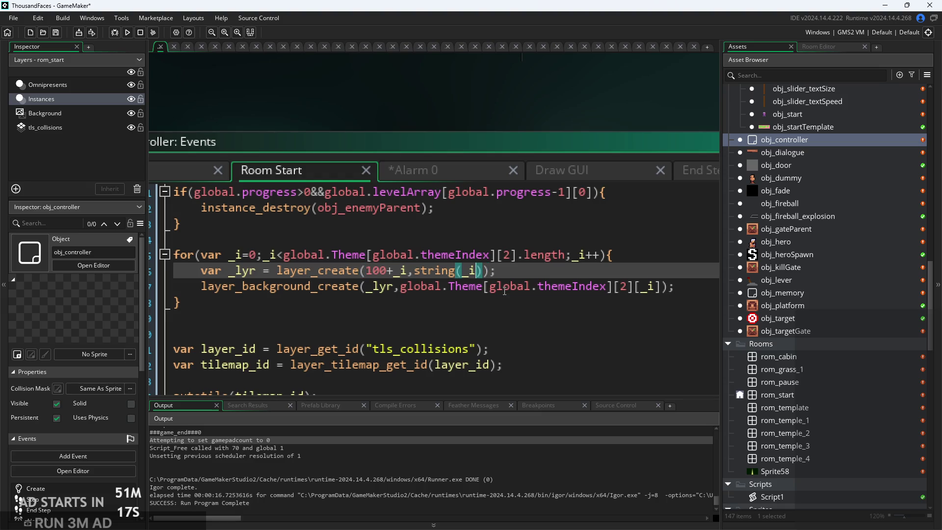
{"action": "type", "text": "\"lyr"}
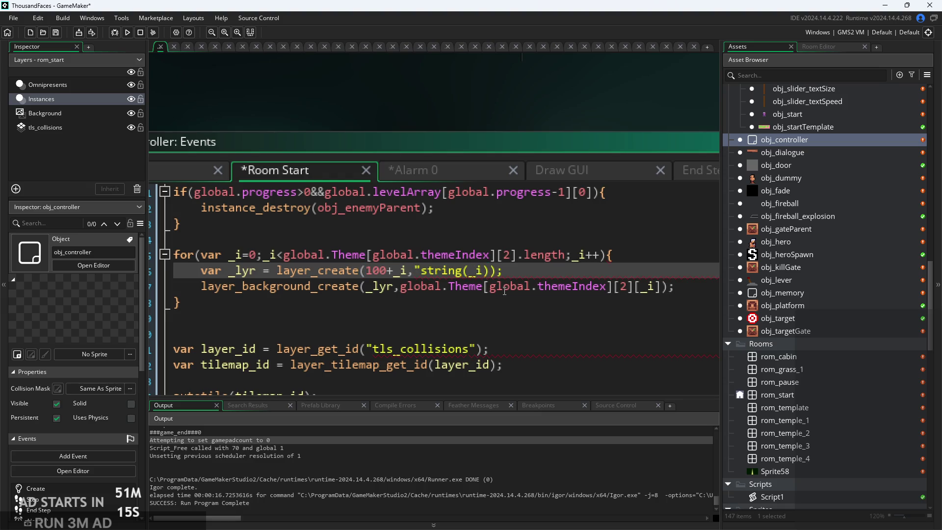
{"action": "type", "text": "_\"+"}
{"action": "left_click", "coordinate": [549, 273]}
{"action": "key", "text": "ctrl+s"}
- Select the layer-name expression, then switch to the Alarm 0 code
{"action": "scroll", "coordinate": [549, 275], "scroll_direction": "down", "scroll_amount": 3, "text": "ctrl"}
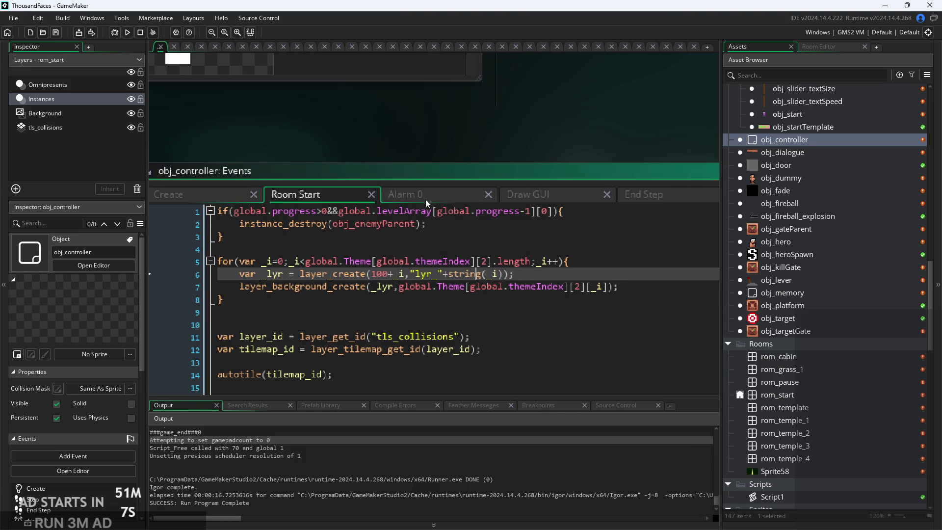
{"action": "mouse_move", "coordinate": [410, 273]}
{"action": "left_mouse_down"}
{"action": "mouse_move", "coordinate": [507, 274]}
{"action": "mouse_move", "coordinate": [471, 236]}
{"action": "left_mouse_up"}
{"action": "left_click", "coordinate": [557, 275]}
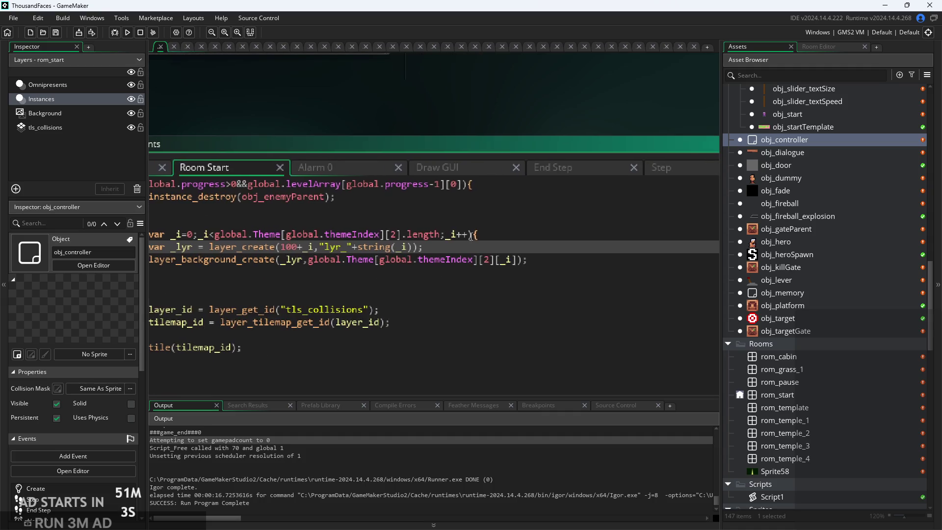
{"action": "left_click", "coordinate": [364, 166]}
{"action": "scroll", "coordinate": [346, 250], "scroll_direction": "up", "scroll_amount": 2}
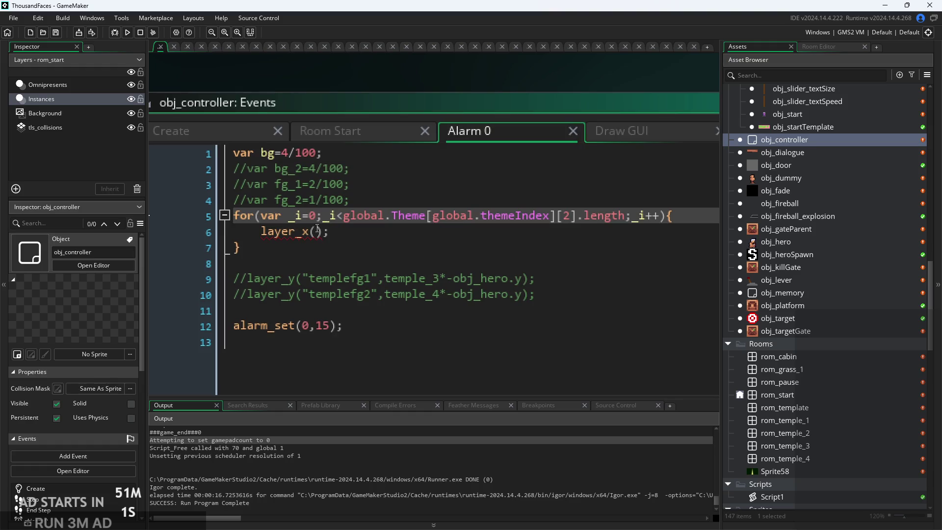
- Make Alarm 0's layer_x call offset each "lyr_"+string(_i) layer by bg*-obj_hero.x
{"action": "mouse_move", "coordinate": [289, 233]}
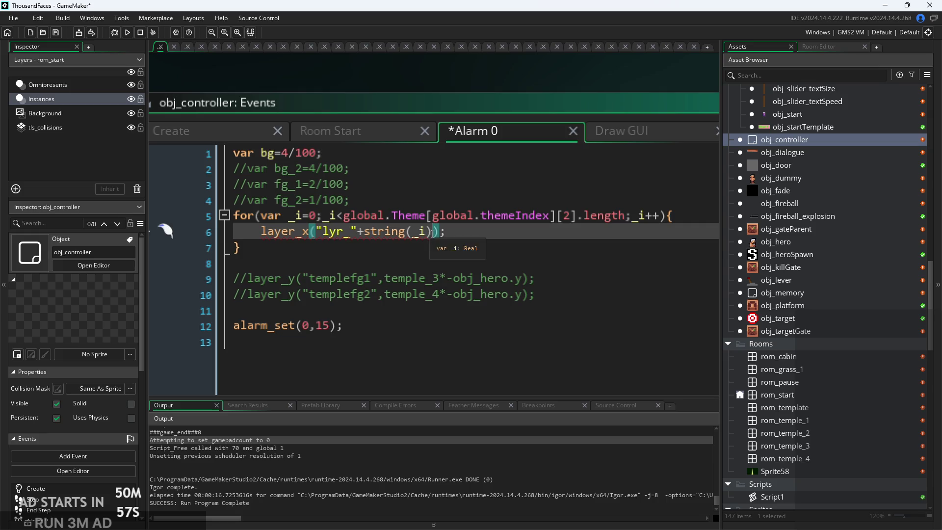
{"action": "type", "text": ","}
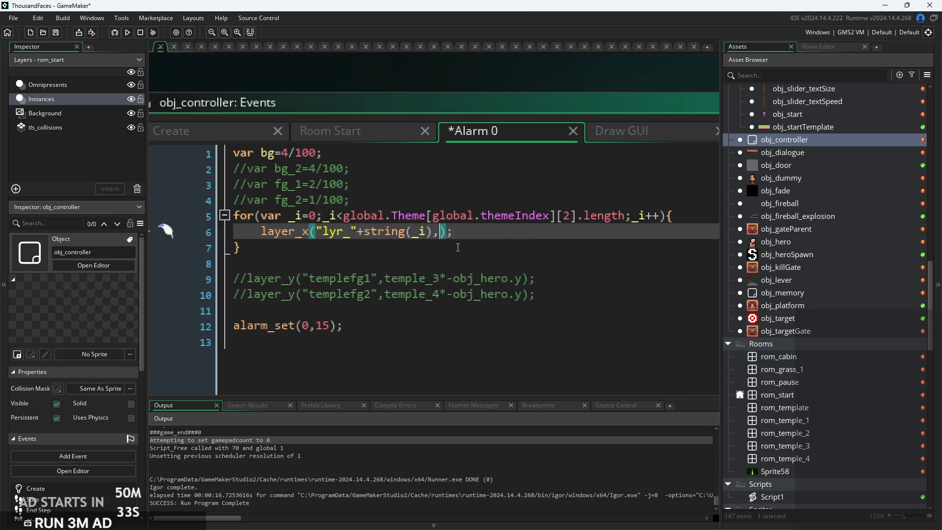
{"action": "type", "text": "0"}
{"action": "key", "text": "BackSpace"}
{"action": "type", "text": "\"lyr_\"+string(_i)"}
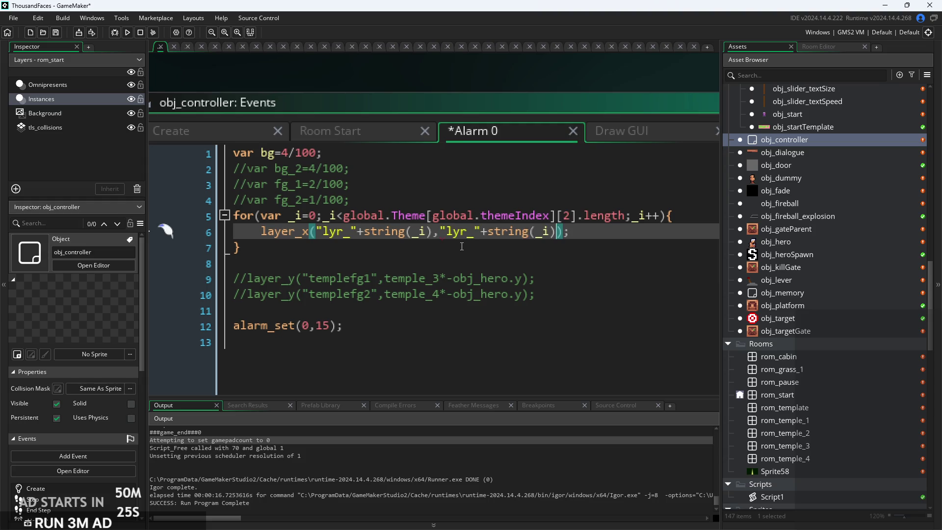
{"action": "key", "text": "ctrl+z"}
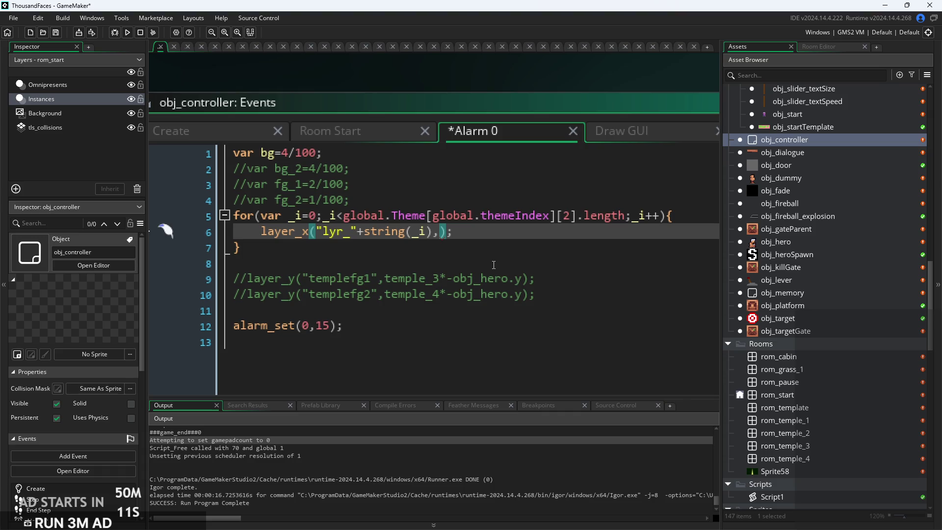
{"action": "type", "text": "bg*"}
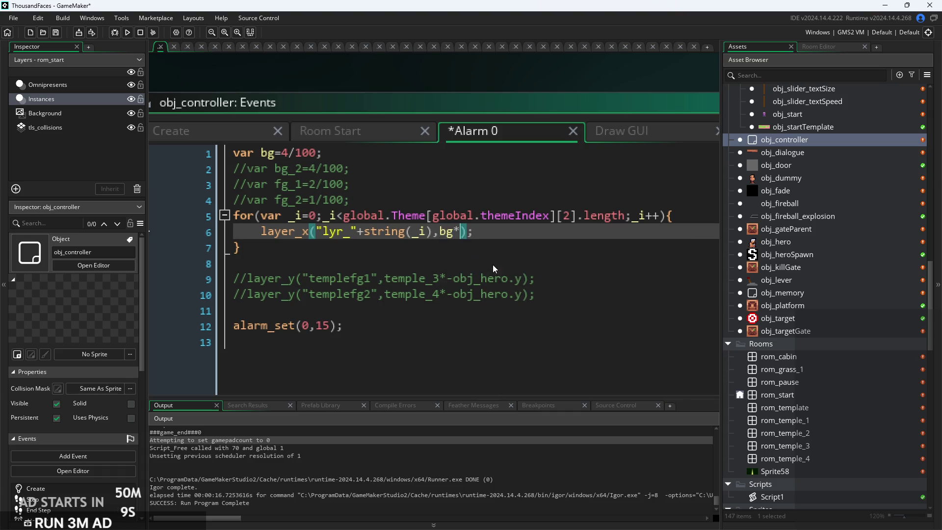
{"action": "type", "text": "-obj_"}
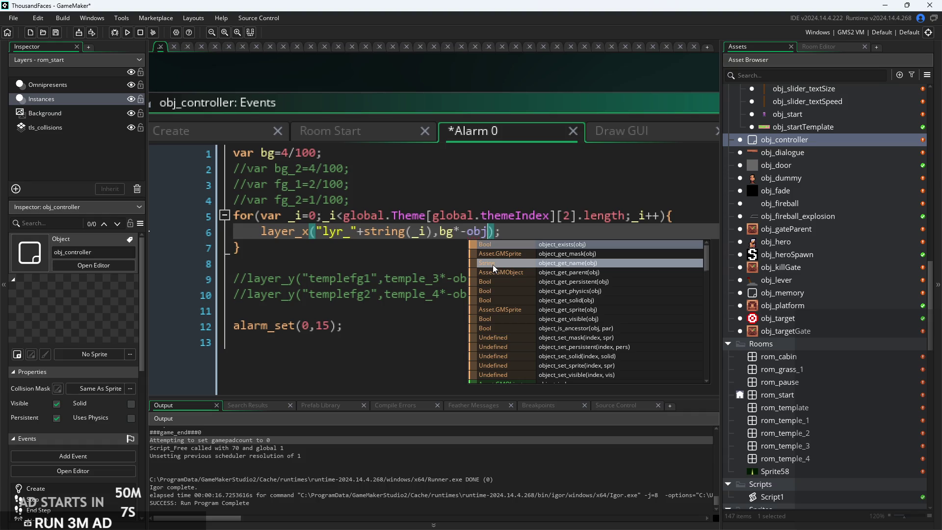
{"action": "type", "text": "hero.x"}
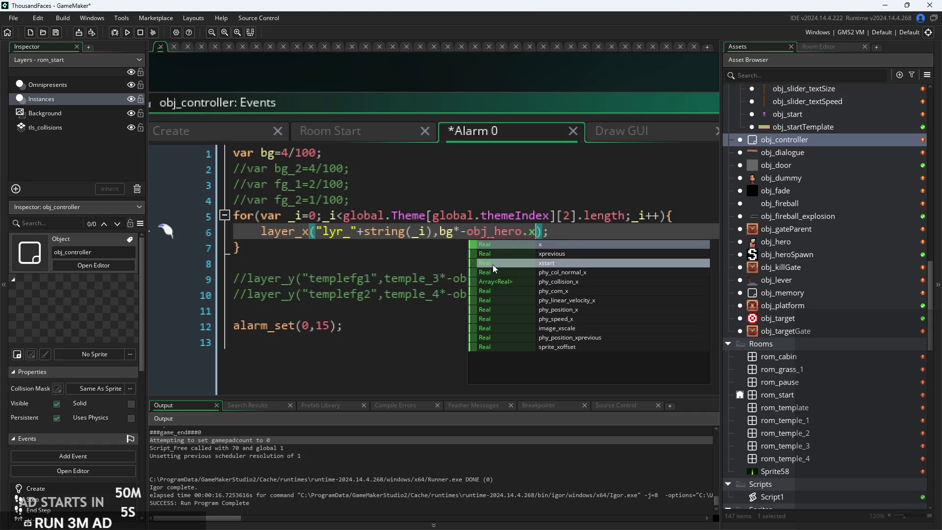
- Save the Alarm 0 code, run the game, then return to the Room Start code
{"action": "key", "text": "ctrl+s"}
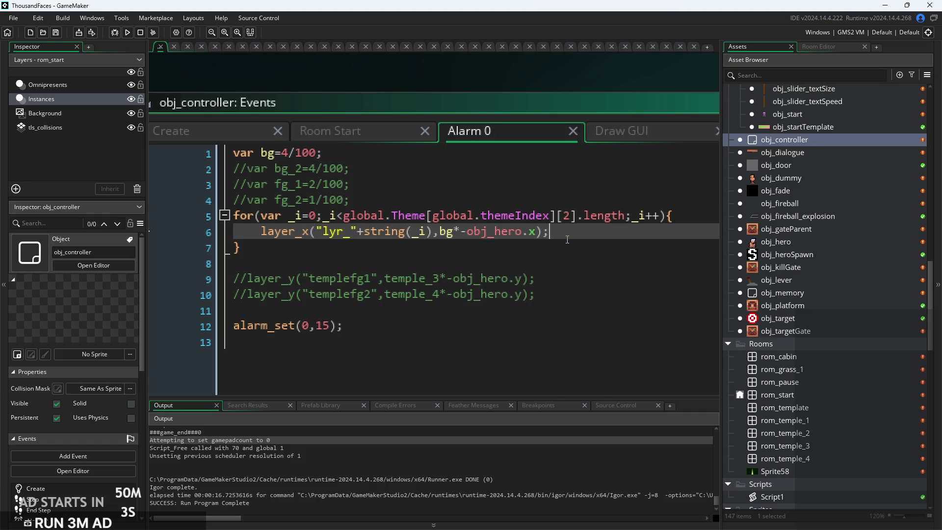
{"action": "scroll", "coordinate": [567, 239], "scroll_direction": "down", "scroll_amount": 1}
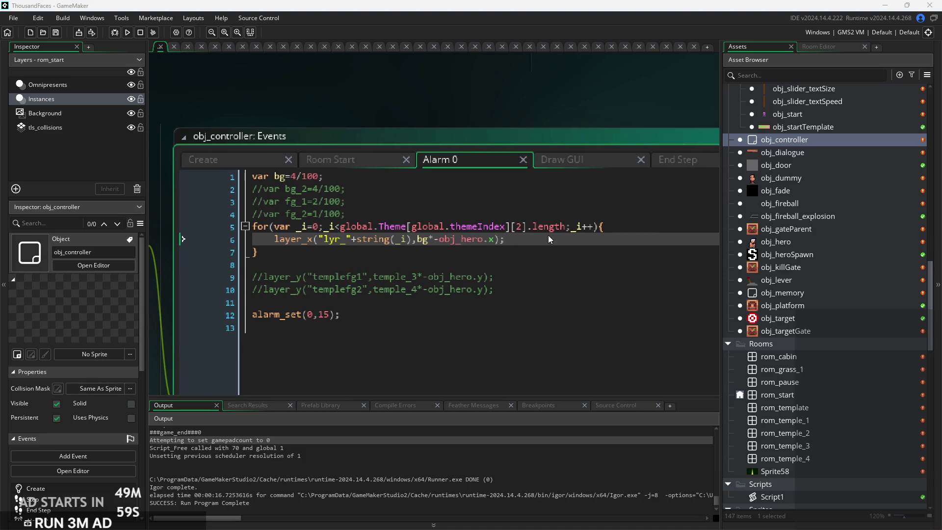
{"action": "left_click", "coordinate": [525, 265]}
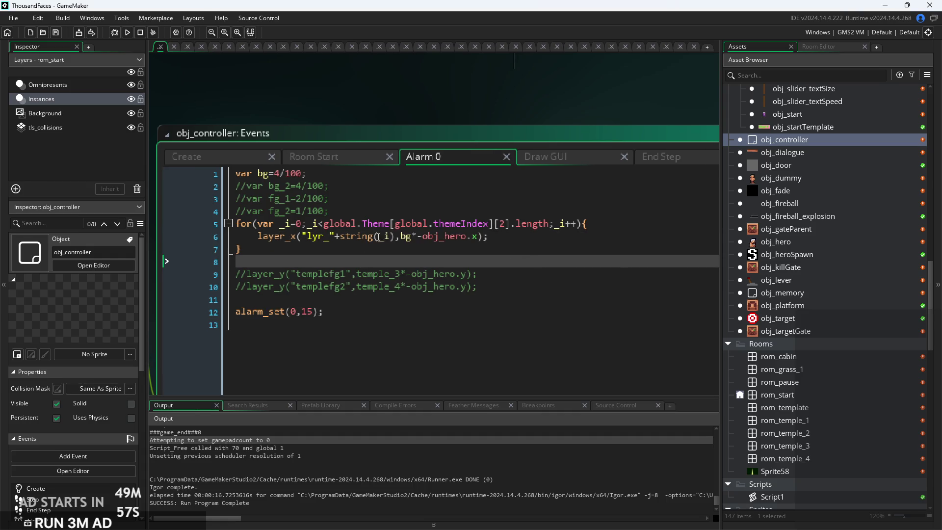
{"action": "key", "text": "Up"}
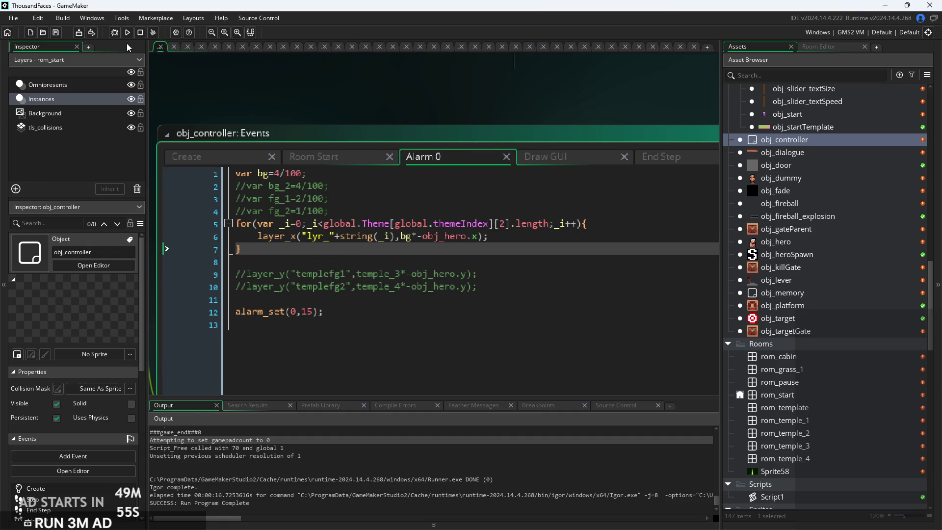
{"action": "left_click", "coordinate": [127, 33]}
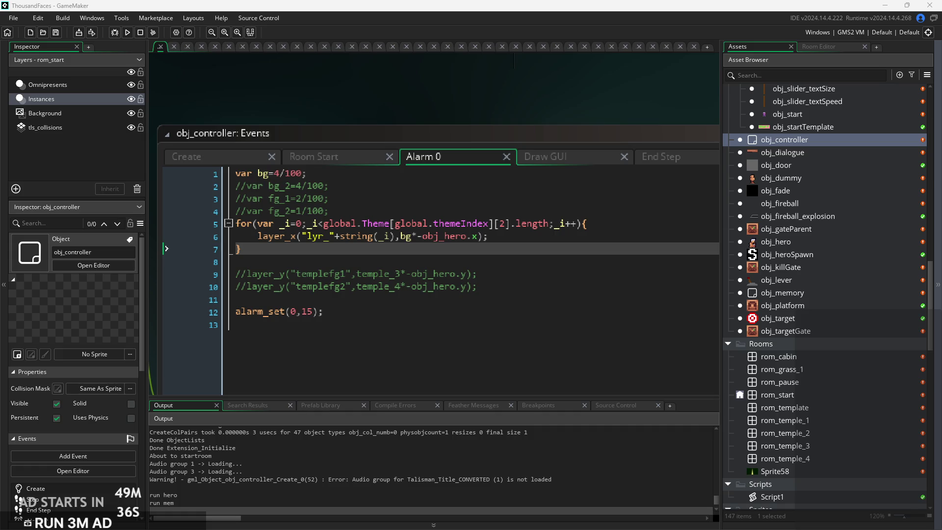
{"action": "left_click", "coordinate": [360, 156]}
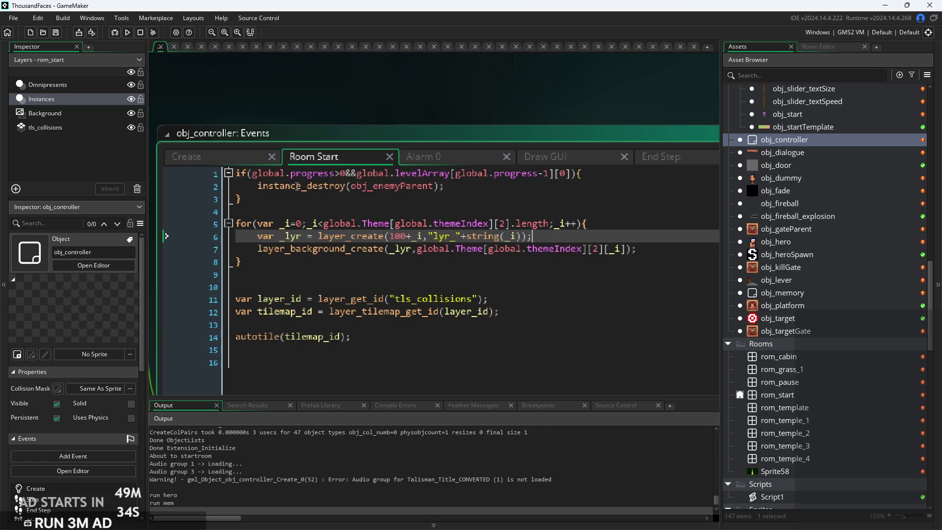
- Check the background-array index in Room Start's loop, then open obj_controller's Create event code
{"action": "key", "text": "Up"}
{"action": "left_click", "coordinate": [505, 224]}
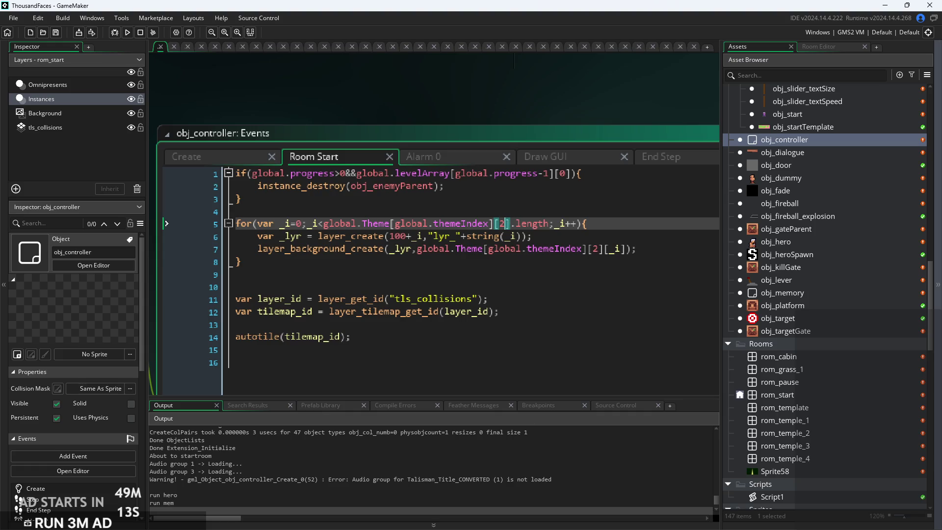
{"action": "scroll", "coordinate": [811, 287], "scroll_direction": "up", "scroll_amount": 4}
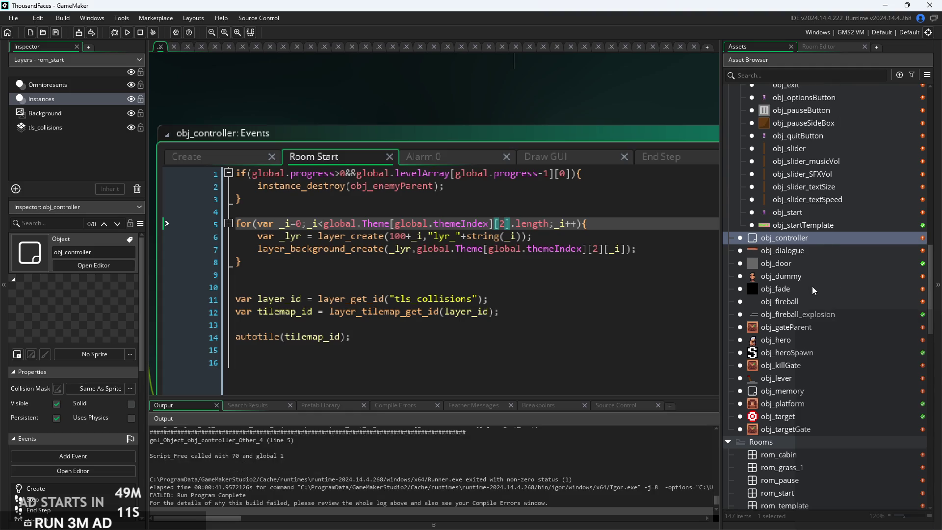
{"action": "scroll", "coordinate": [812, 287], "scroll_direction": "up", "scroll_amount": 1}
{"action": "left_click", "coordinate": [806, 263]}
{"action": "left_click", "coordinate": [806, 268]}
{"action": "left_click", "coordinate": [808, 256]}
{"action": "double_click", "coordinate": [796, 257]}
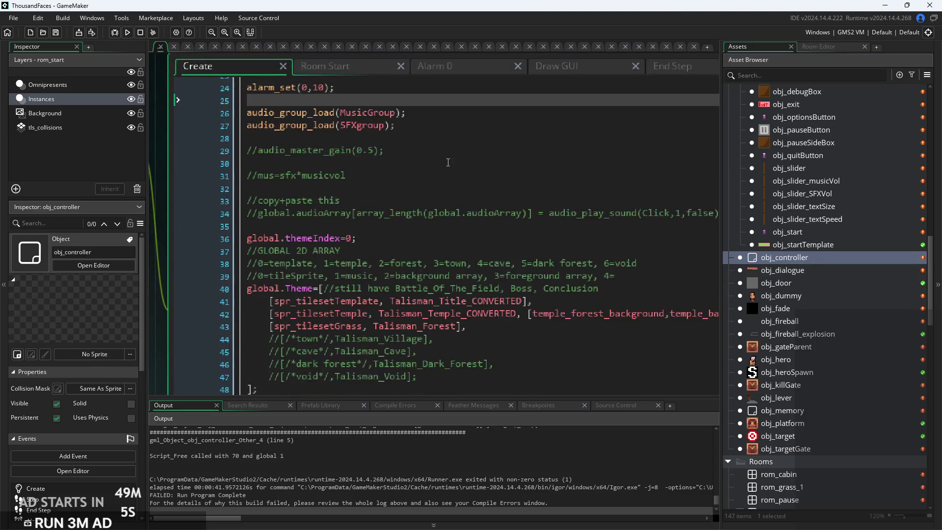
- Append an empty array ,[] to the template (line 41) and grass (line 43) theme entries
{"action": "scroll", "coordinate": [447, 162], "scroll_direction": "down", "scroll_amount": 1}
{"action": "mouse_move", "coordinate": [524, 279]}
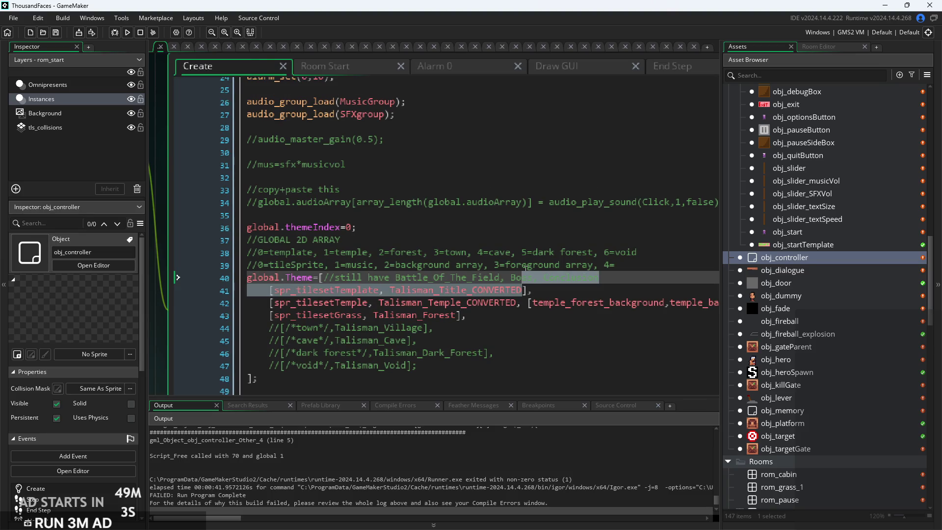
{"action": "left_click", "coordinate": [527, 293]}
{"action": "type", "text": ",["}
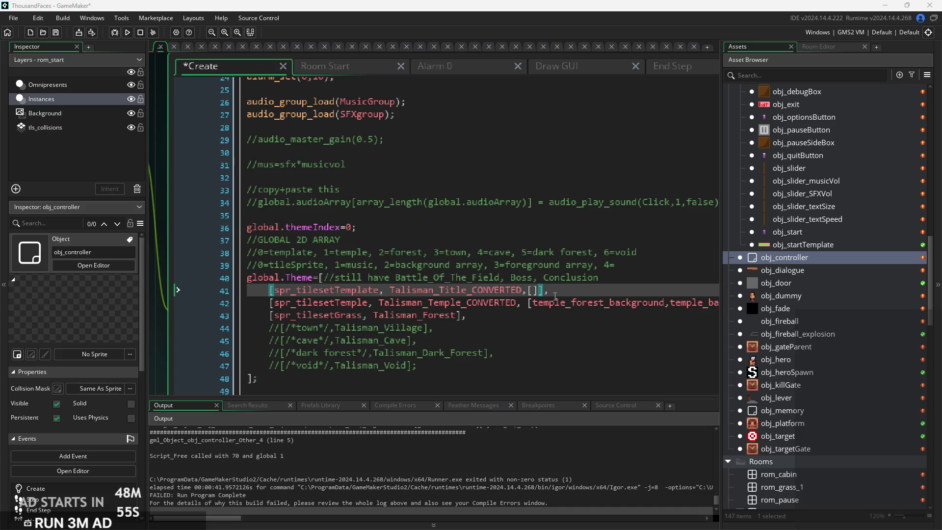
{"action": "scroll", "coordinate": [536, 321], "scroll_direction": "up", "scroll_amount": 2}
{"action": "scroll", "coordinate": [555, 341], "scroll_direction": "down", "scroll_amount": 1}
{"action": "scroll", "coordinate": [554, 341], "scroll_direction": "down", "scroll_amount": 1}
{"action": "left_click", "coordinate": [530, 292]}
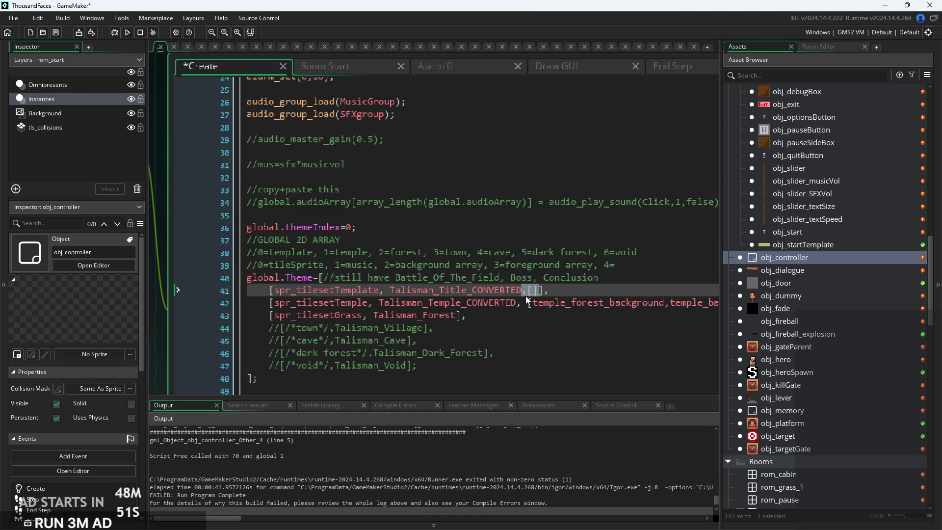
{"action": "left_click", "coordinate": [457, 315]}
{"action": "type", "text": ",[]"}
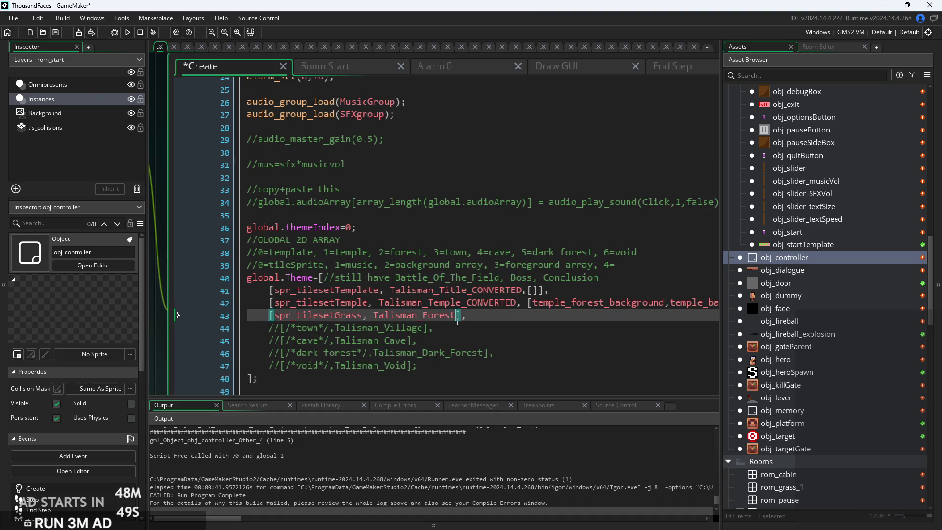
- Save the Create code and run the game again
{"action": "key", "text": "ctrl+s"}
{"action": "mouse_move", "coordinate": [342, 308]}
{"action": "left_click", "coordinate": [128, 32]}
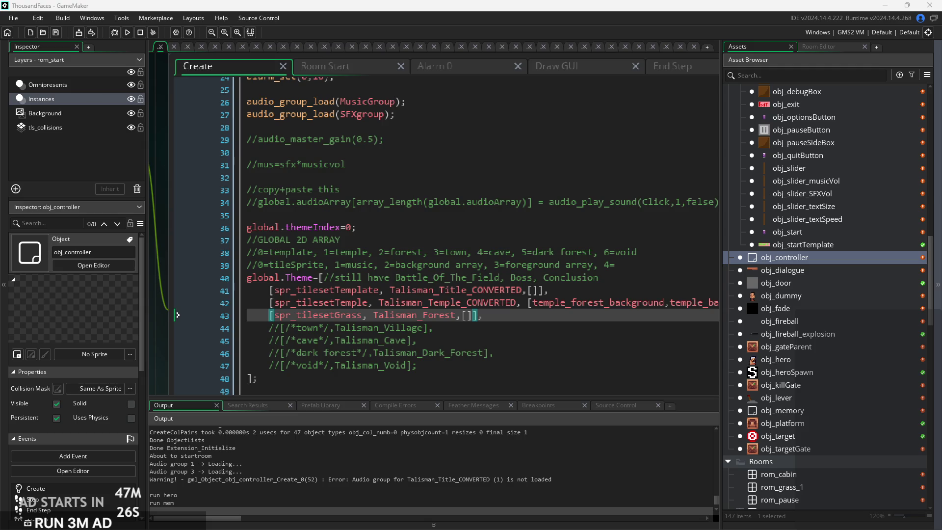
- Review the template and temple entries of the global.Theme array definition
{"action": "left_click", "coordinate": [608, 304]}
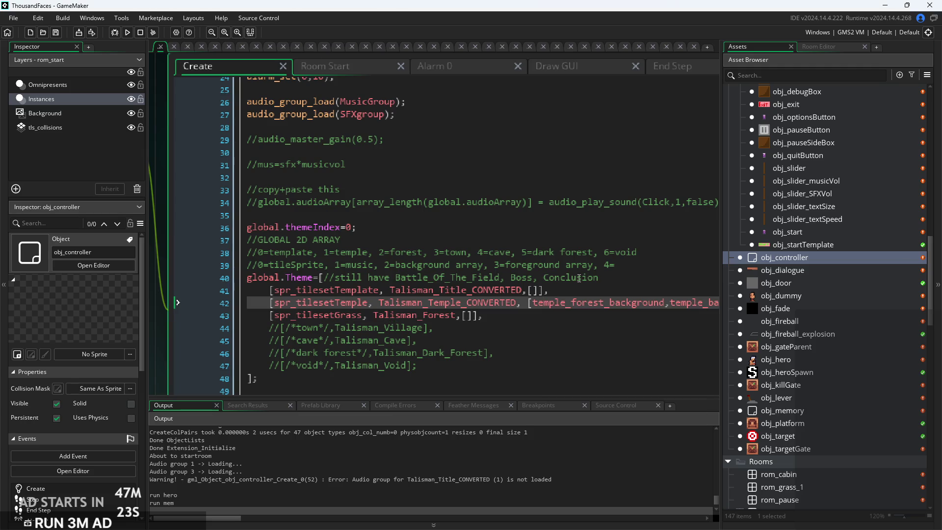
{"action": "left_click", "coordinate": [569, 289]}
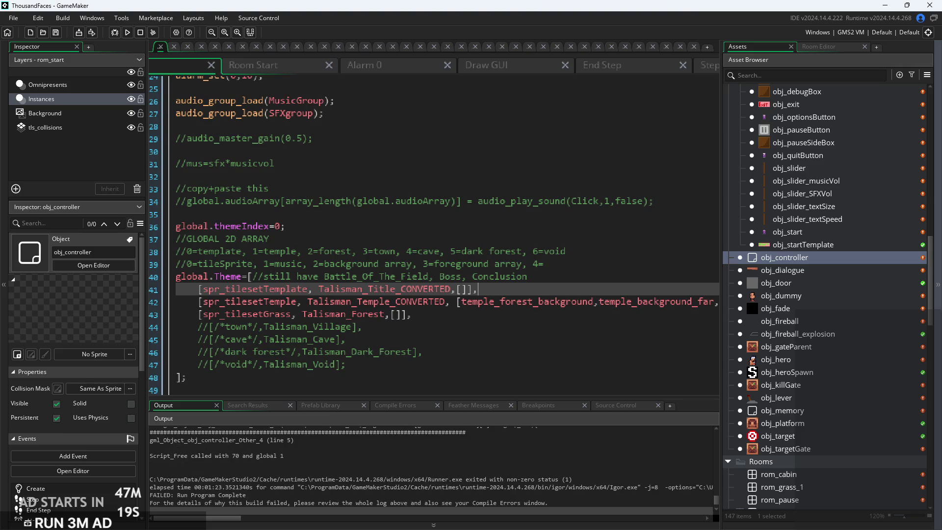
{"action": "left_click", "coordinate": [635, 296]}
{"action": "scroll", "coordinate": [635, 296], "scroll_direction": "down", "scroll_amount": 3}
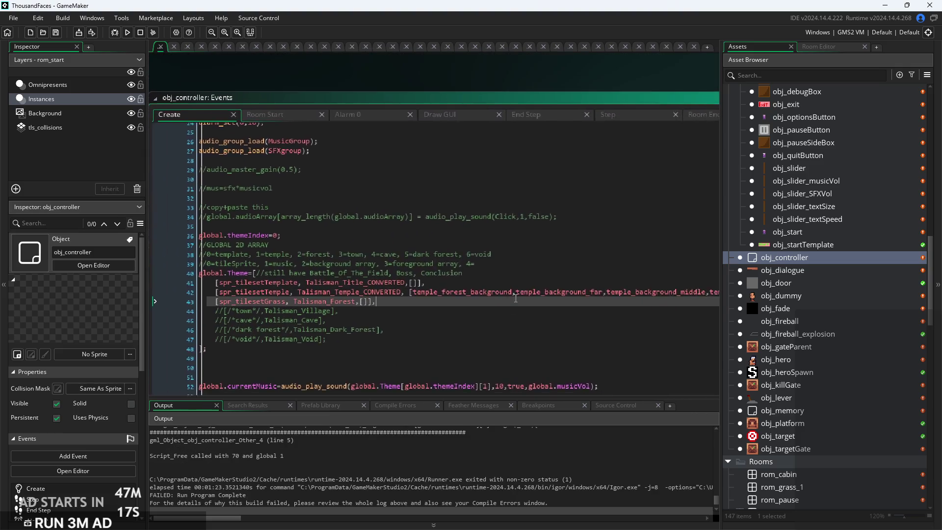
{"action": "scroll", "coordinate": [509, 235], "scroll_direction": "up", "scroll_amount": 2}
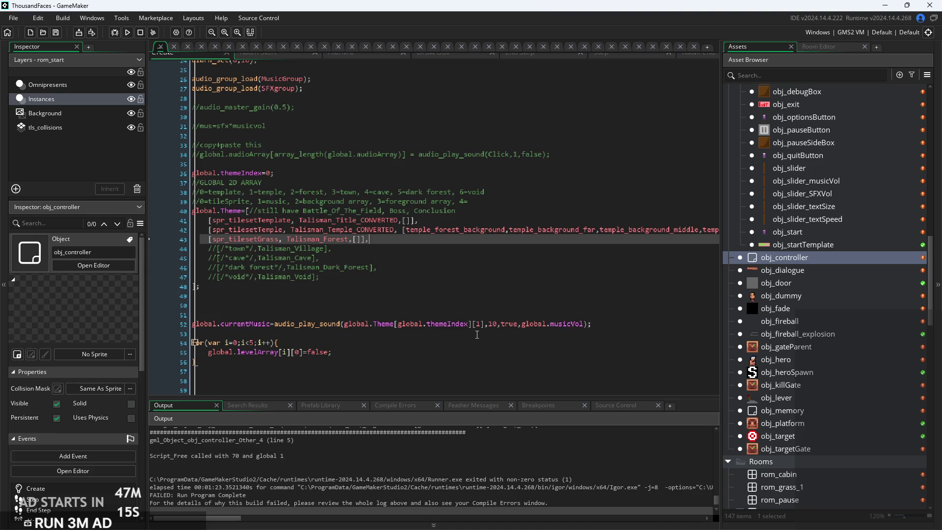
{"action": "left_click", "coordinate": [320, 276]}
{"action": "scroll", "coordinate": [319, 276], "scroll_direction": "up", "scroll_amount": 2}
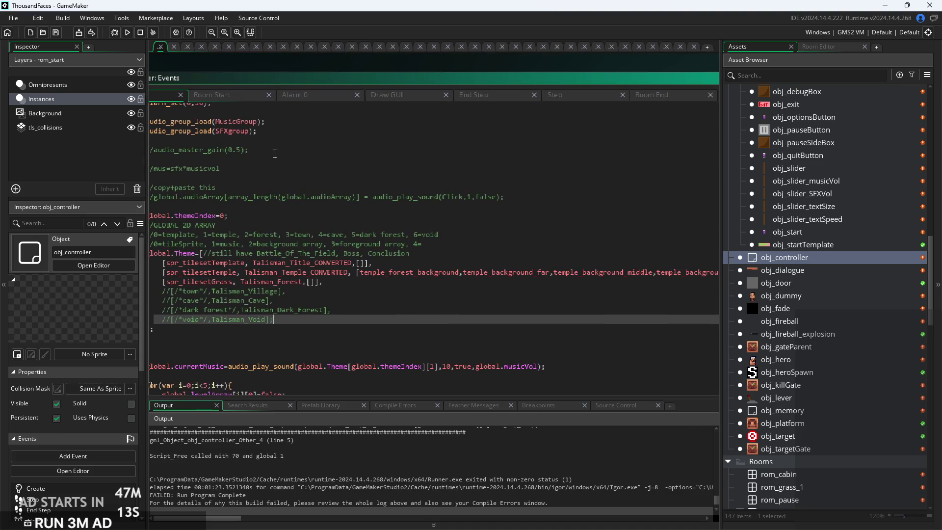
- In Room Start, replace .length with array_length(global.Theme[global.themeIndex][2]) in the loop condition
{"action": "left_click", "coordinate": [239, 99]}
{"action": "scroll", "coordinate": [520, 190], "scroll_direction": "up", "scroll_amount": 3}
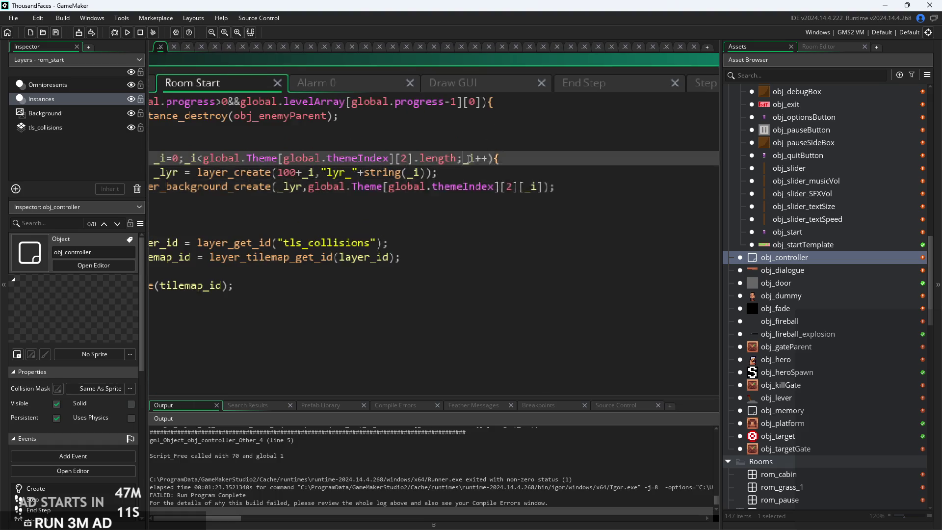
{"action": "left_click_drag", "start_coordinate": [506, 193], "coordinate": [442, 196]}
{"action": "key", "text": "BackSpace"}
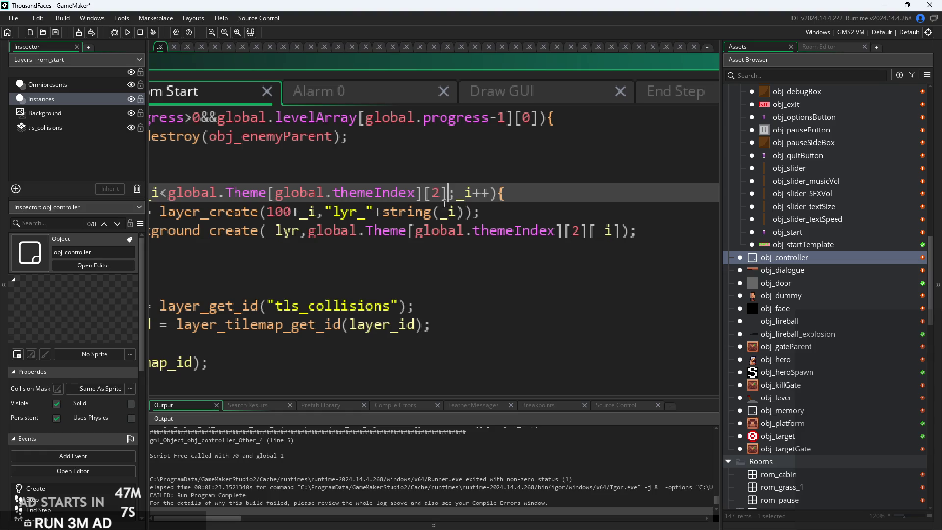
{"action": "key", "text": "Home"}
{"action": "left_click", "coordinate": [283, 204]}
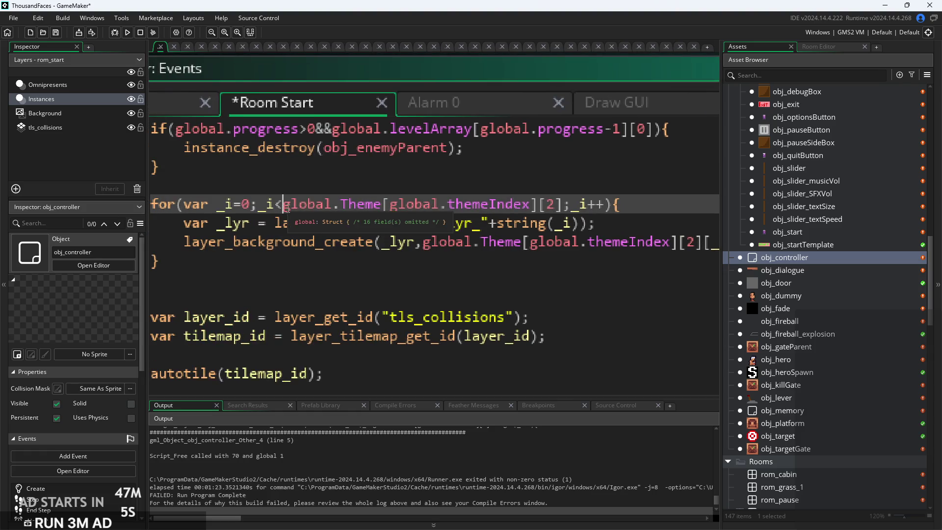
{"action": "type", "text": "array_length("}
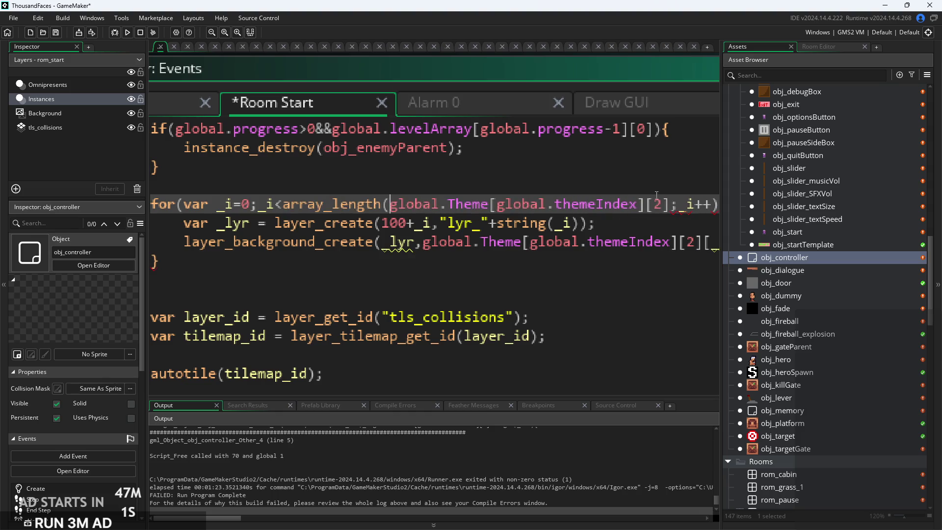
{"action": "type", "text": ")"}
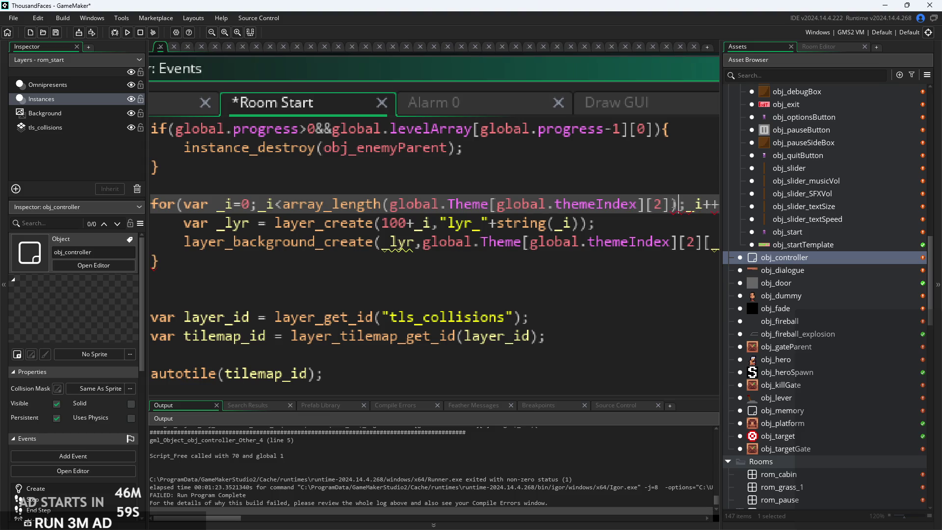
{"action": "mouse_move", "coordinate": [379, 205]}
{"action": "left_click_drag", "start_coordinate": [391, 205], "coordinate": [284, 207]}
{"action": "key", "text": "ctrl+c"}
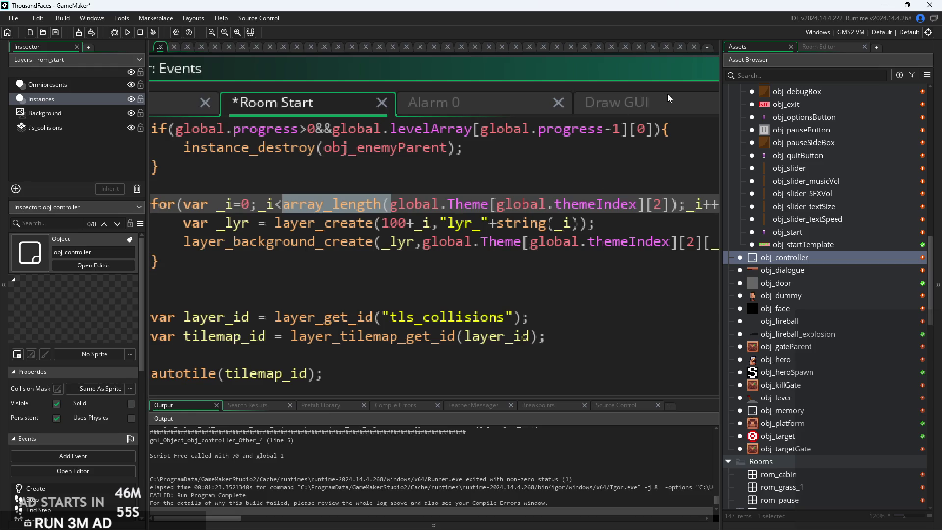
- Apply the same array_length change to the Alarm 0 loop and save the code
{"action": "left_click", "coordinate": [494, 101]}
{"action": "left_click", "coordinate": [283, 205]}
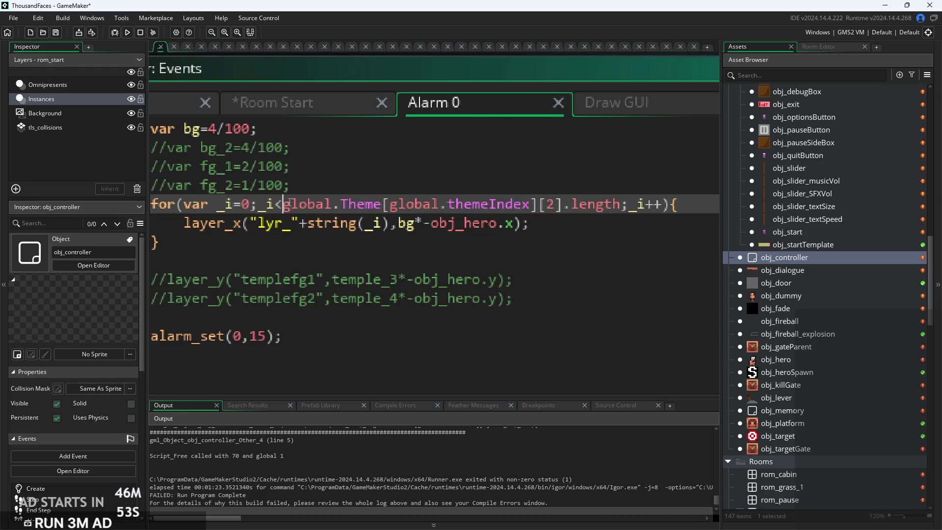
{"action": "key", "text": "ctrl+v"}
{"action": "mouse_move", "coordinate": [668, 205]}
{"action": "left_mouse_down"}
{"action": "mouse_move", "coordinate": [716, 206]}
{"action": "mouse_move", "coordinate": [663, 210]}
{"action": "left_mouse_up"}
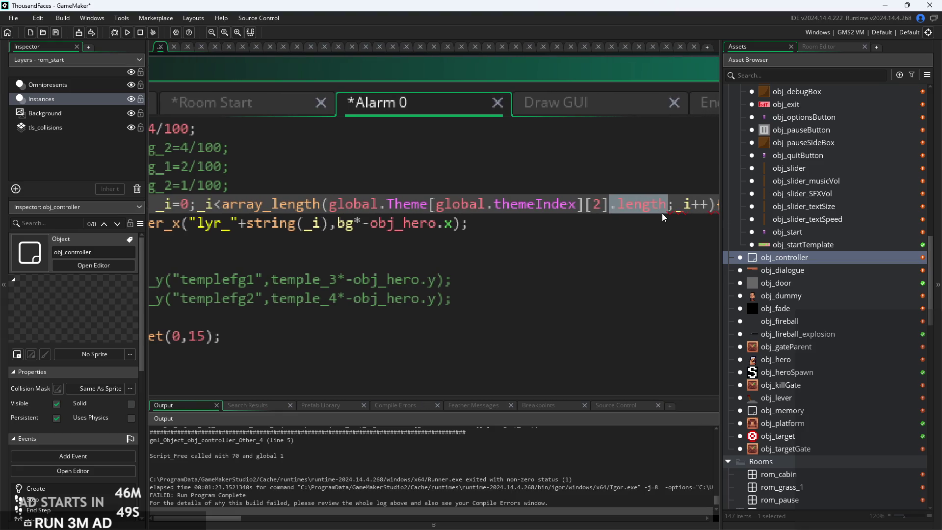
{"action": "type", "text": ")"}
{"action": "key", "text": "ctrl+s"}
{"action": "key", "text": "shift+Up"}
{"action": "left_click", "coordinate": [613, 255]}
{"action": "scroll", "coordinate": [588, 245], "scroll_direction": "down", "scroll_amount": 5}
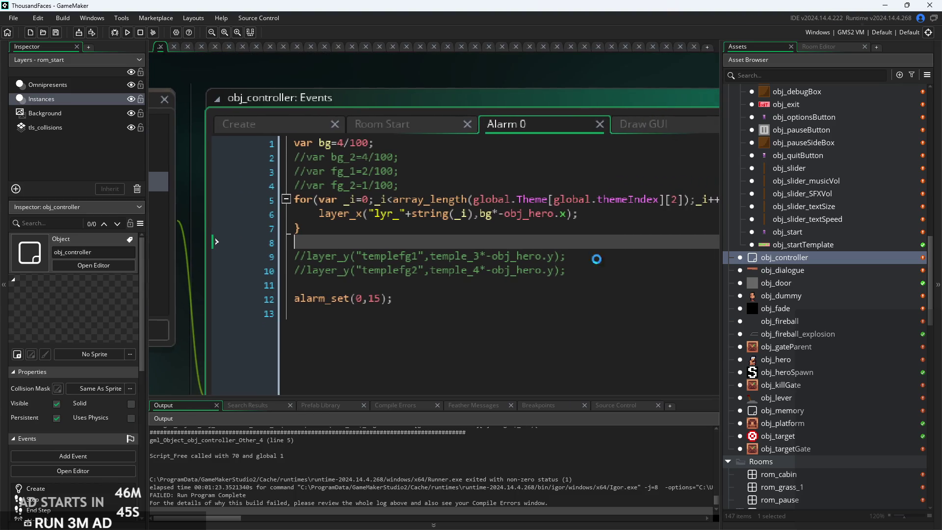
- Run the game, start from the title screen, run right through the forest rooms, then exit
{"action": "left_click", "coordinate": [127, 32]}
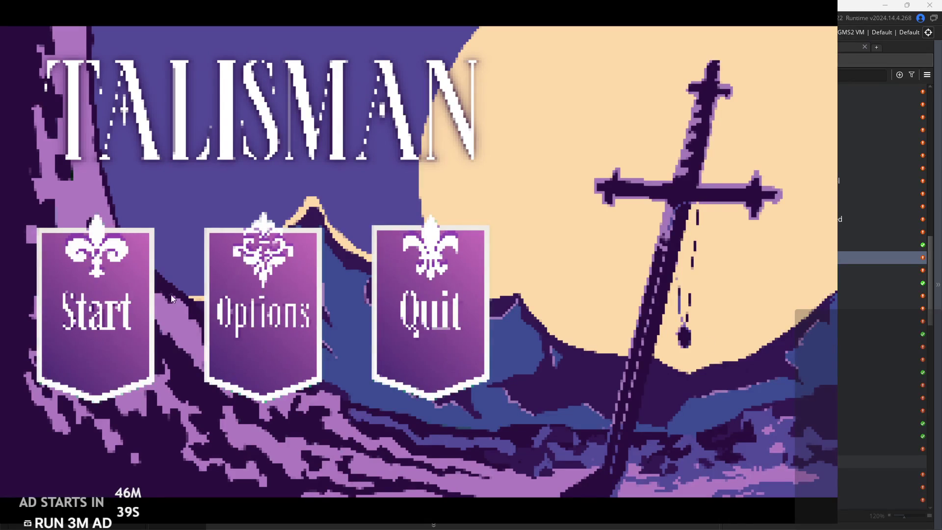
{"action": "left_click", "coordinate": [101, 287]}
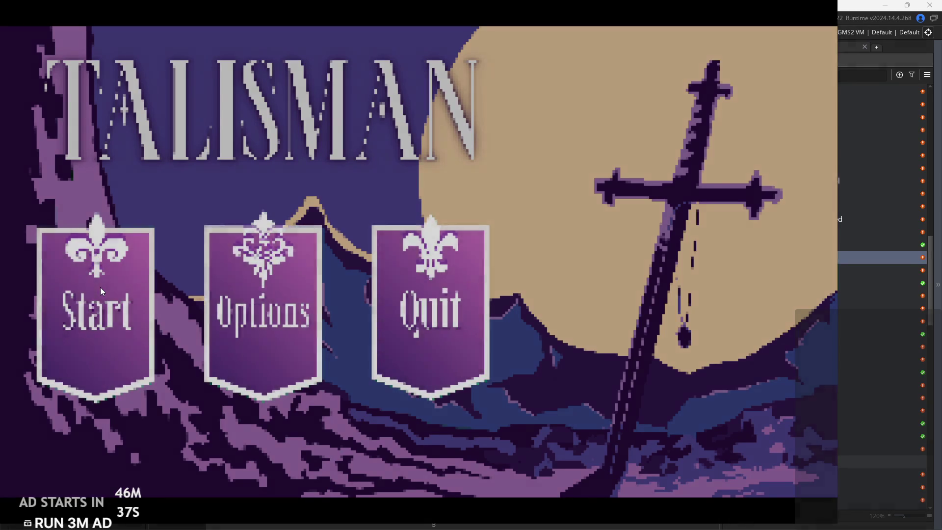
{"action": "key", "text": "Right"}
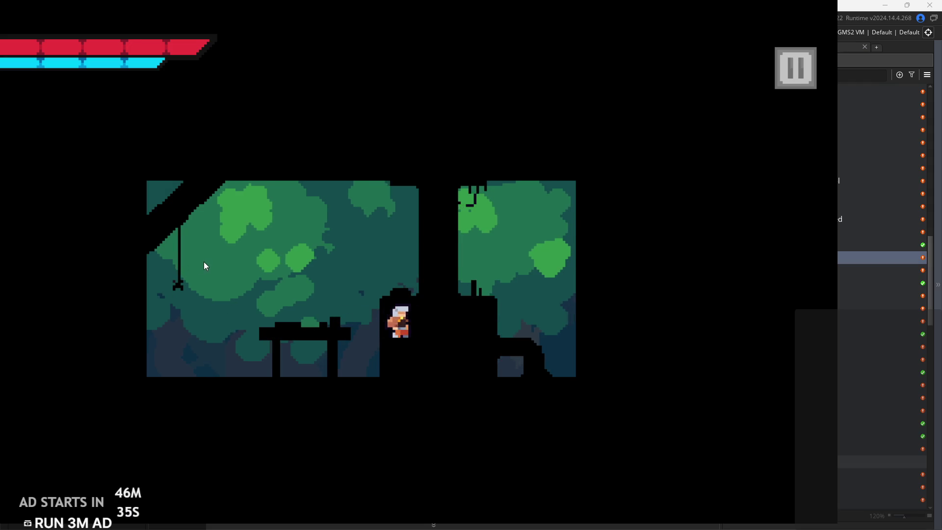
{"action": "key", "text": "Right"}
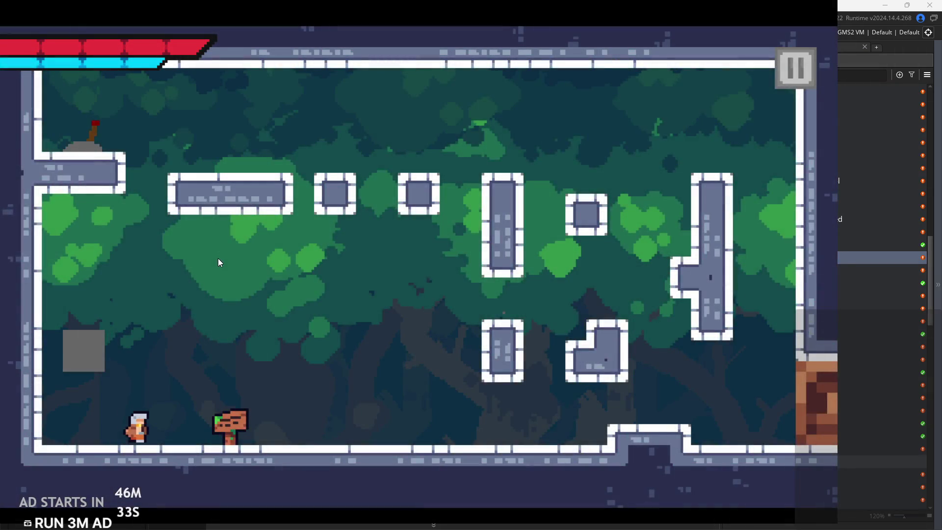
{"action": "key", "text": "space"}
{"action": "left_click", "coordinate": [794, 69]}
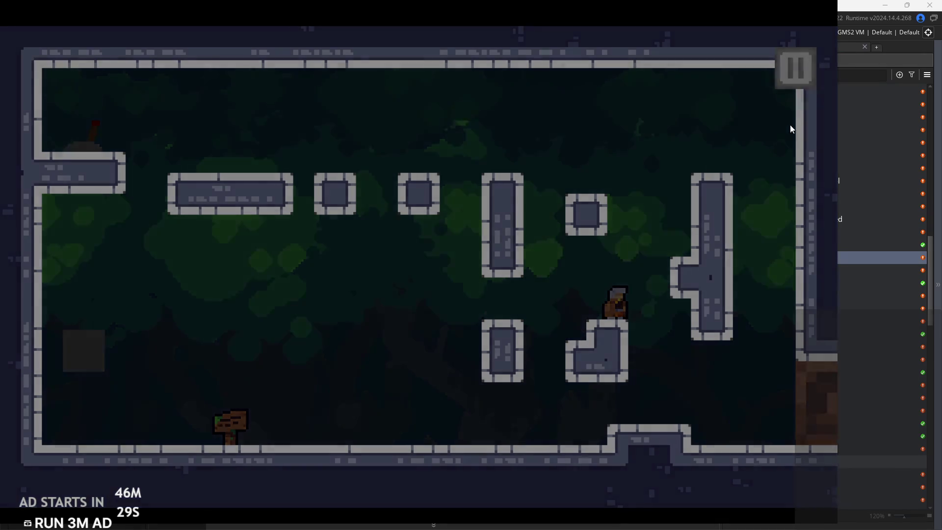
{"action": "left_click", "coordinate": [738, 459]}
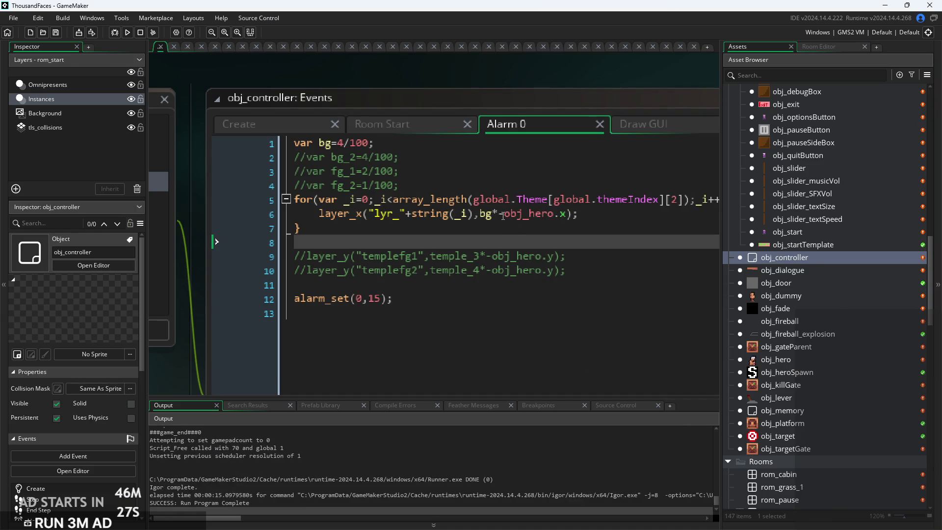
- Change Room Start's layer_create depth from 100+_i to 100-_i, then run the game and start it
{"action": "left_click_drag", "start_coordinate": [515, 234], "coordinate": [448, 242]}
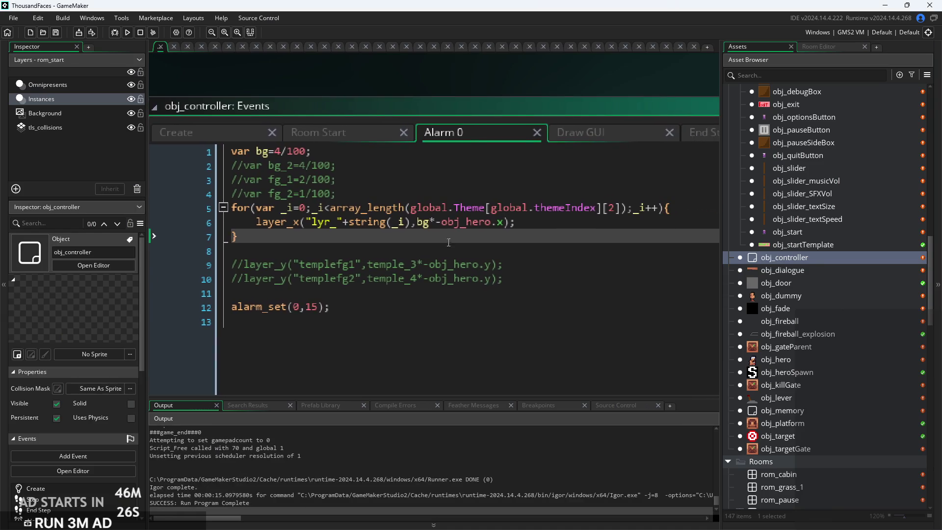
{"action": "left_click", "coordinate": [199, 135]}
{"action": "scroll", "coordinate": [453, 272], "scroll_direction": "down", "scroll_amount": 5}
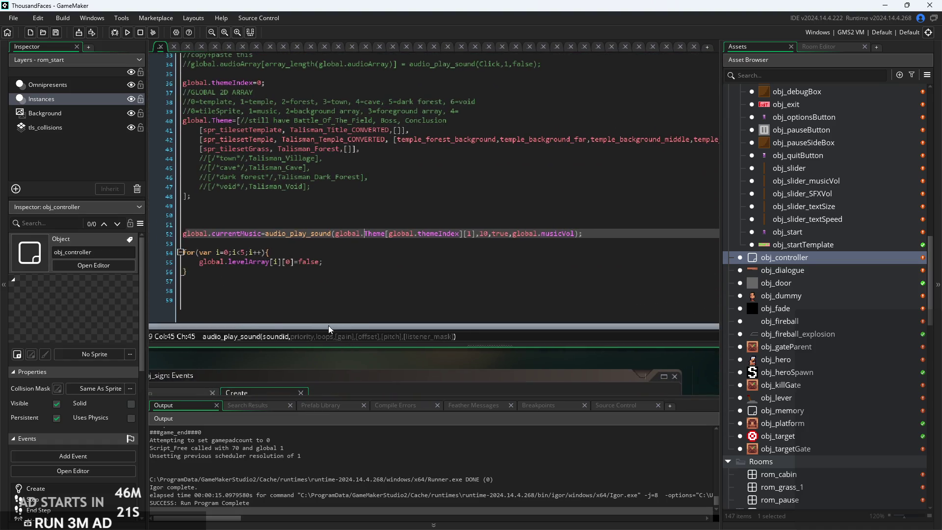
{"action": "scroll", "coordinate": [276, 237], "scroll_direction": "down", "scroll_amount": 2}
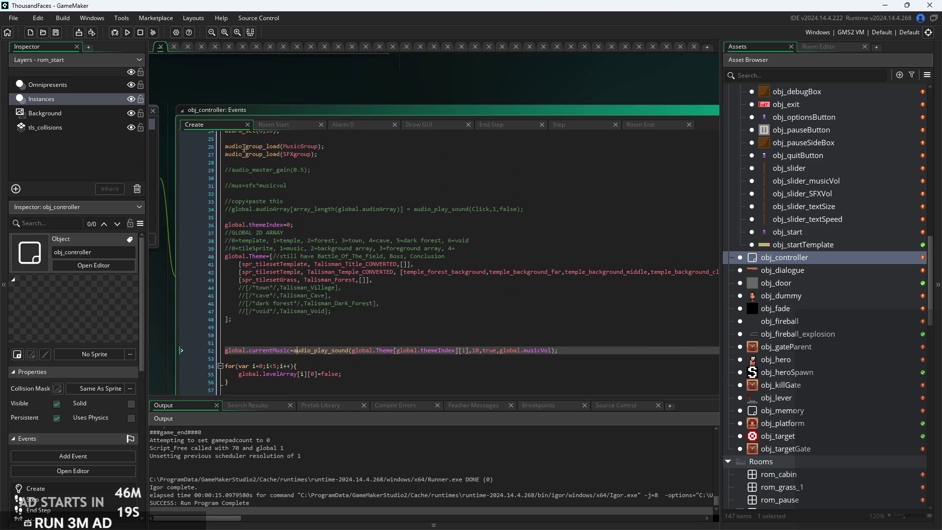
{"action": "left_click", "coordinate": [282, 125]}
{"action": "scroll", "coordinate": [343, 247], "scroll_direction": "up", "scroll_amount": 5}
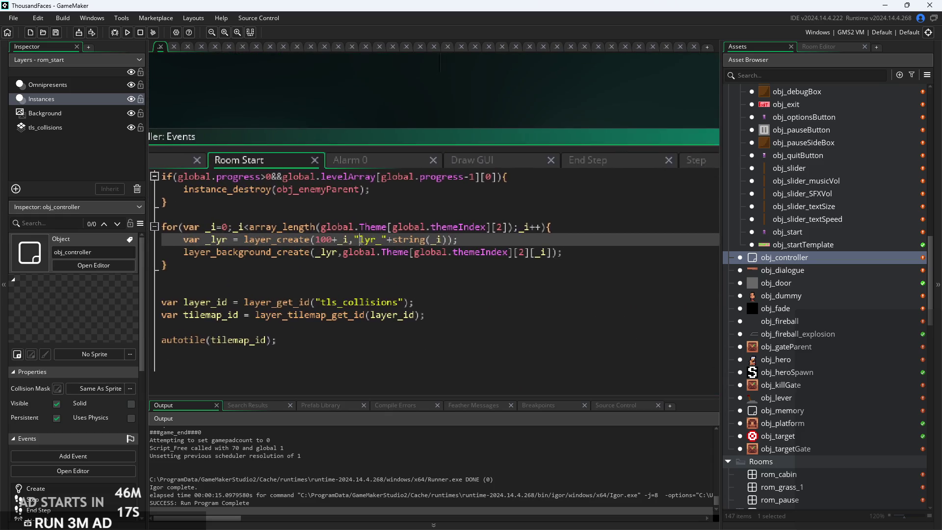
{"action": "left_click", "coordinate": [333, 241]}
{"action": "key", "text": "Down"}
{"action": "left_click", "coordinate": [333, 241]}
{"action": "key", "text": "BackSpace"}
{"action": "type", "text": "-"}
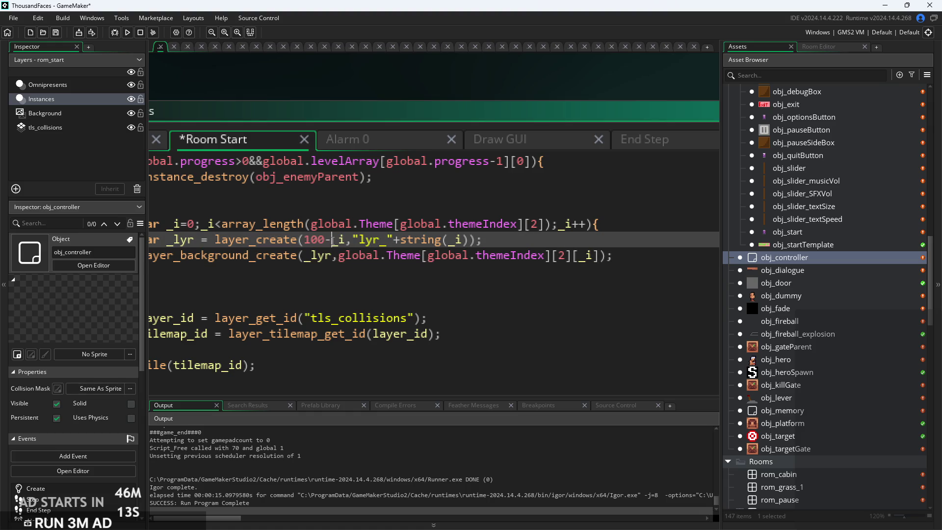
{"action": "left_click", "coordinate": [127, 32]}
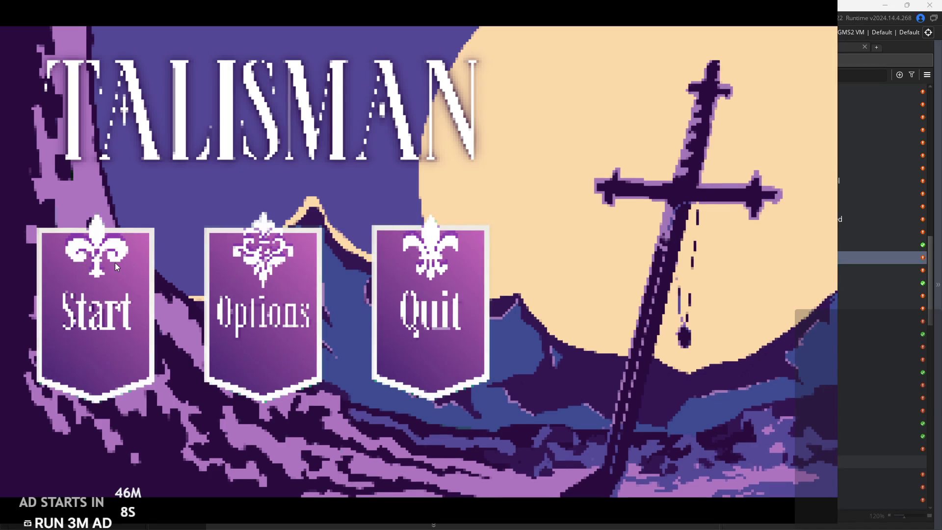
{"action": "left_click", "coordinate": [115, 263]}
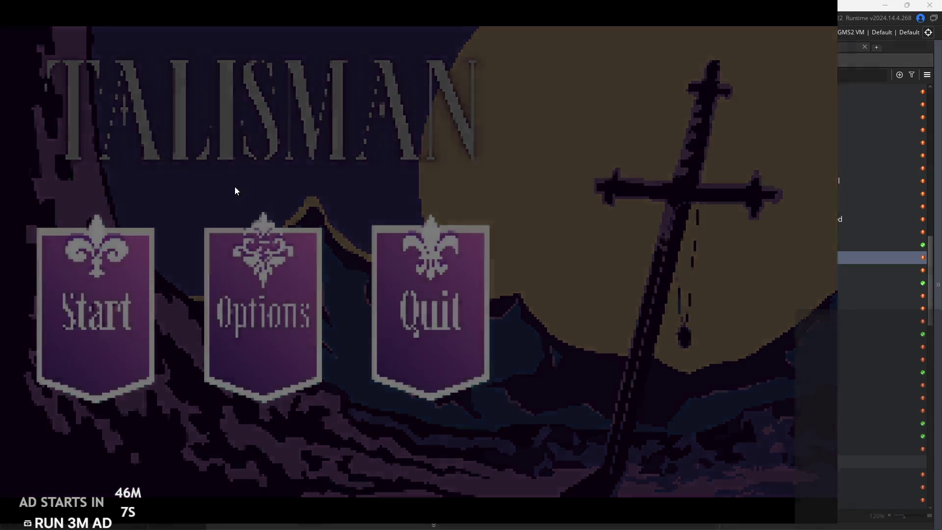
- Play through the temple room, running, jumping and wall-jumping between the pillars and platforms
{"action": "key", "text": "Right"}
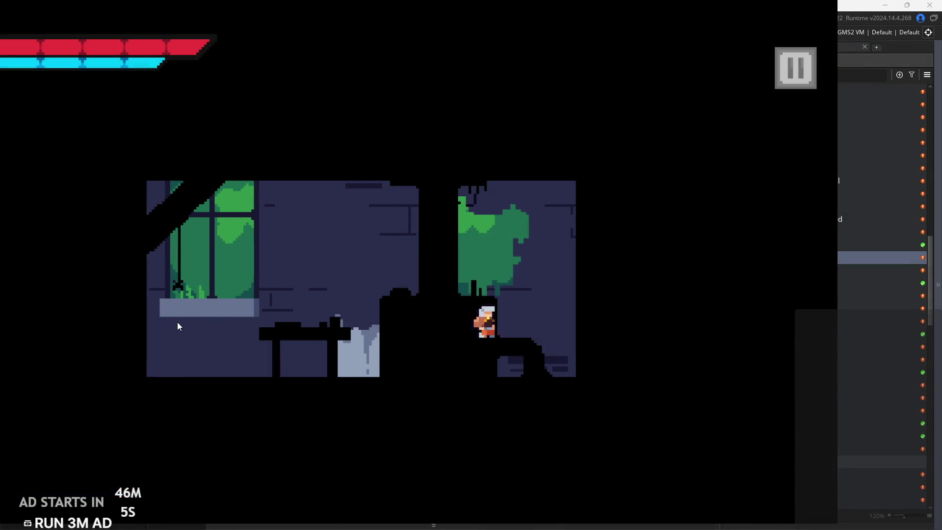
{"action": "key", "text": "Right"}
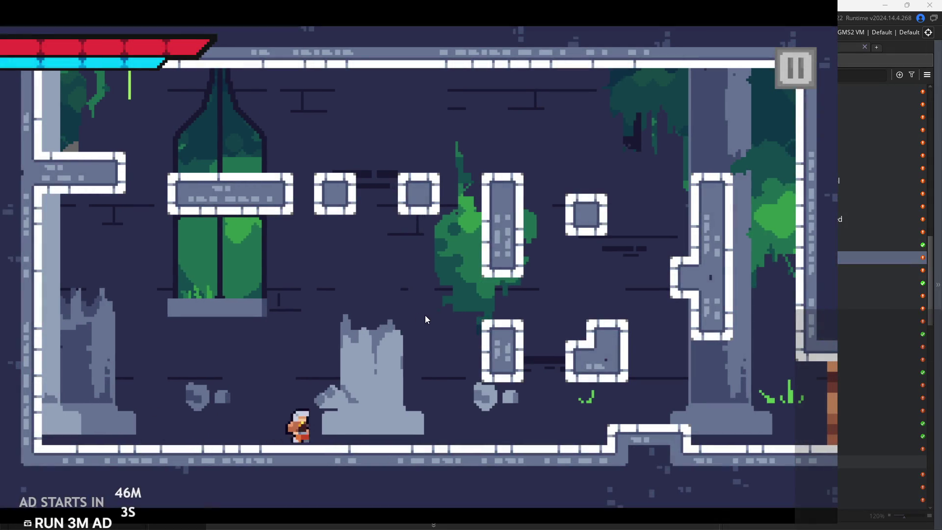
{"action": "key", "text": "Left"}
{"action": "key", "text": "space"}
{"action": "key", "text": "space"}
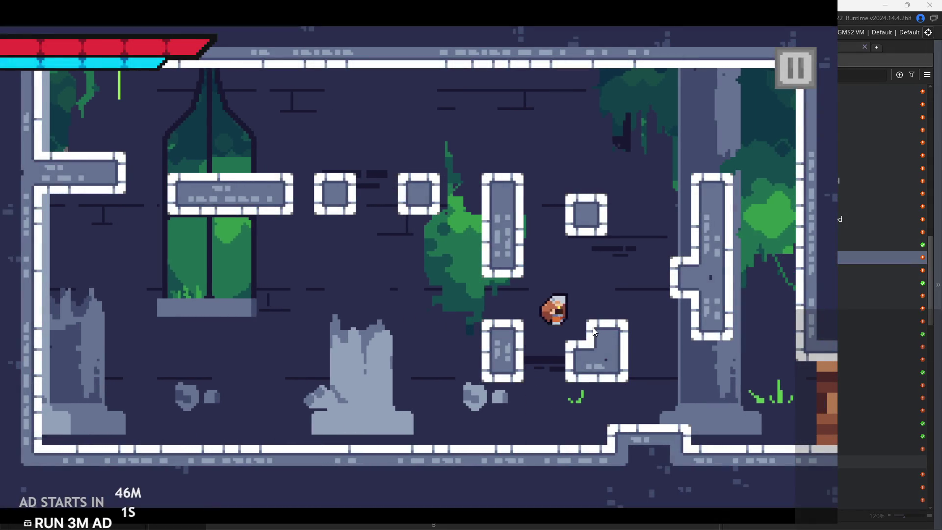
{"action": "key", "text": "Right"}
{"action": "key", "text": "Right"}
{"action": "key", "text": "space"}
{"action": "key", "text": "Left"}
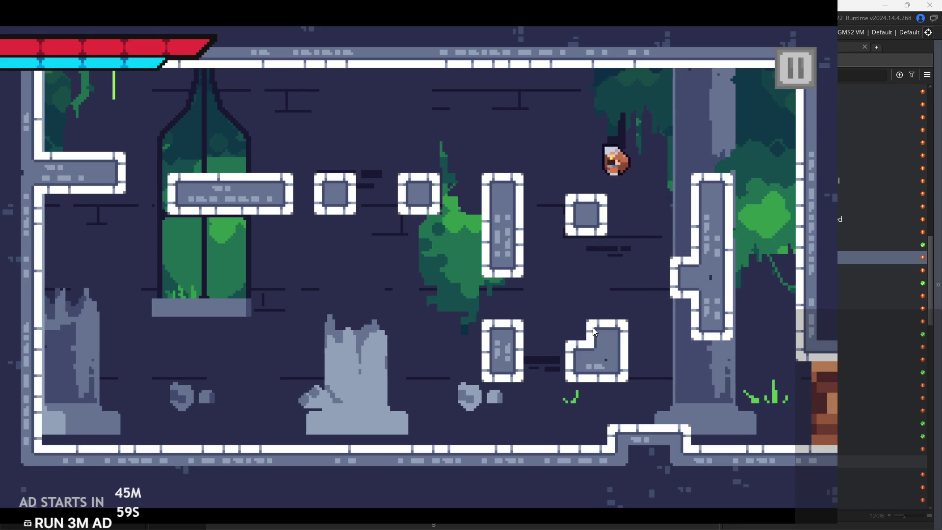
{"action": "key", "text": "Left"}
{"action": "key", "text": "space"}
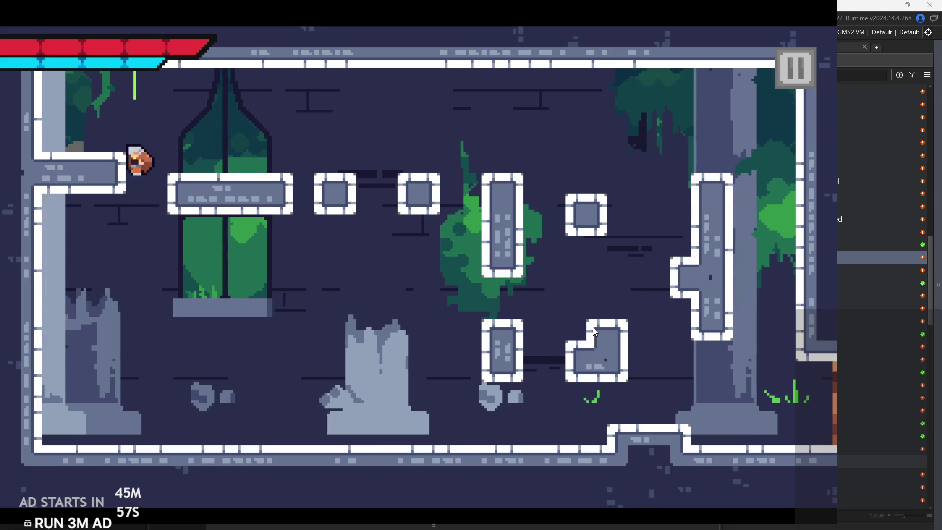
{"action": "key", "text": "Right"}
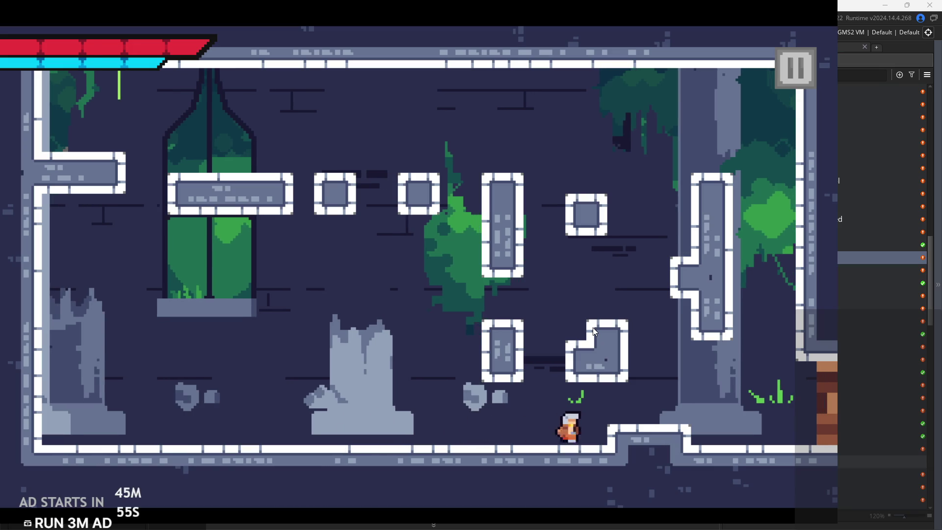
{"action": "key", "text": "space"}
{"action": "key", "text": "Right"}
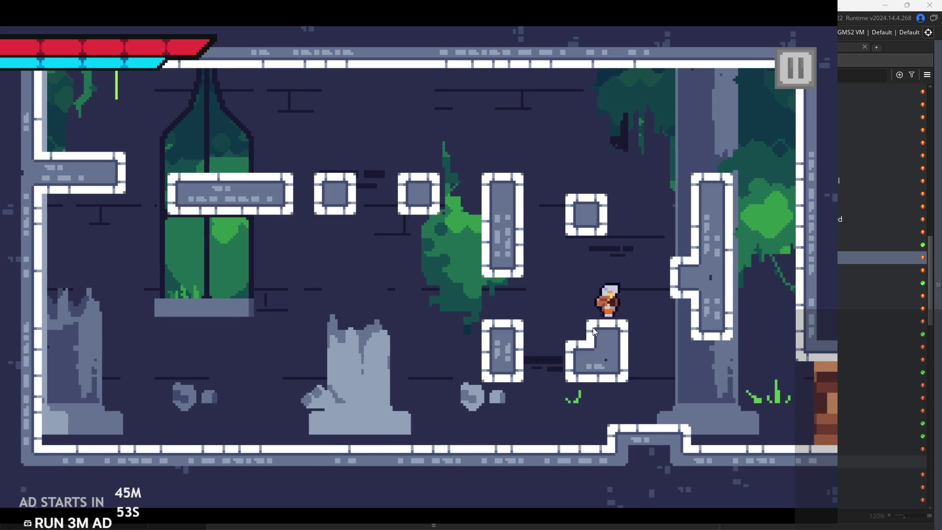
{"action": "key", "text": "space"}
{"action": "key", "text": "Left"}
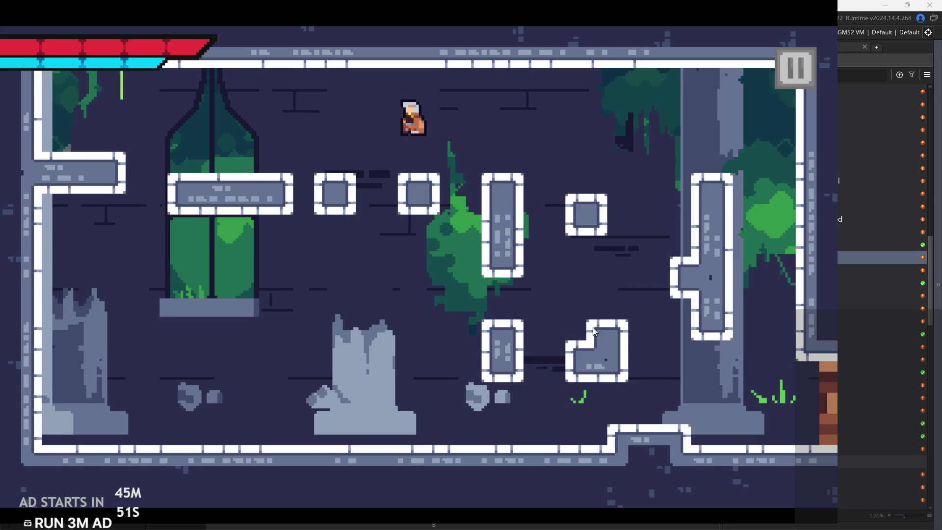
{"action": "key", "text": "space"}
{"action": "key", "text": "Left"}
{"action": "key", "text": "Right"}
{"action": "key", "text": "space"}
{"action": "key", "text": "Left"}
{"action": "key", "text": "Left"}
{"action": "key", "text": "Right"}
{"action": "key", "text": "space"}
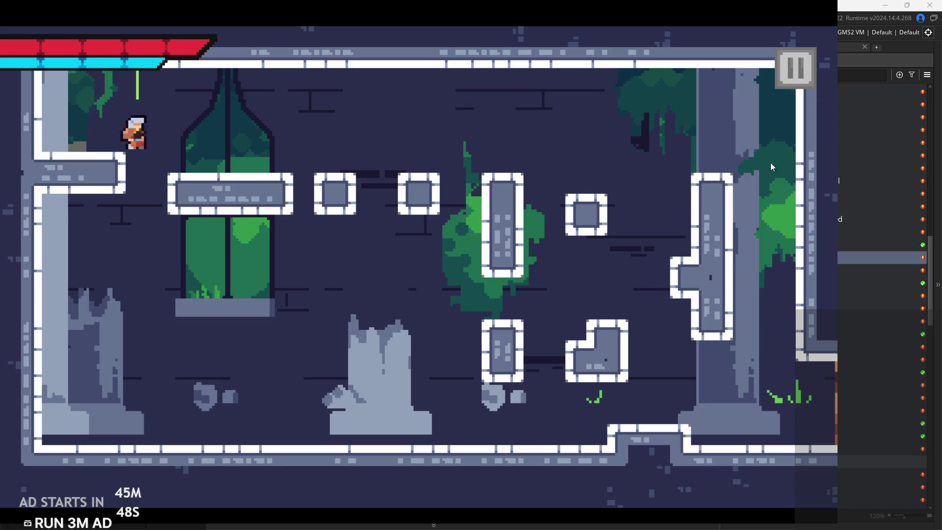
{"action": "key", "text": "space"}
{"action": "key", "text": "Right"}
{"action": "key", "text": "Left"}
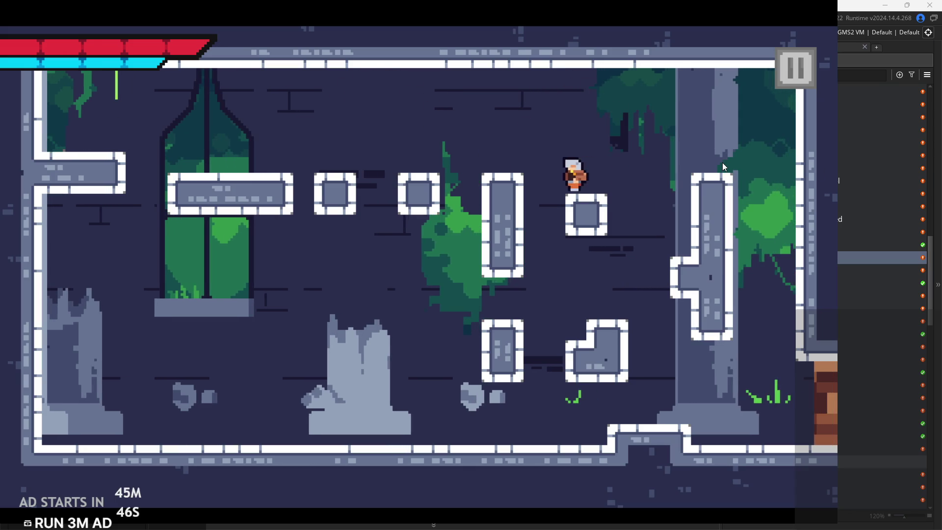
{"action": "key", "text": "Left"}
{"action": "key", "text": "Left"}
{"action": "key", "text": "Right"}
{"action": "key", "text": "Left"}
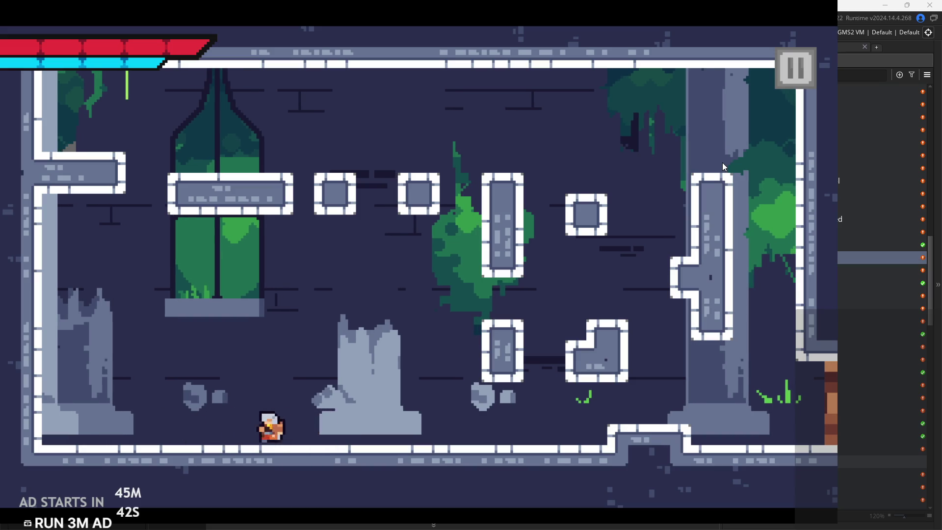
{"action": "key", "text": "Right"}
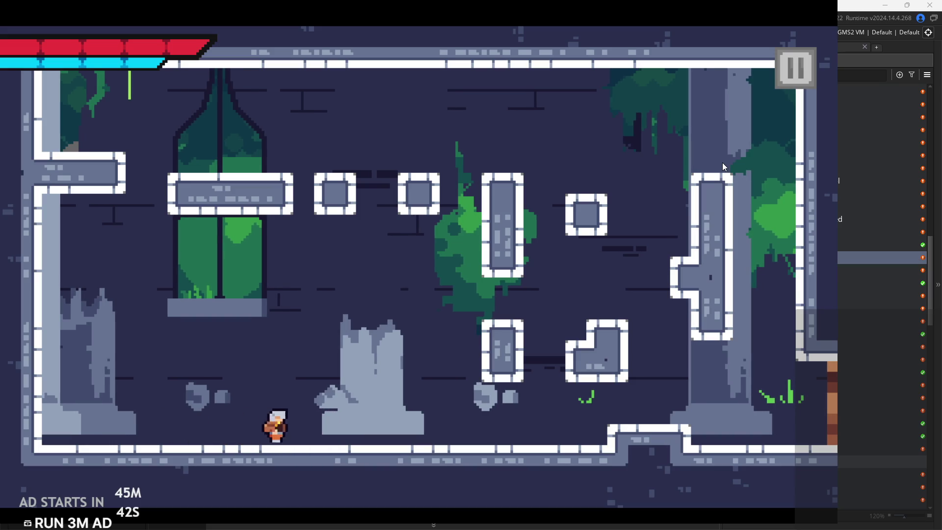
{"action": "key", "text": "Left"}
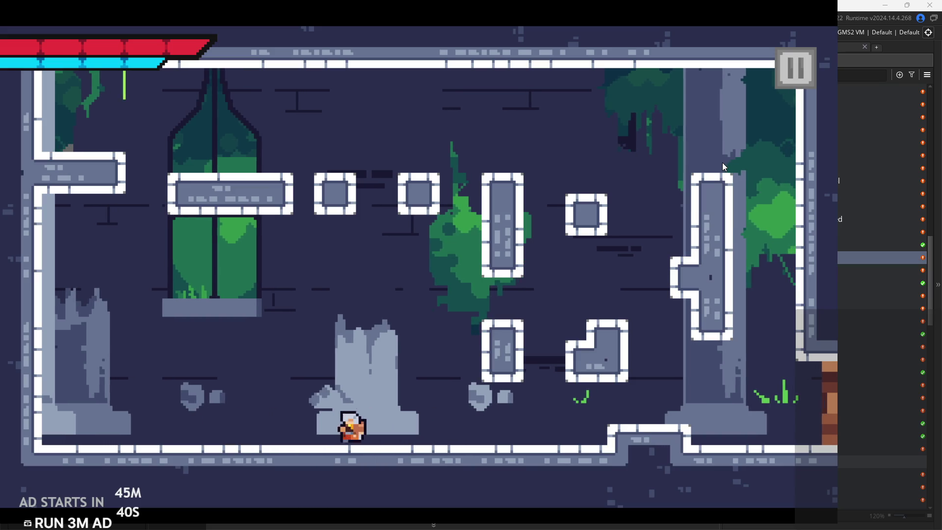
{"action": "key", "text": "Left"}
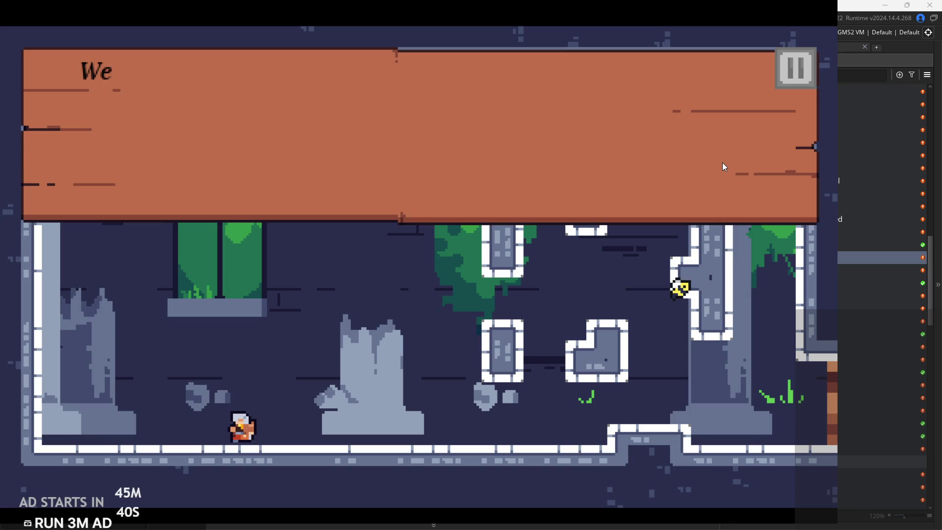
- Click through the signpost dialogue and close the running game
{"action": "left_click", "coordinate": [385, 93]}
{"action": "left_click", "coordinate": [375, 125]}
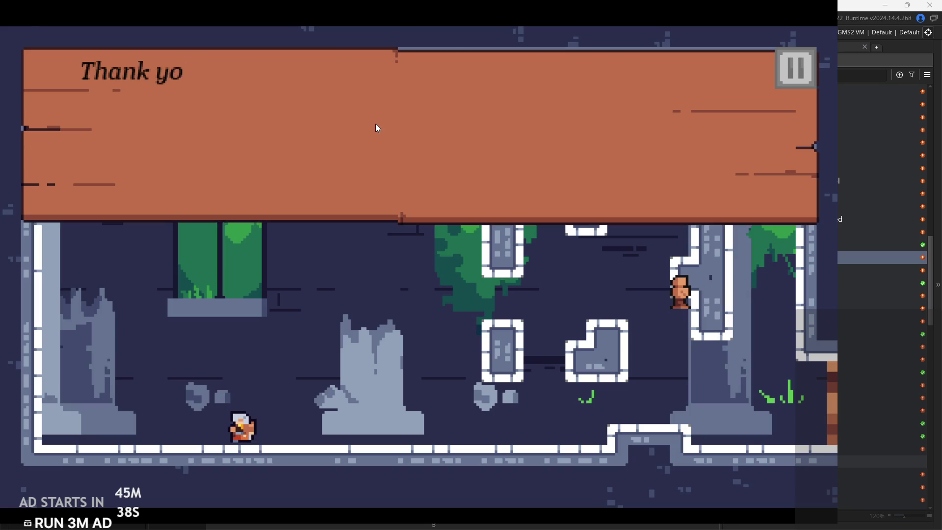
{"action": "left_click", "coordinate": [375, 125]}
{"action": "left_click", "coordinate": [781, 78]}
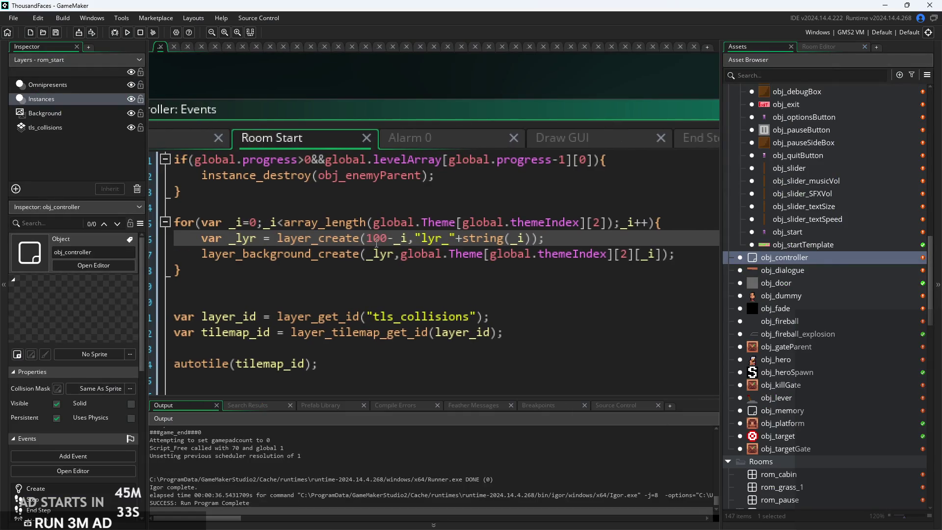
- Change Room Start's layer_create depth from 100-_i to 1000-_i
{"action": "type", "text": "0"}
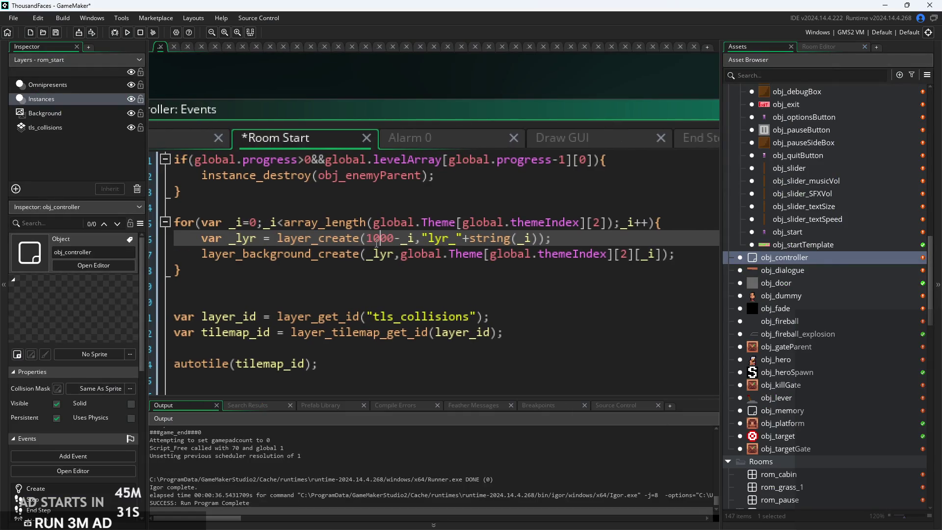
{"action": "left_click", "coordinate": [478, 221]}
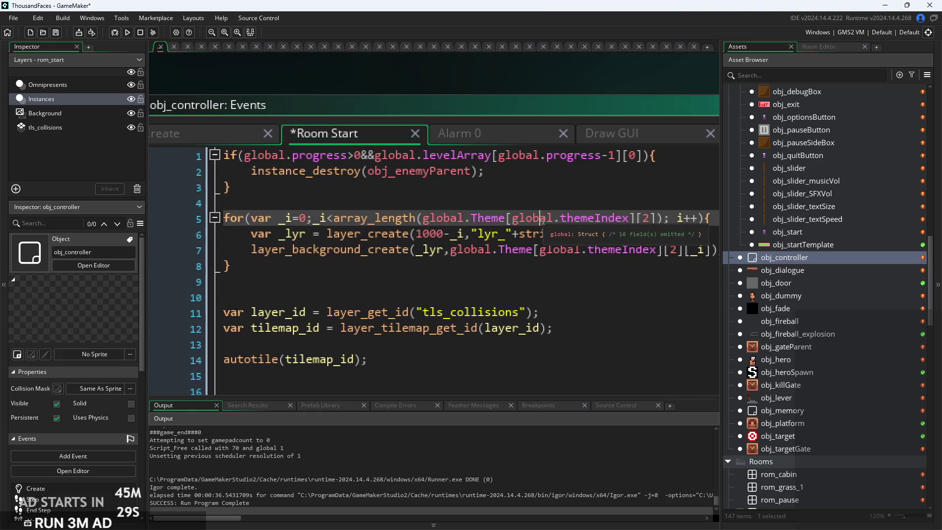
{"action": "scroll", "coordinate": [478, 222], "scroll_direction": "down", "scroll_amount": 3}
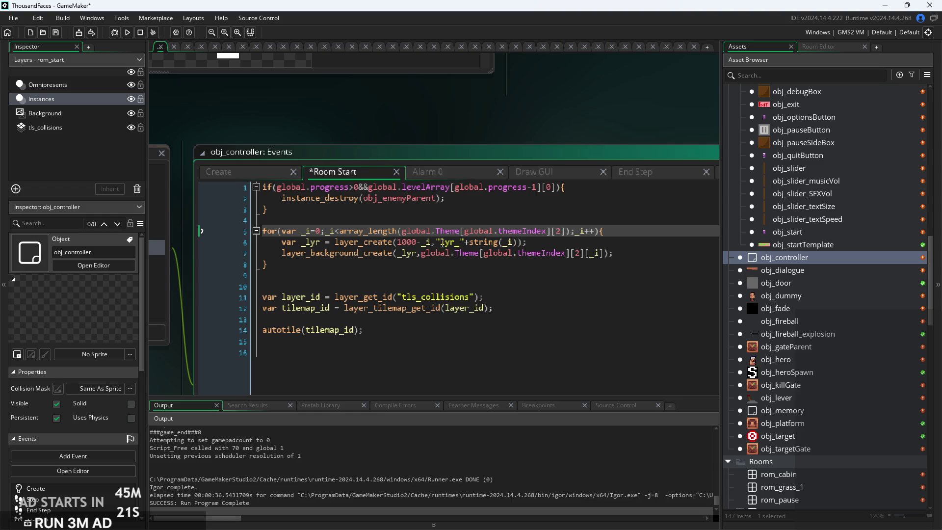
- Test-run the game, then open the rom_temple_1 room for editing
{"action": "mouse_move", "coordinate": [378, 247]}
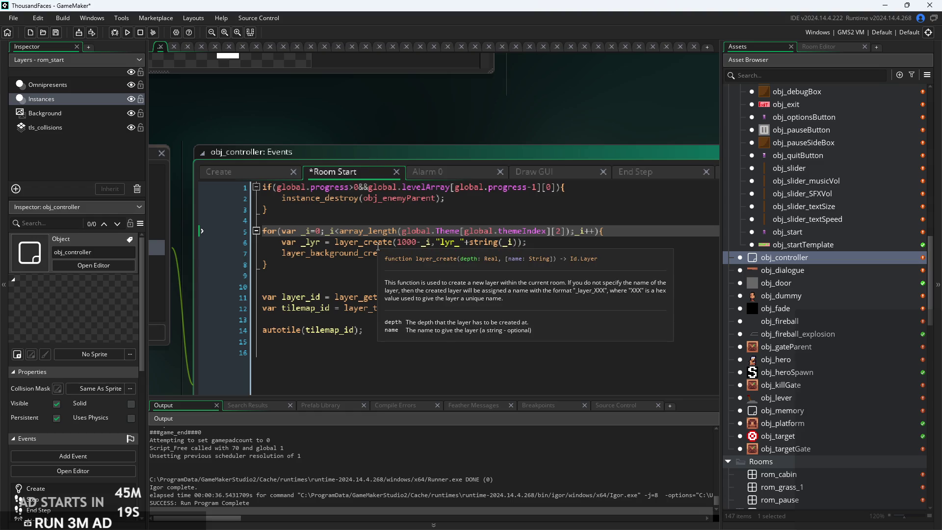
{"action": "left_click", "coordinate": [127, 33]}
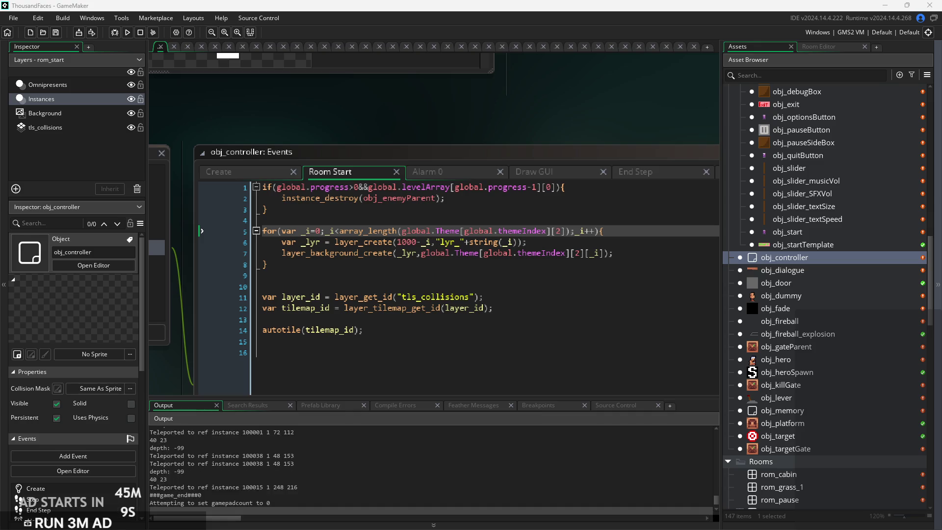
{"action": "scroll", "coordinate": [801, 358], "scroll_direction": "down", "scroll_amount": 4}
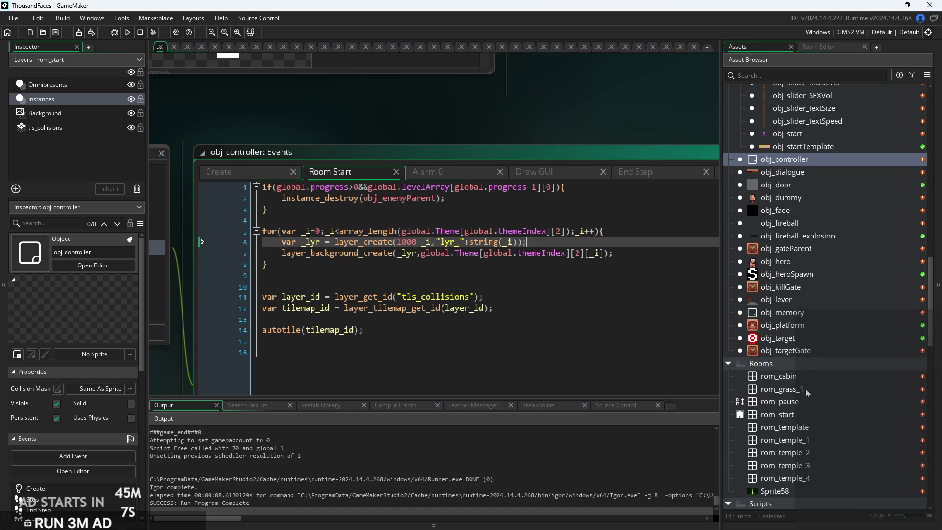
{"action": "double_click", "coordinate": [817, 437]}
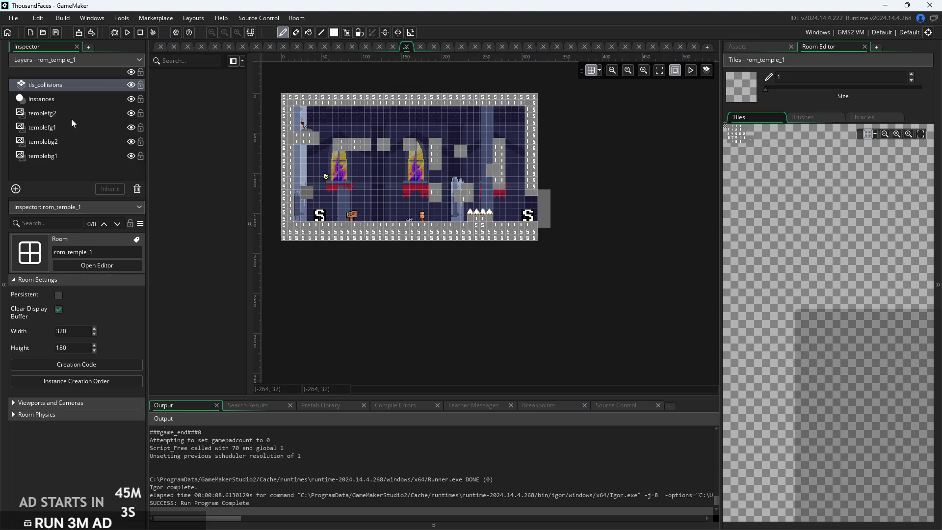
- Delete the selected temple background layers through Delete Layer, confirming each deletion
{"action": "left_click", "coordinate": [71, 119]}
{"action": "left_click", "coordinate": [80, 156], "text": "shift"}
{"action": "right_click", "coordinate": [89, 155]}
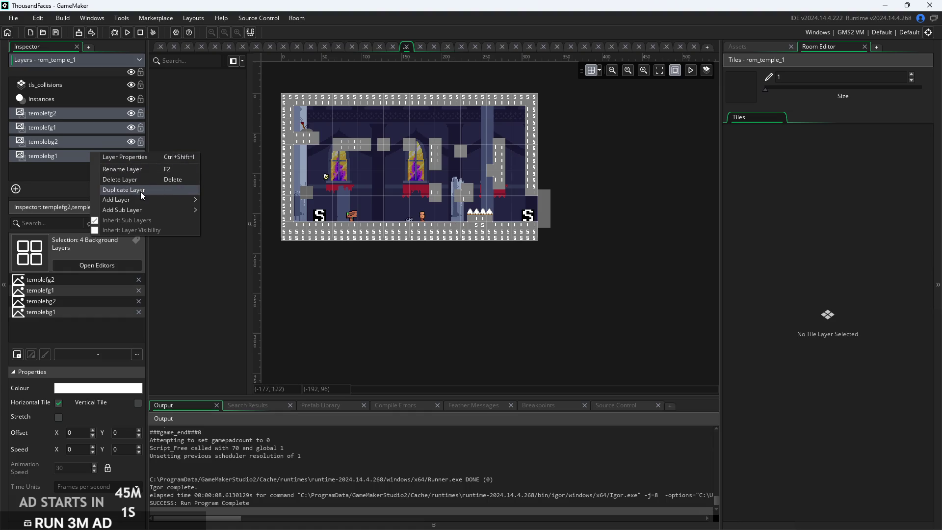
{"action": "left_click", "coordinate": [142, 181]}
{"action": "left_click", "coordinate": [508, 288]}
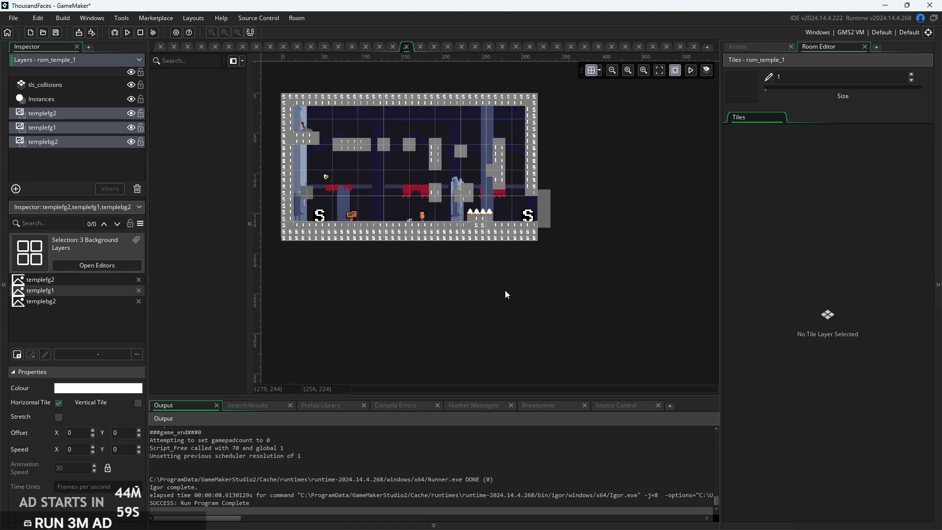
{"action": "right_click", "coordinate": [87, 141]}
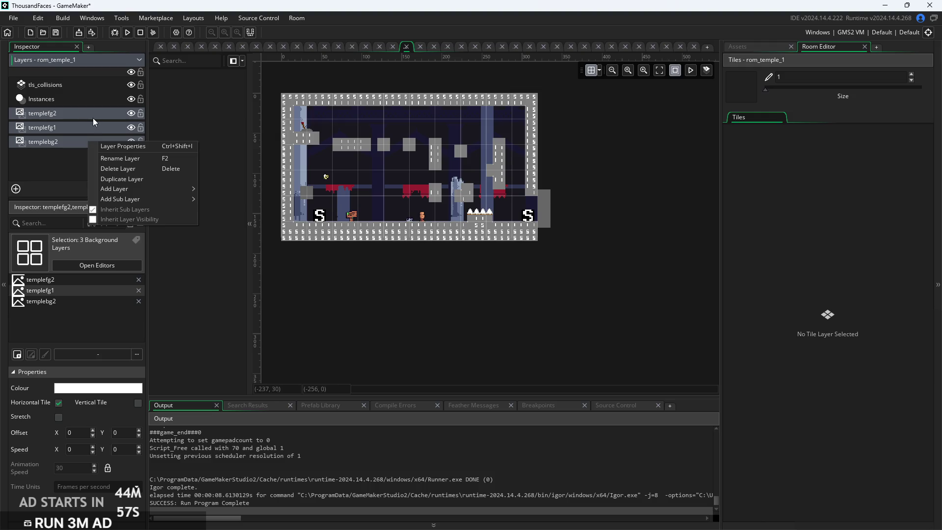
{"action": "left_click", "coordinate": [131, 169]}
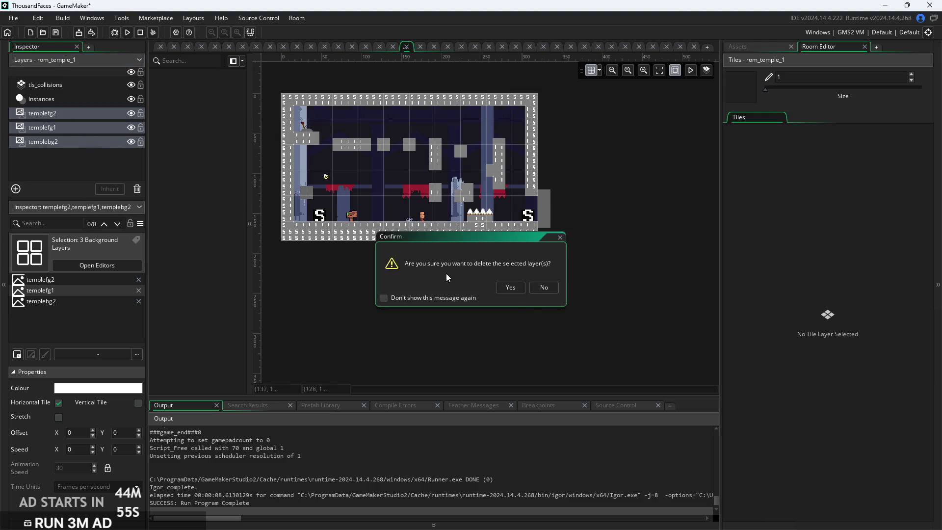
{"action": "left_click", "coordinate": [506, 287]}
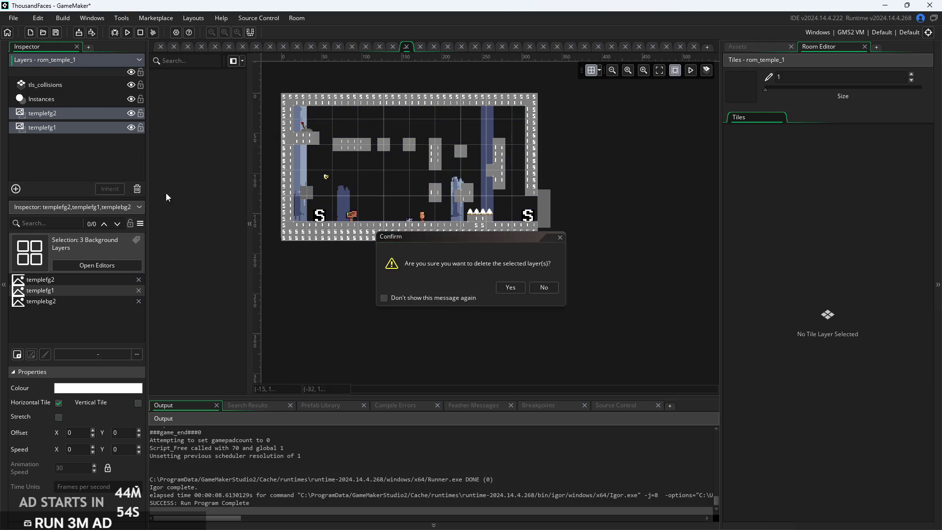
- Delete the remaining templefg2 and templefg1 layers, then run the game to test the room
{"action": "left_click", "coordinate": [83, 113]}
{"action": "key", "text": "Delete"}
{"action": "left_click", "coordinate": [81, 111]}
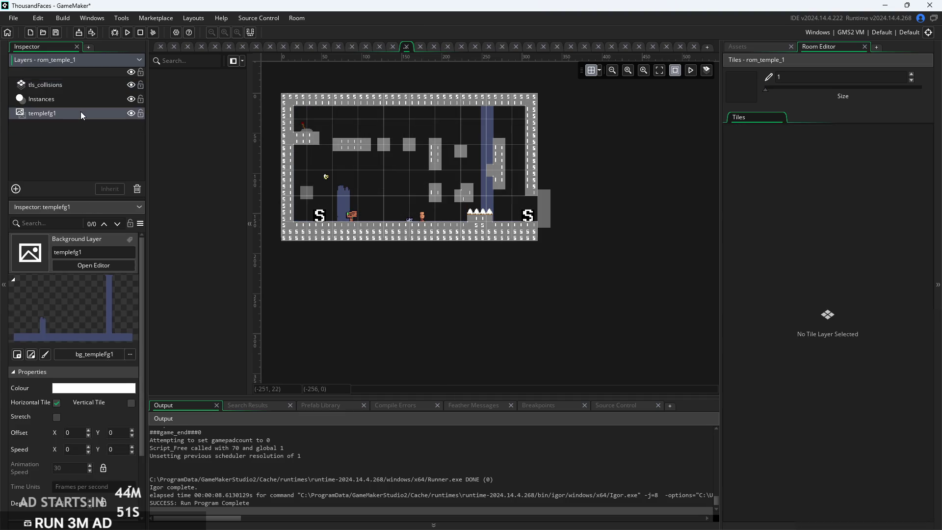
{"action": "key", "text": "Delete"}
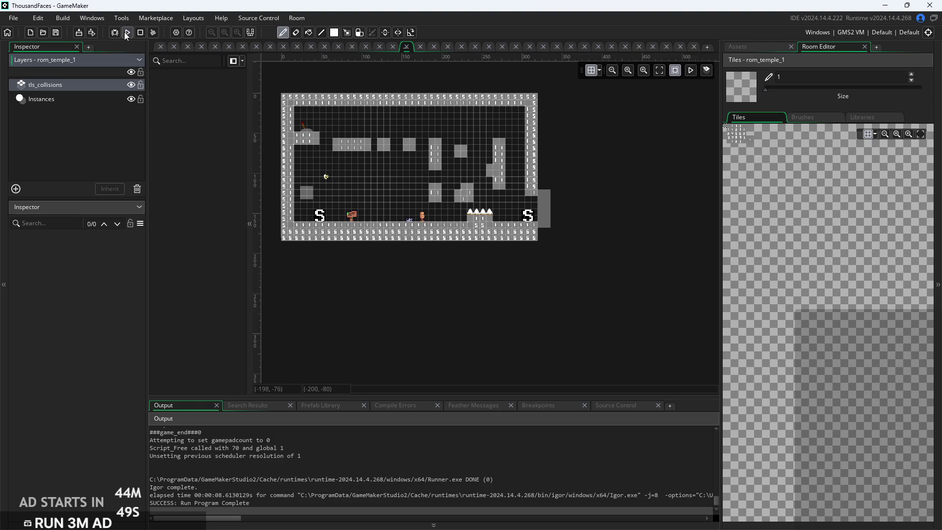
{"action": "left_click", "coordinate": [126, 33]}
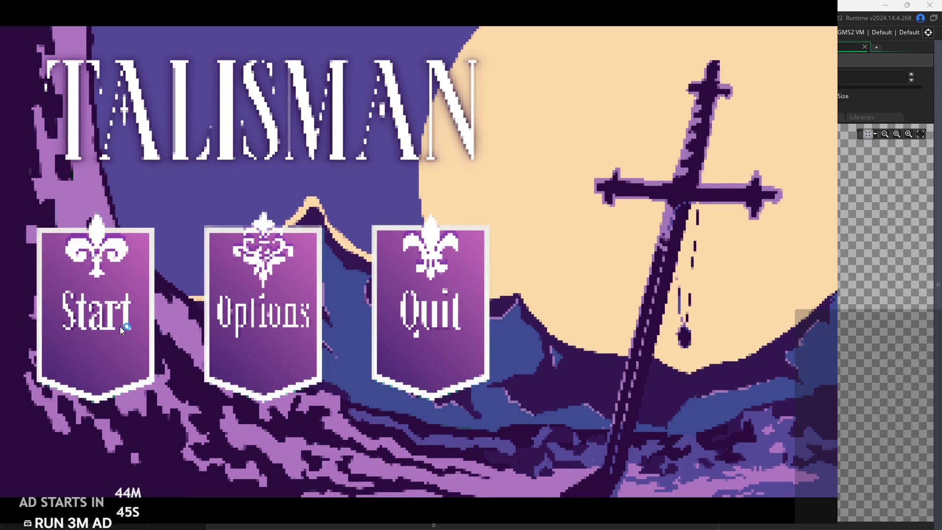
- Start a new game and walk the player through the door into the temple room
{"action": "left_click", "coordinate": [123, 293]}
{"action": "key", "text": "Right"}
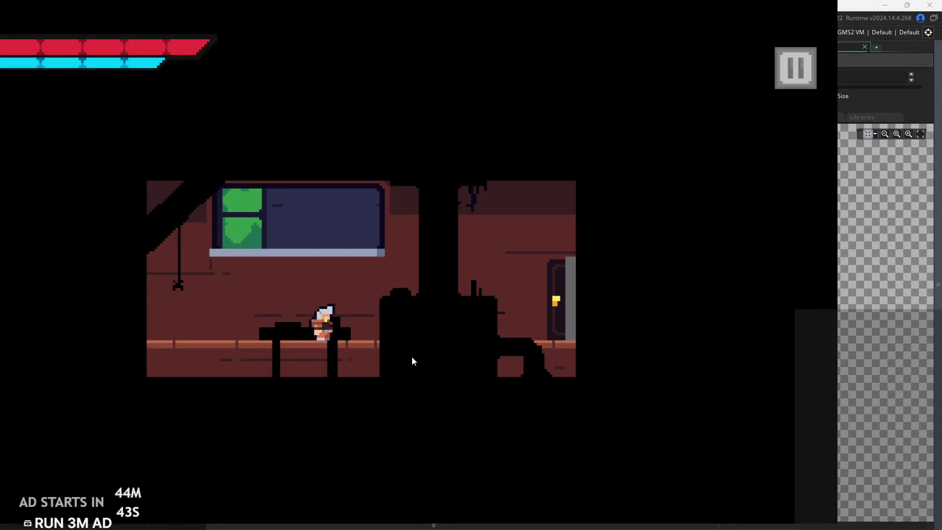
{"action": "key", "text": "Right"}
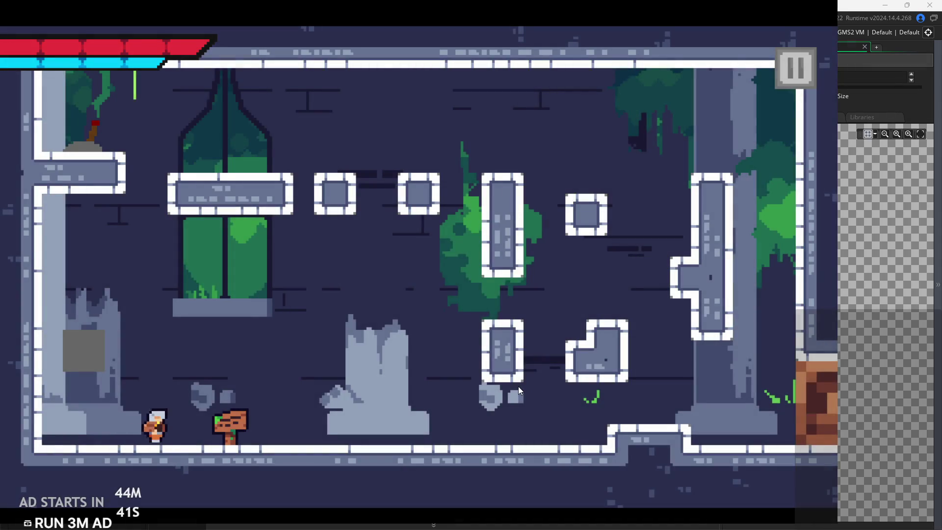
{"action": "key", "text": "Left"}
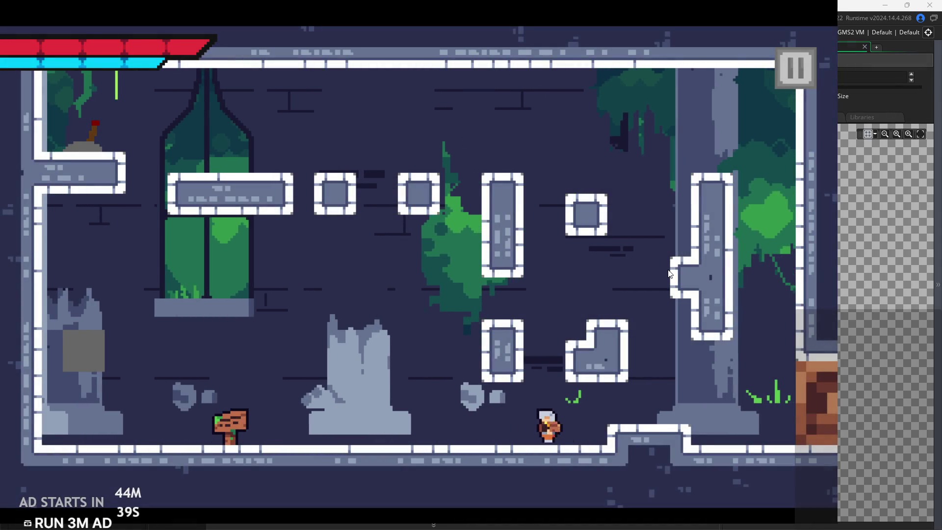
{"action": "key", "text": "Left"}
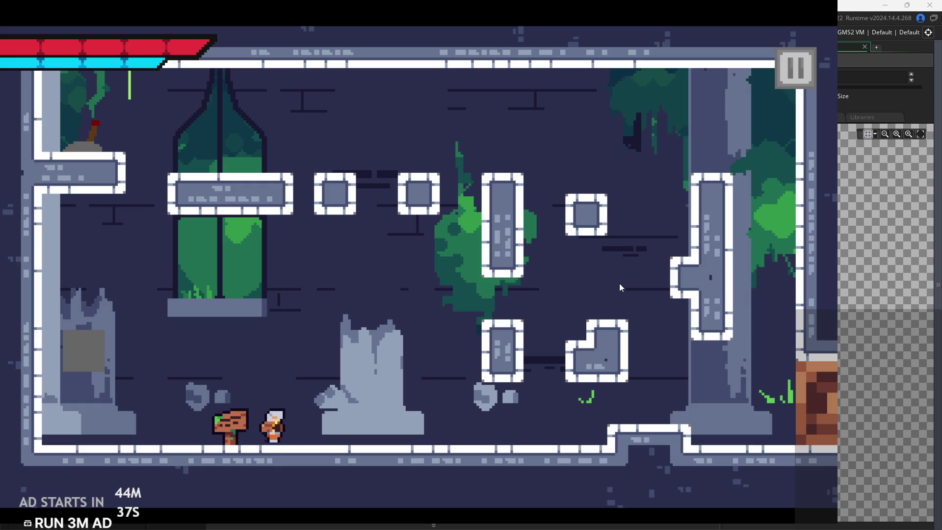
- Jump up the temple room's wall and blocks, then drop down the right side into the next room
{"action": "key", "text": "Right"}
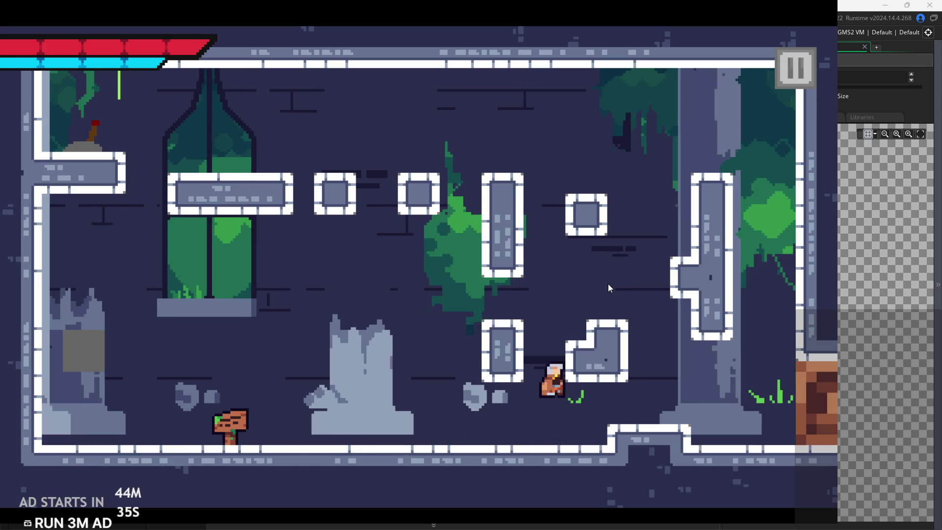
{"action": "key", "text": "space"}
{"action": "key", "text": "Left"}
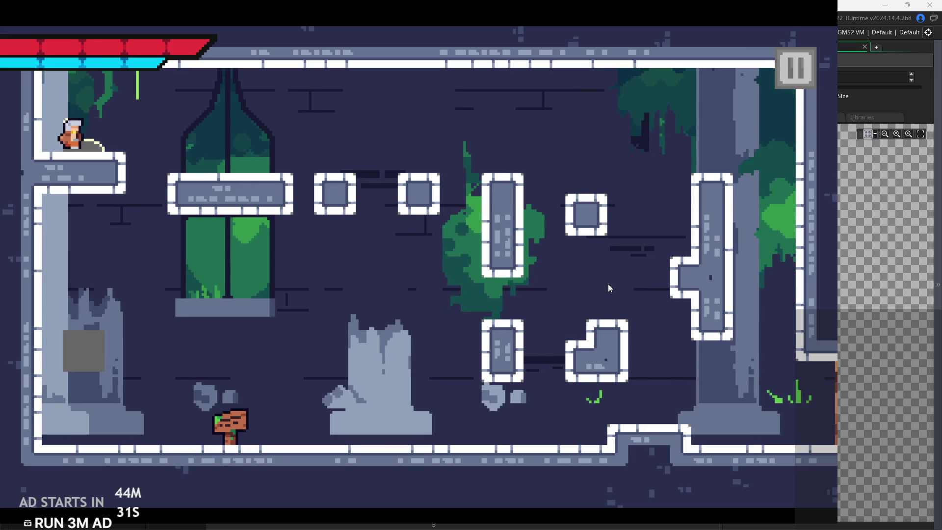
{"action": "key", "text": "Right"}
{"action": "key", "text": "space"}
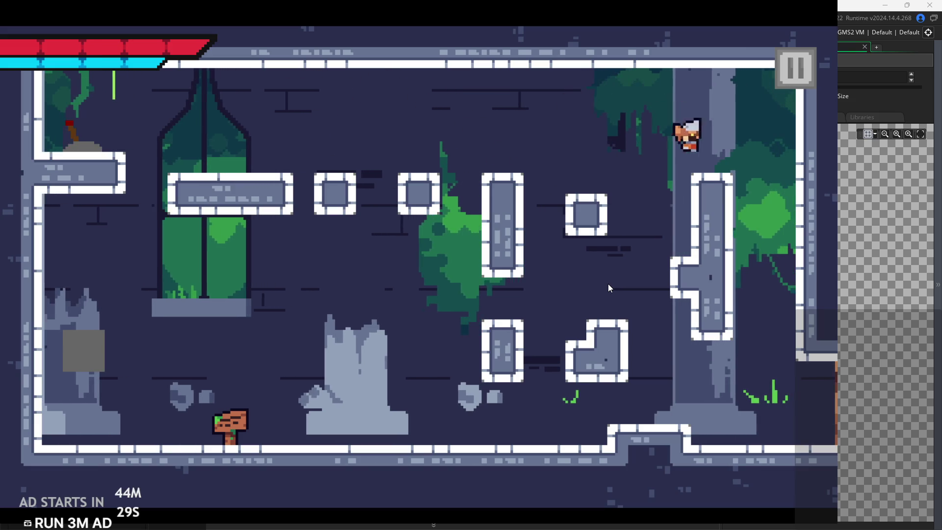
{"action": "key", "text": "Right"}
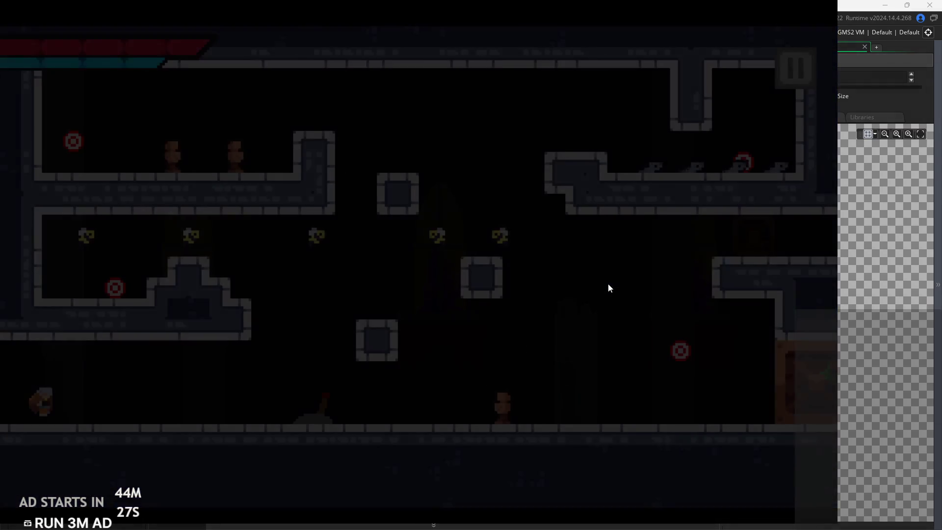
- Move back and forth between the temple rooms to view the code-built parallax backgrounds
{"action": "key", "text": "Right"}
{"action": "key", "text": "space"}
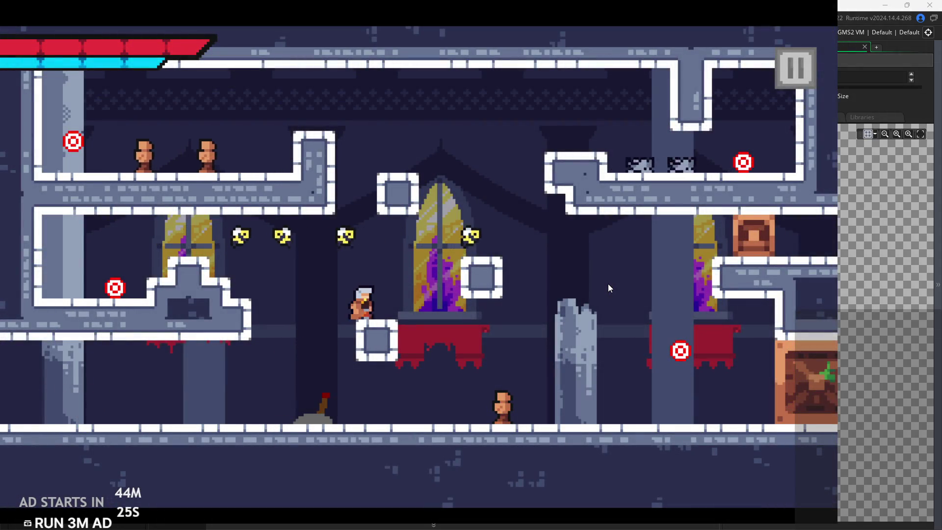
{"action": "key", "text": "Left"}
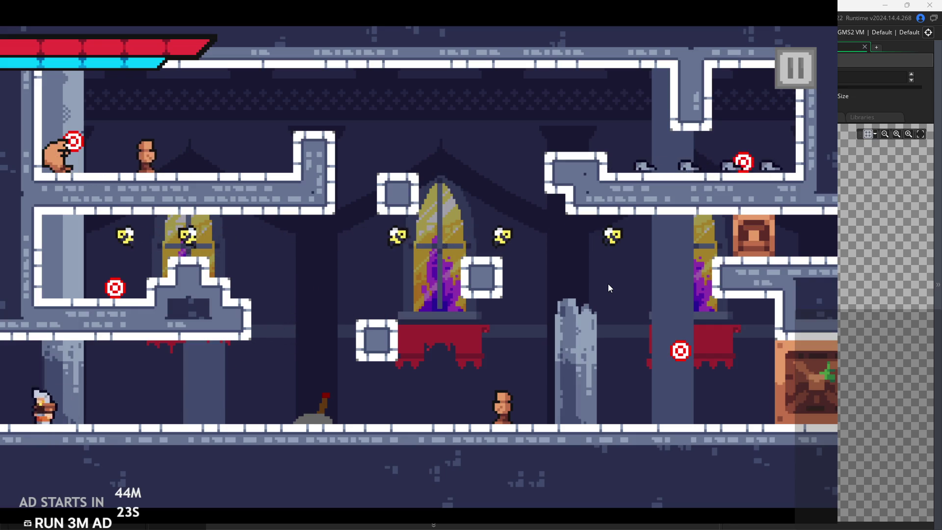
{"action": "key", "text": "space"}
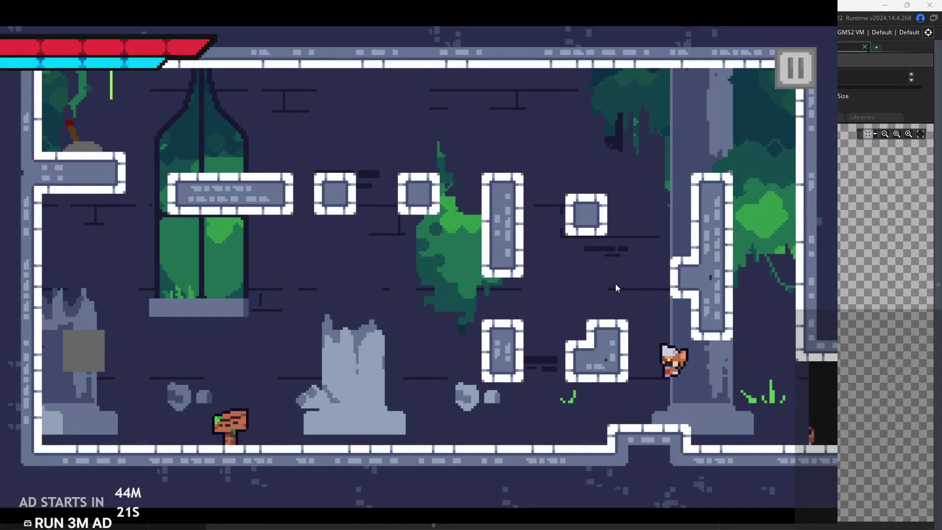
{"action": "key", "text": "Right"}
{"action": "key", "text": "Left"}
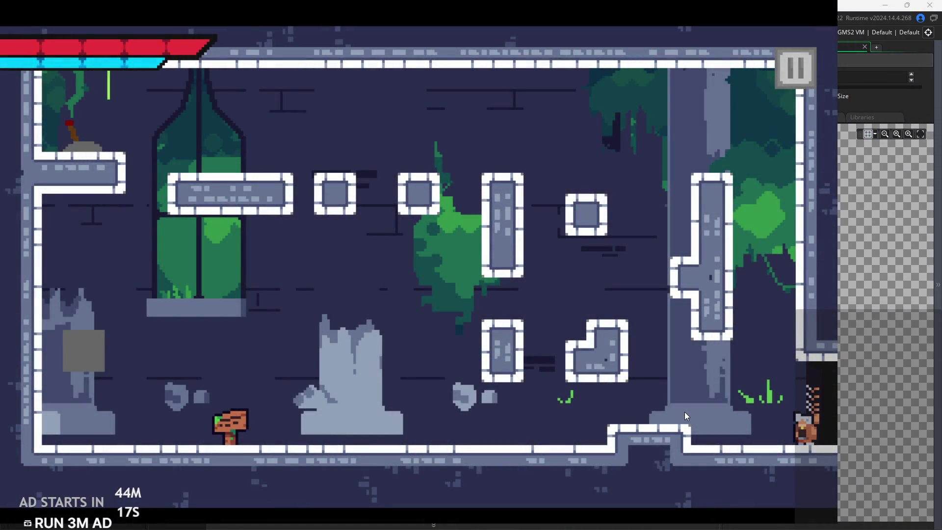
{"action": "key", "text": "space"}
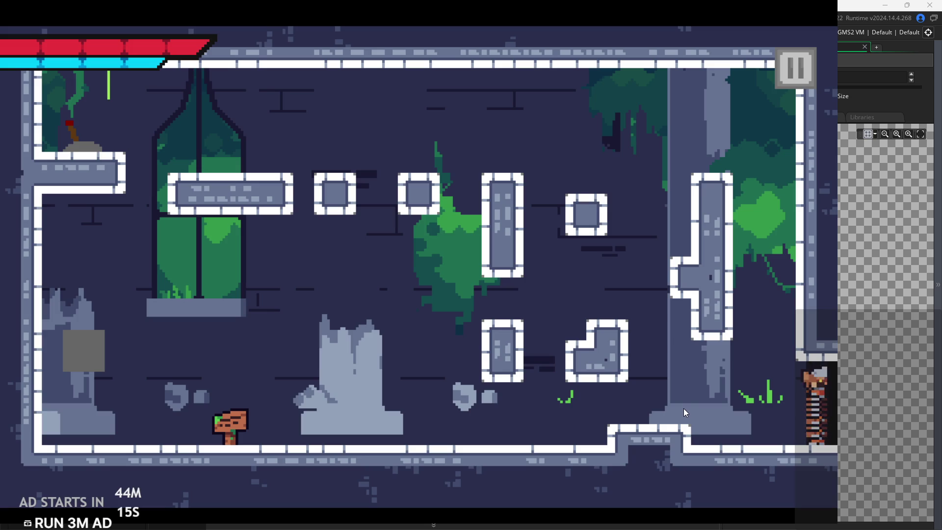